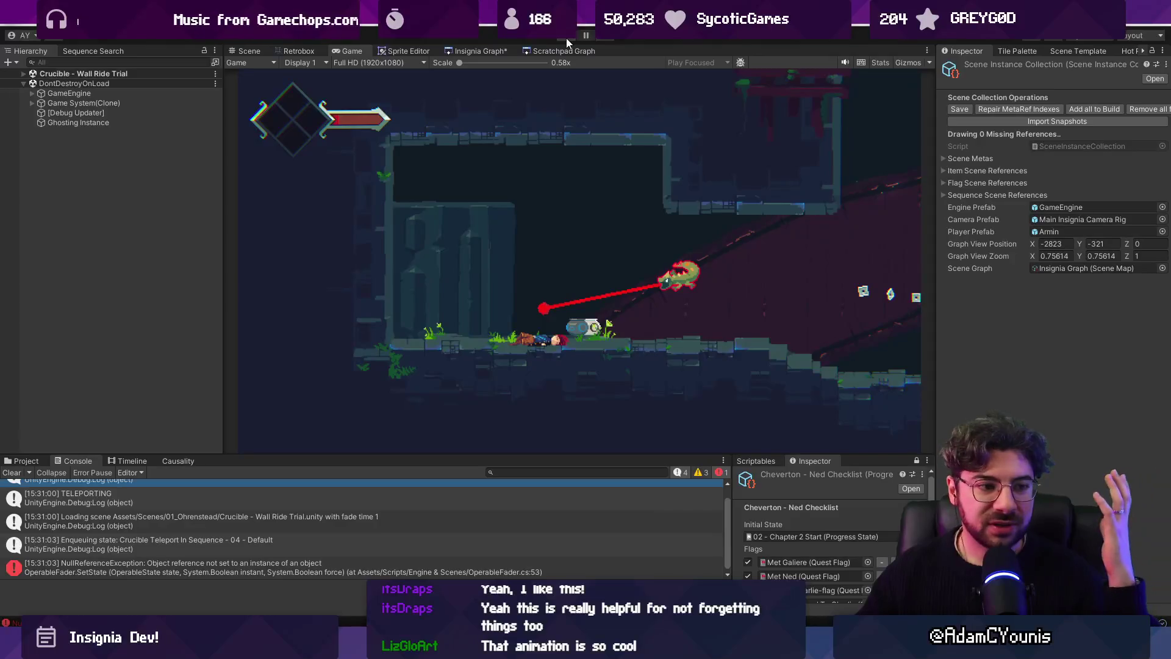
# Stop the running game, clear the console, and pan around the Insignia Graph scene map
pyautogui.click(566, 38)
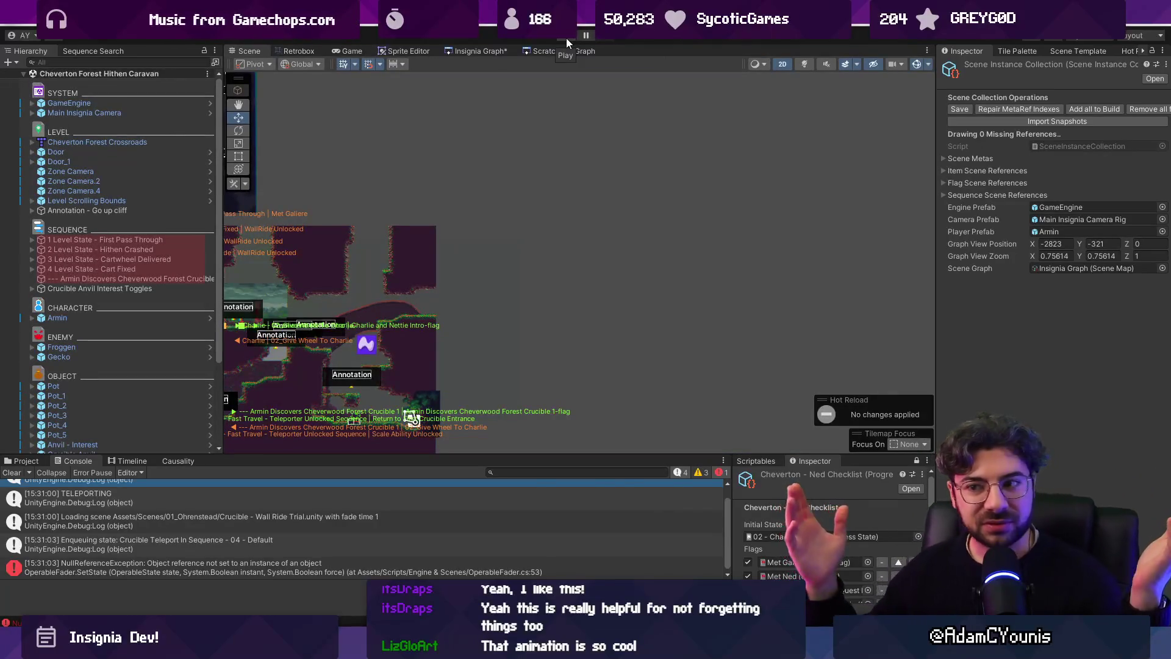
pyautogui.click(16, 477)
pyautogui.click(445, 51)
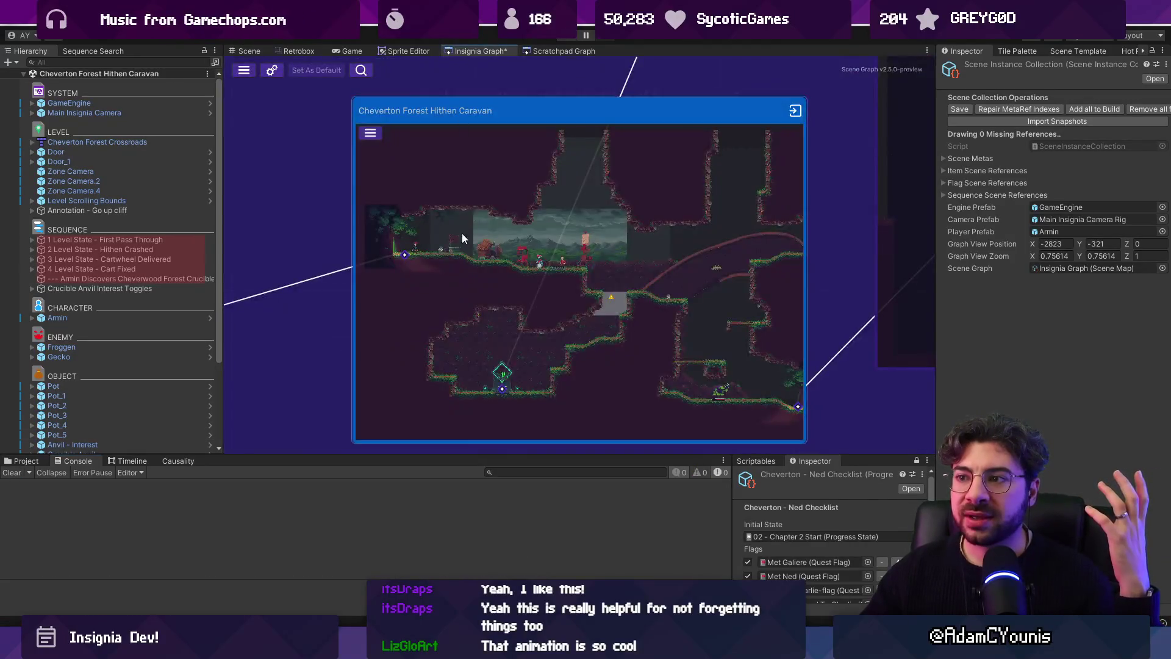
pyautogui.scroll(-5, 462, 233)
pyautogui.moveTo(603, 283)
pyautogui.mouseDown()
pyautogui.moveTo(588, 267)
pyautogui.moveTo(558, 277)
pyautogui.mouseUp()
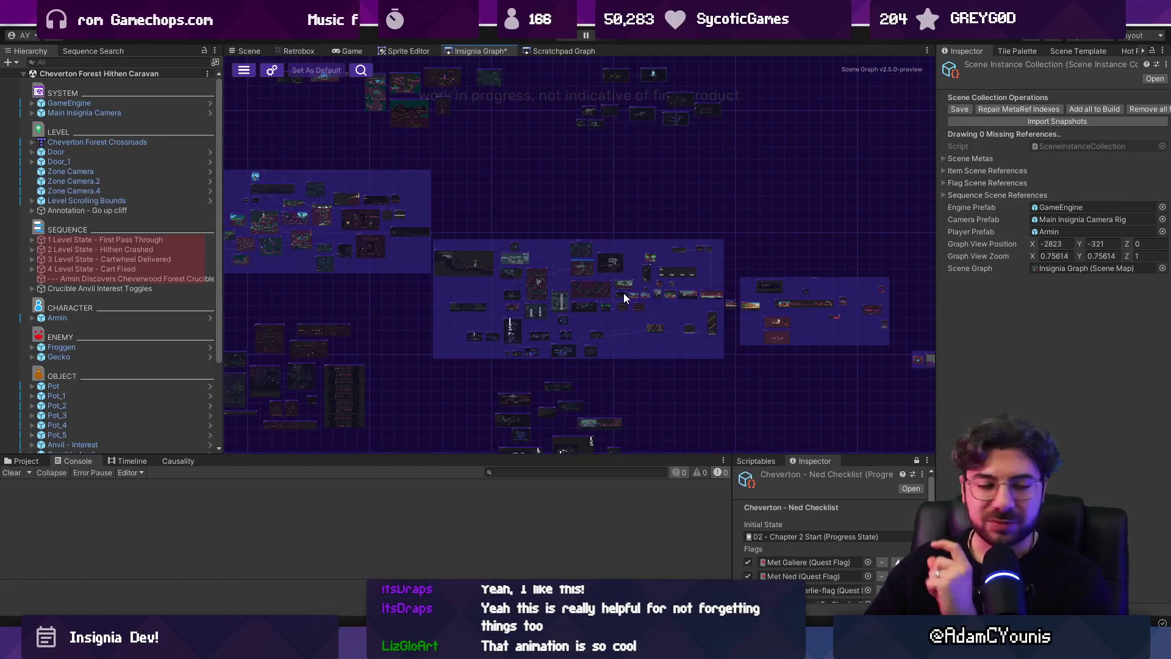
pyautogui.moveTo(717, 364); pyautogui.dragTo(608, 358)
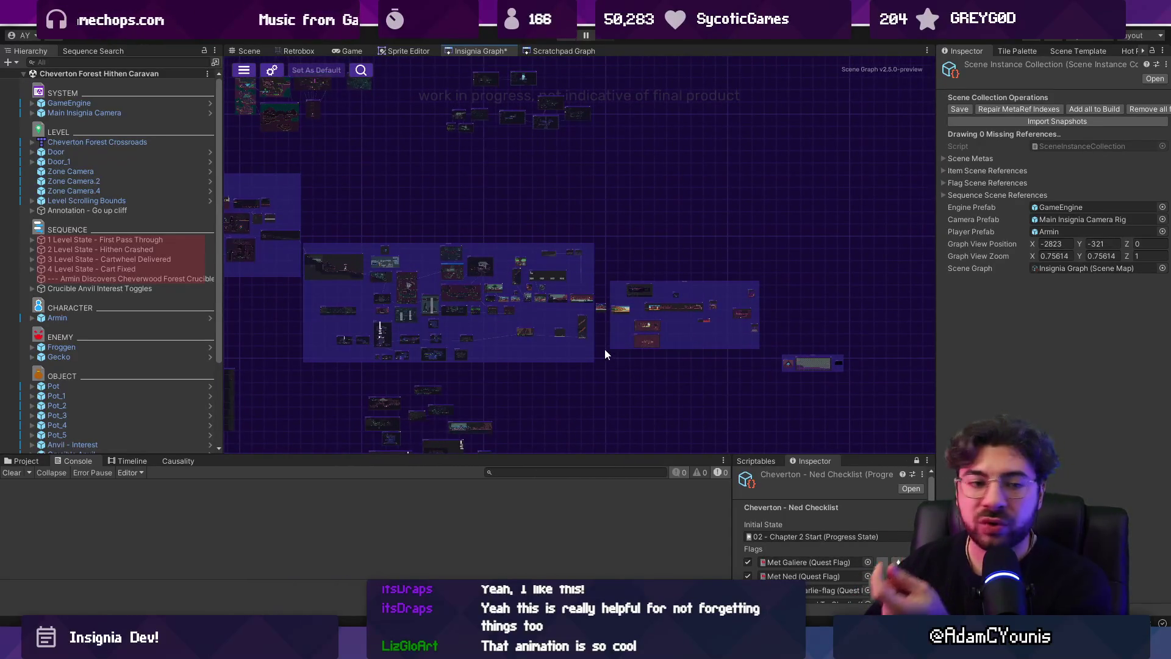
pyautogui.scroll(10, 651, 336)
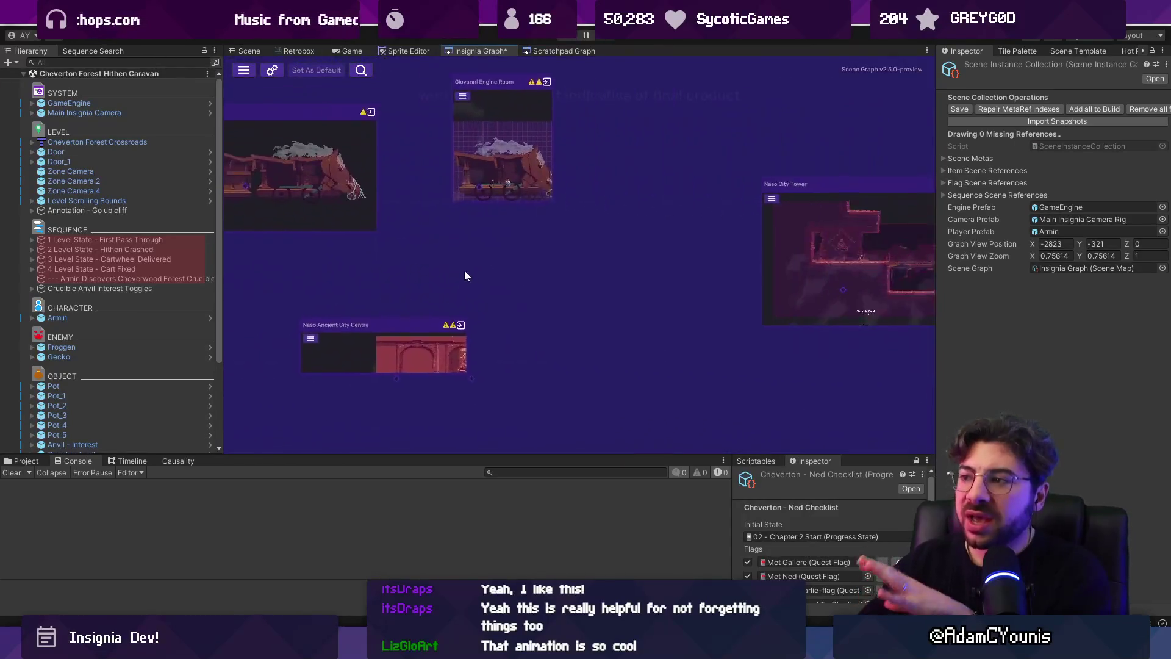
pyautogui.scroll(-8, 488, 244)
pyautogui.scroll(10, 550, 241)
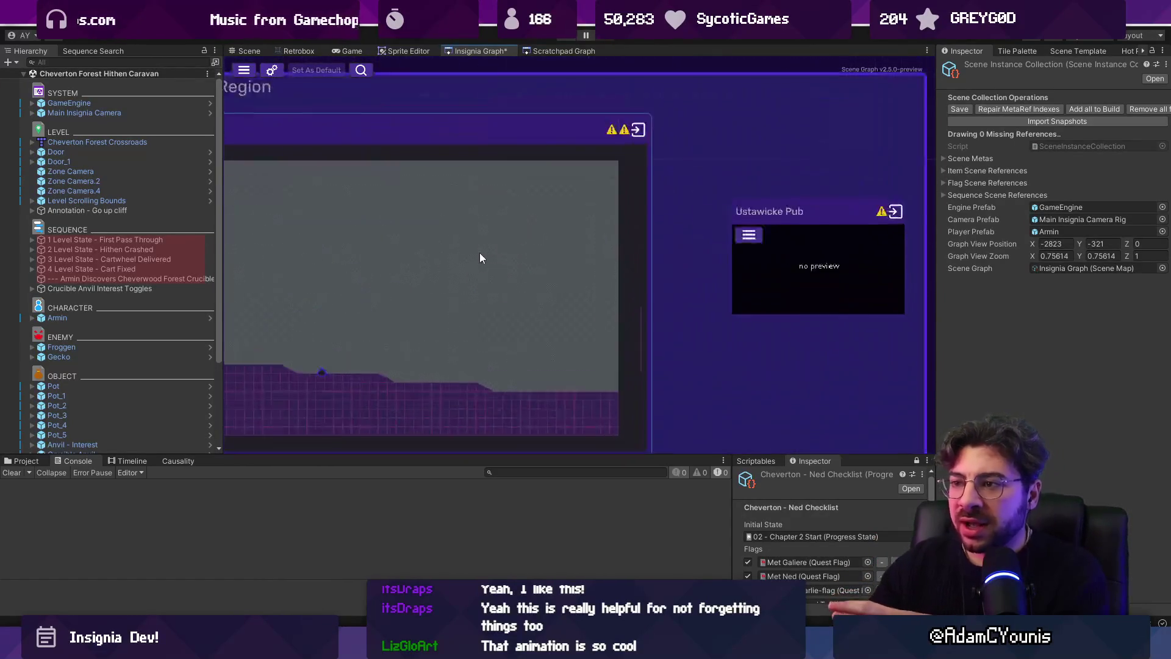
pyautogui.scroll(-3, 549, 244)
pyautogui.moveTo(704, 220); pyautogui.dragTo(605, 316)
pyautogui.scroll(5, 605, 316)
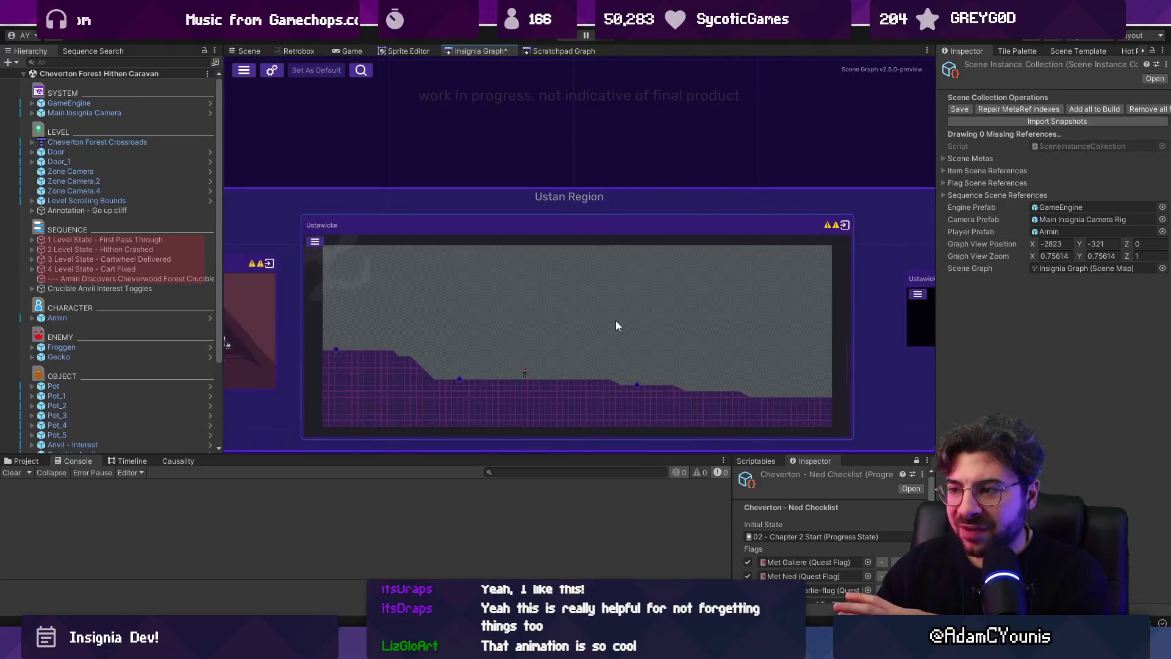
pyautogui.scroll(3, 616, 325)
pyautogui.scroll(2, 570, 307)
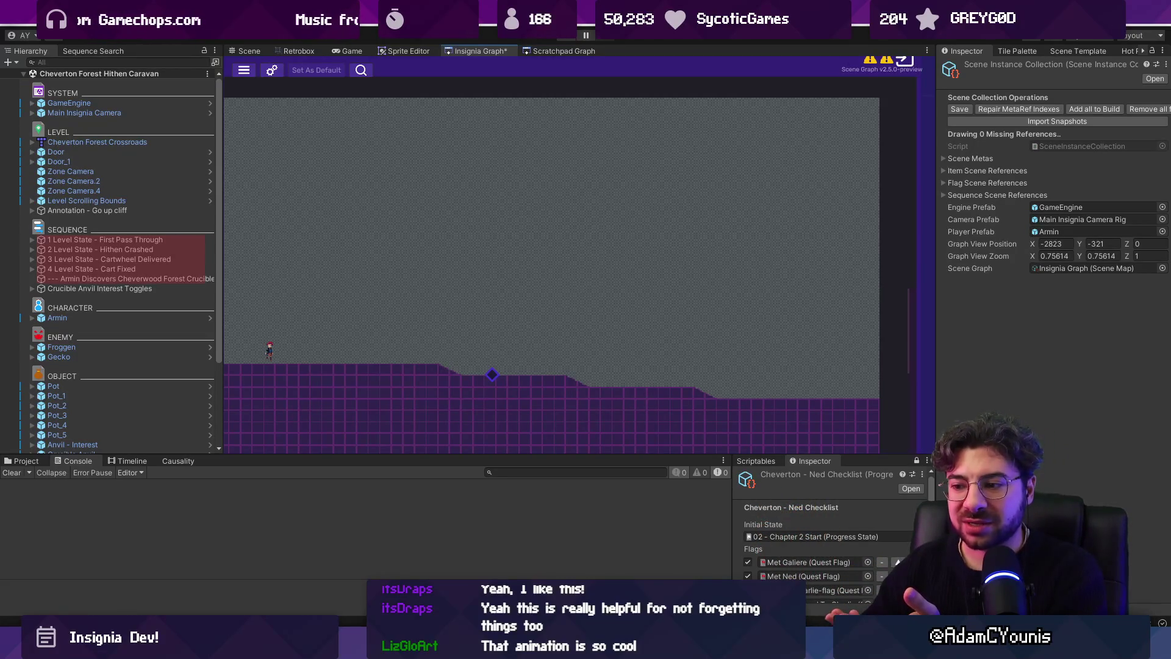
pyautogui.moveTo(324, 241)
pyautogui.mouseDown()
pyautogui.moveTo(447, 304)
pyautogui.moveTo(435, 320)
pyautogui.mouseUp()
pyautogui.scroll(-3, 482, 274)
pyautogui.moveTo(483, 276)
pyautogui.mouseDown()
pyautogui.moveTo(478, 266)
pyautogui.moveTo(690, 323)
pyautogui.moveTo(622, 280)
pyautogui.mouseUp()
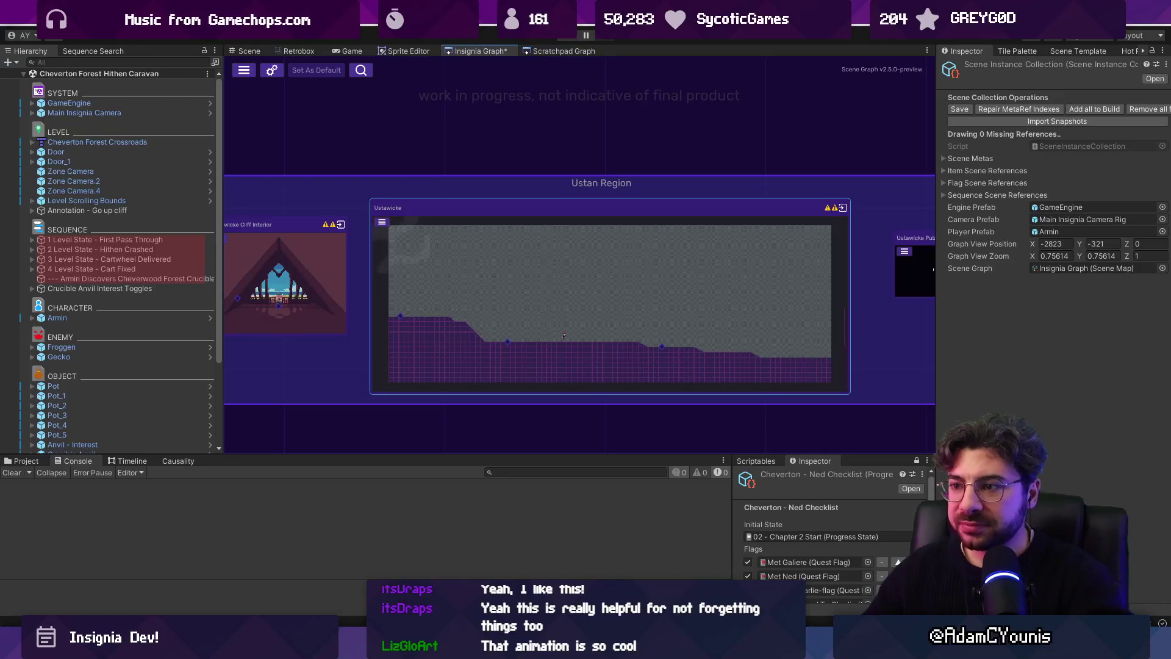
pyautogui.scroll(-2, 635, 342)
pyautogui.scroll(5, 756, 351)
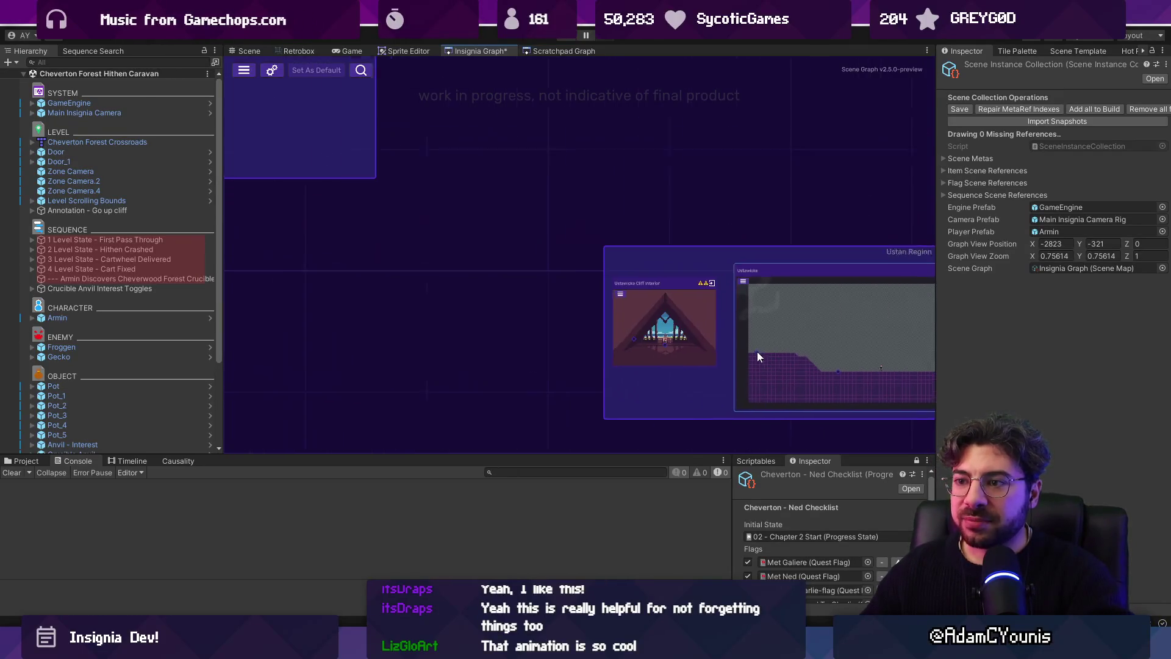
# Load and play-test the Ustawicke Cliff Interior scene, then go back to the Insignia Graph map
pyautogui.doubleClick(682, 316)
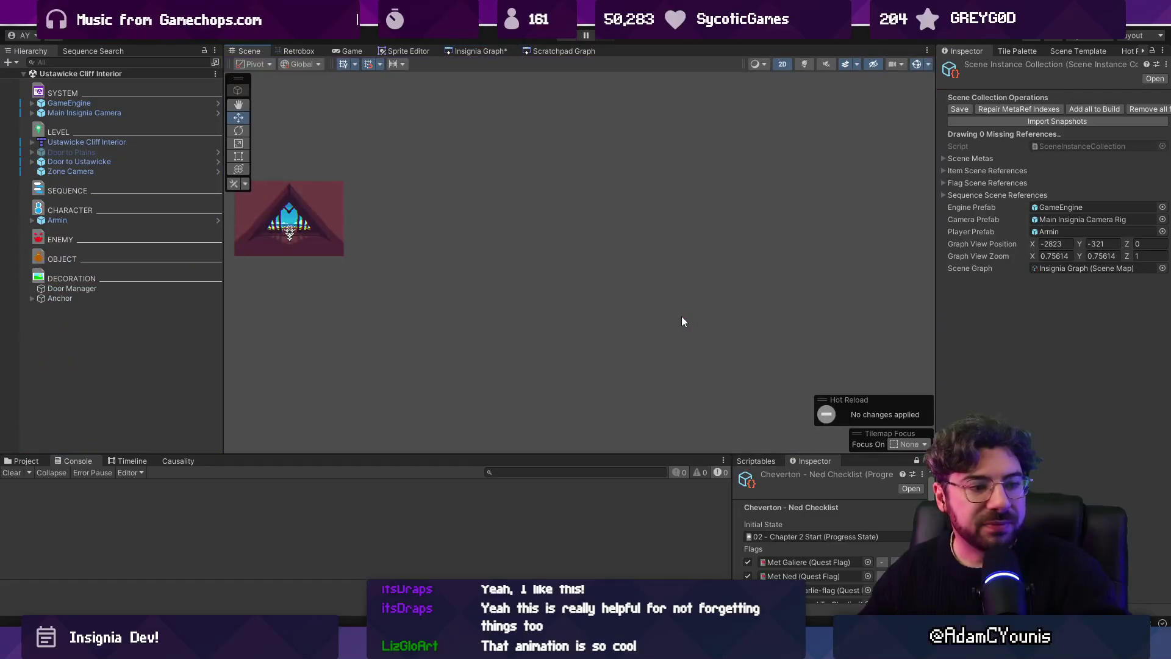
pyautogui.scroll(5, 694, 299)
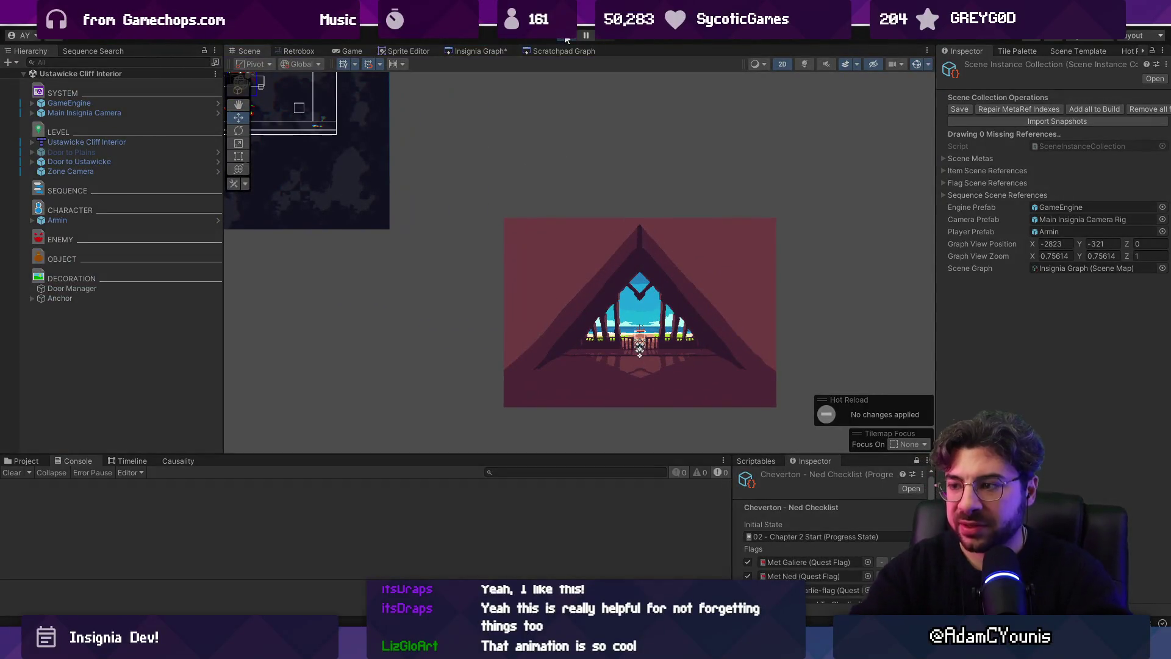
pyautogui.click(568, 36)
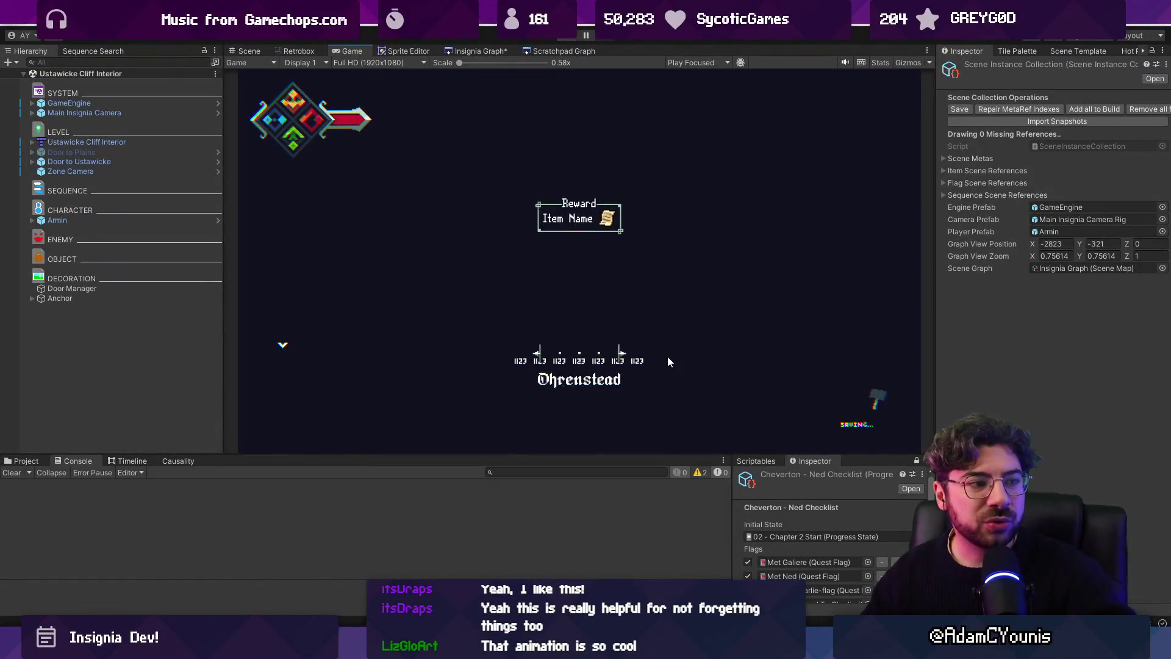
pyautogui.hotkey('ctrl', 'p')
pyautogui.scroll(-5, 726, 297)
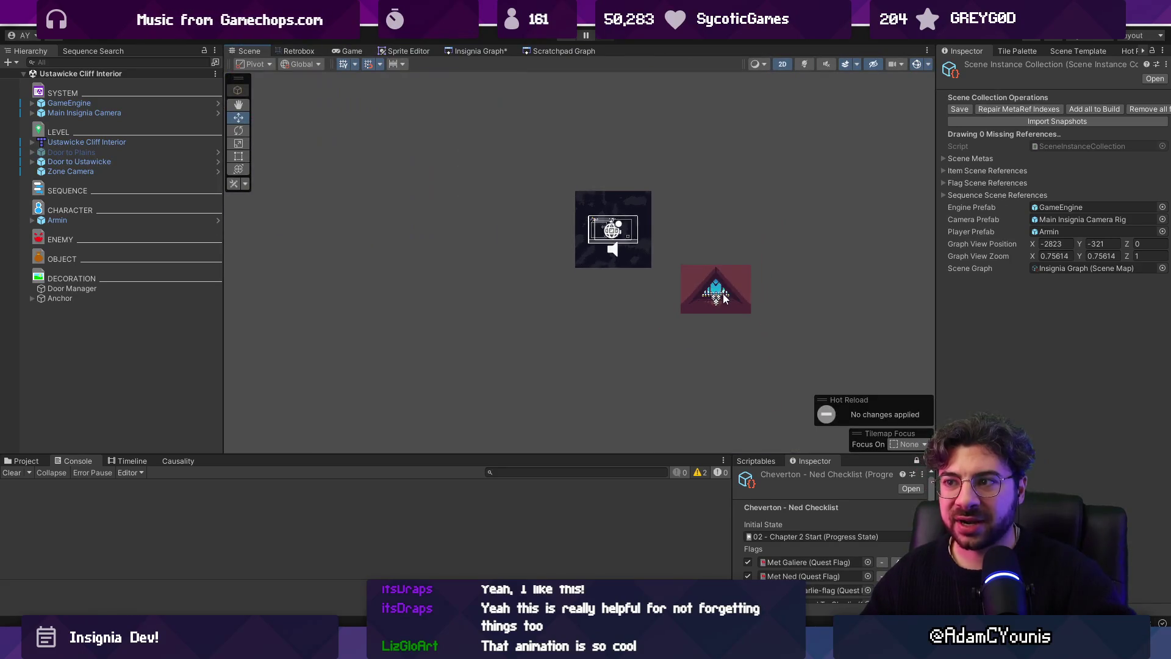
pyautogui.click(468, 51)
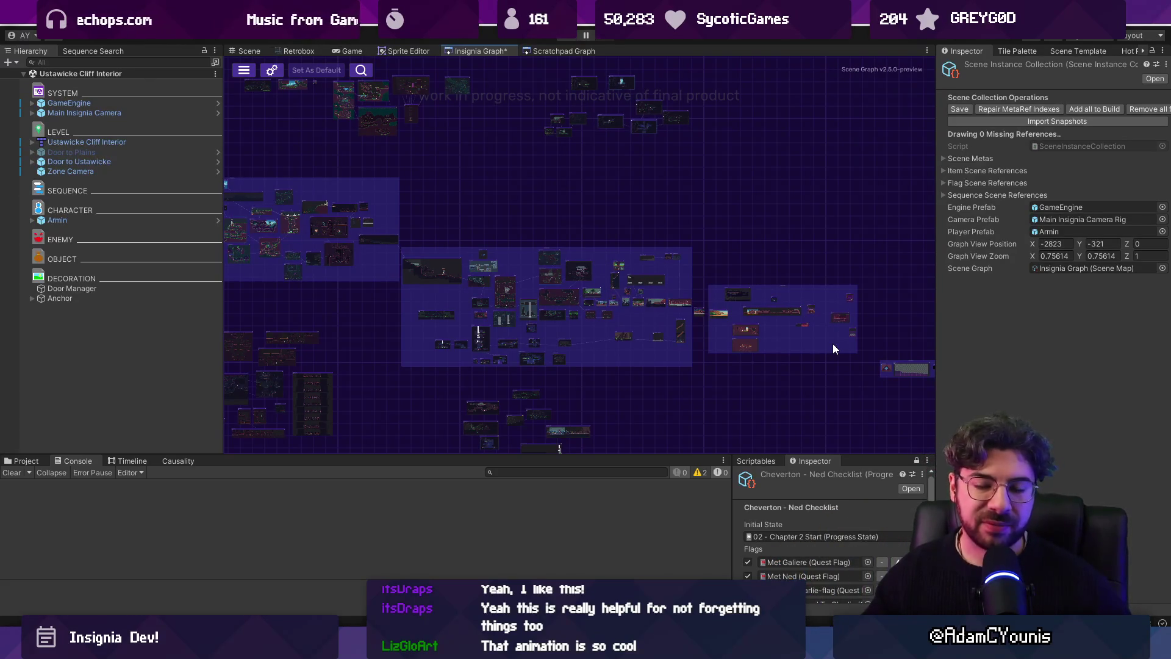
pyautogui.scroll(3, 500, 273)
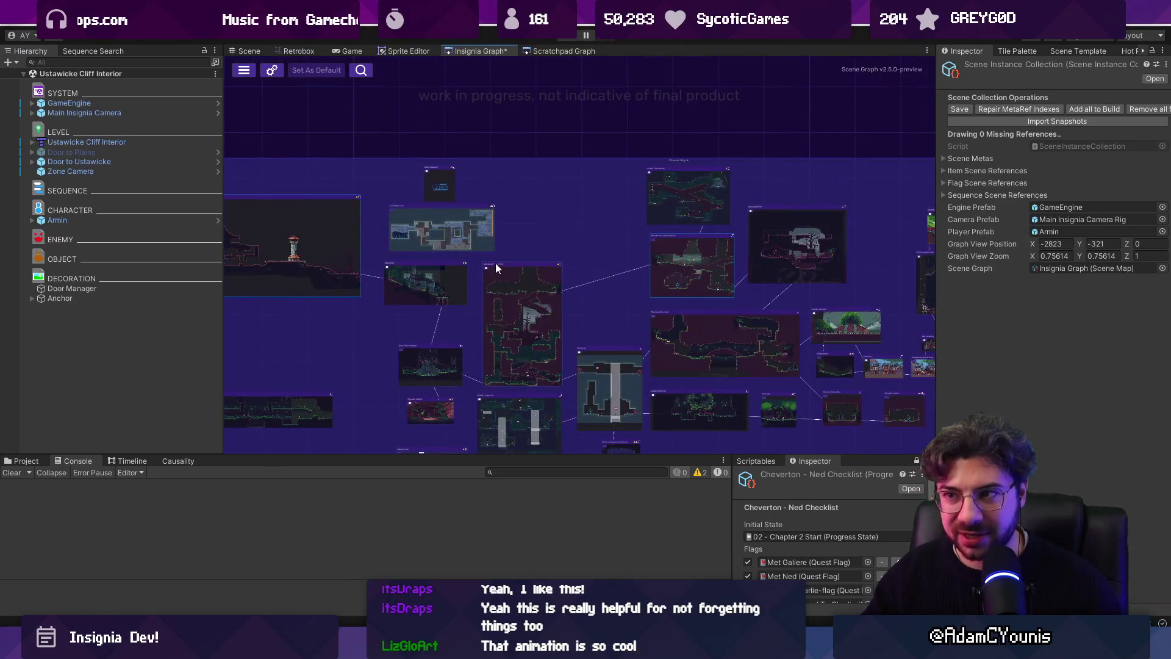
pyautogui.scroll(2, 540, 239)
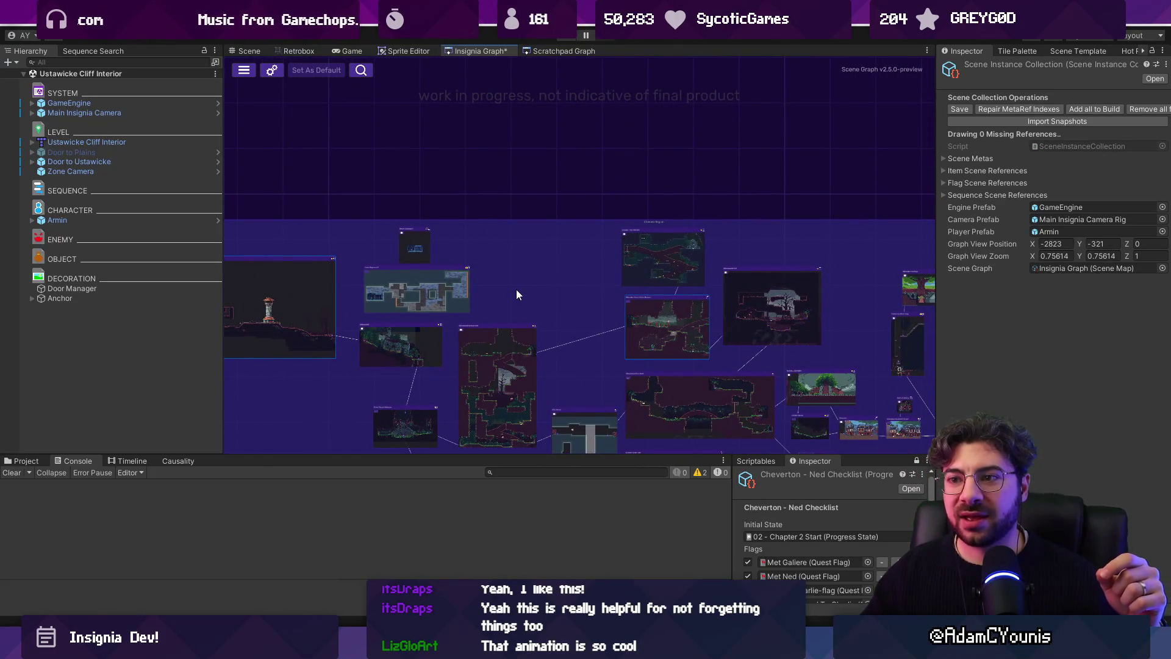
pyautogui.moveTo(516, 289); pyautogui.dragTo(757, 310)
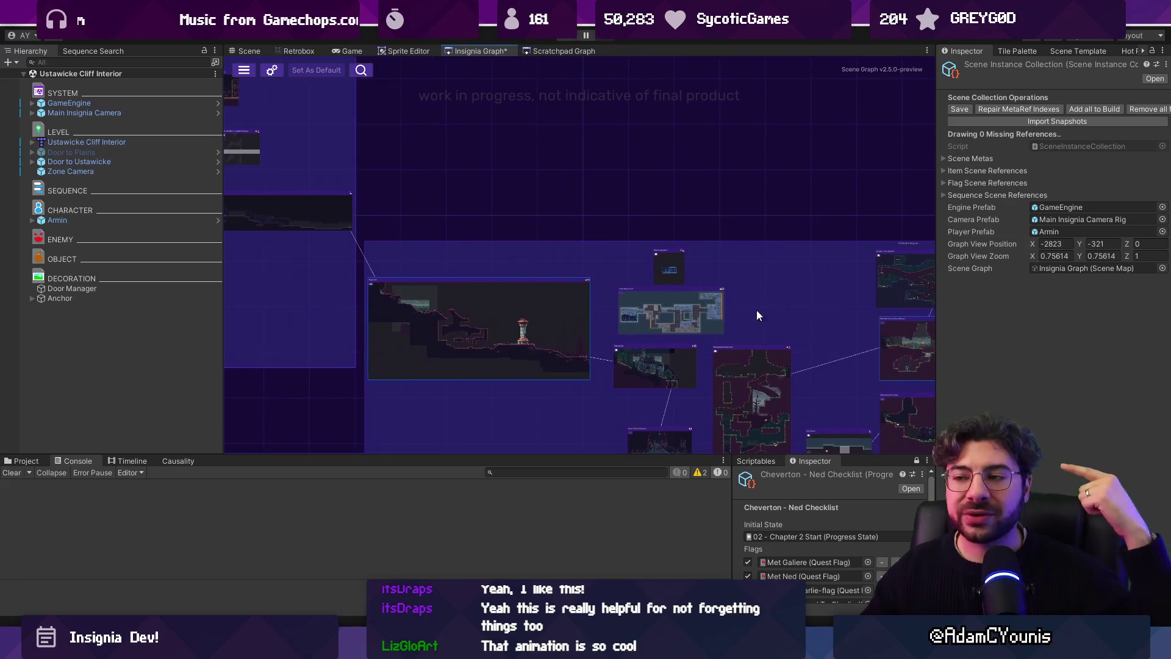
# Open Ridgelands from the lighthouse card, zoom to the watchtower, and select its Annotation Renderer
pyautogui.doubleClick(533, 307)
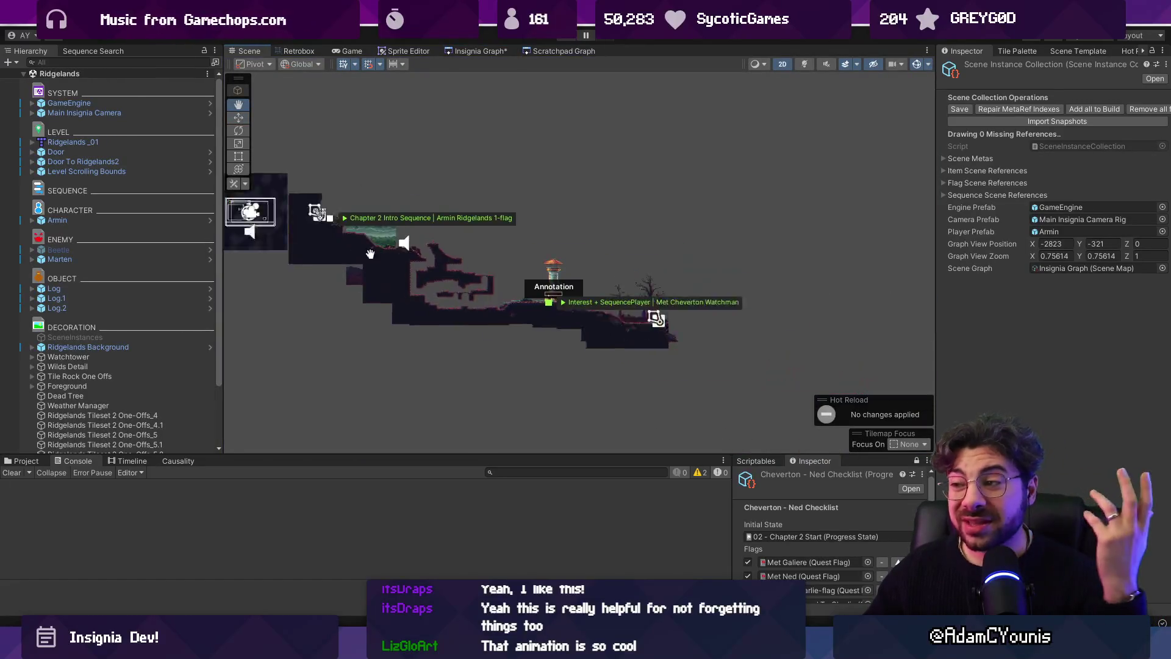
pyautogui.scroll(10, 488, 300)
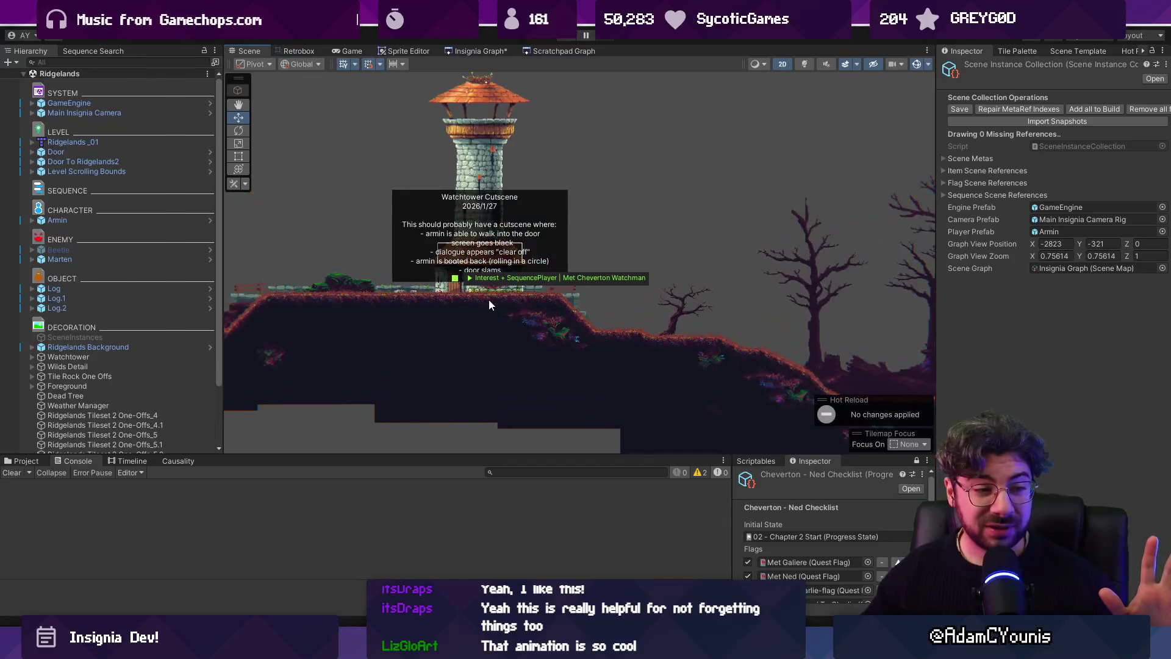
pyautogui.scroll(3, 494, 295)
pyautogui.click(713, 283)
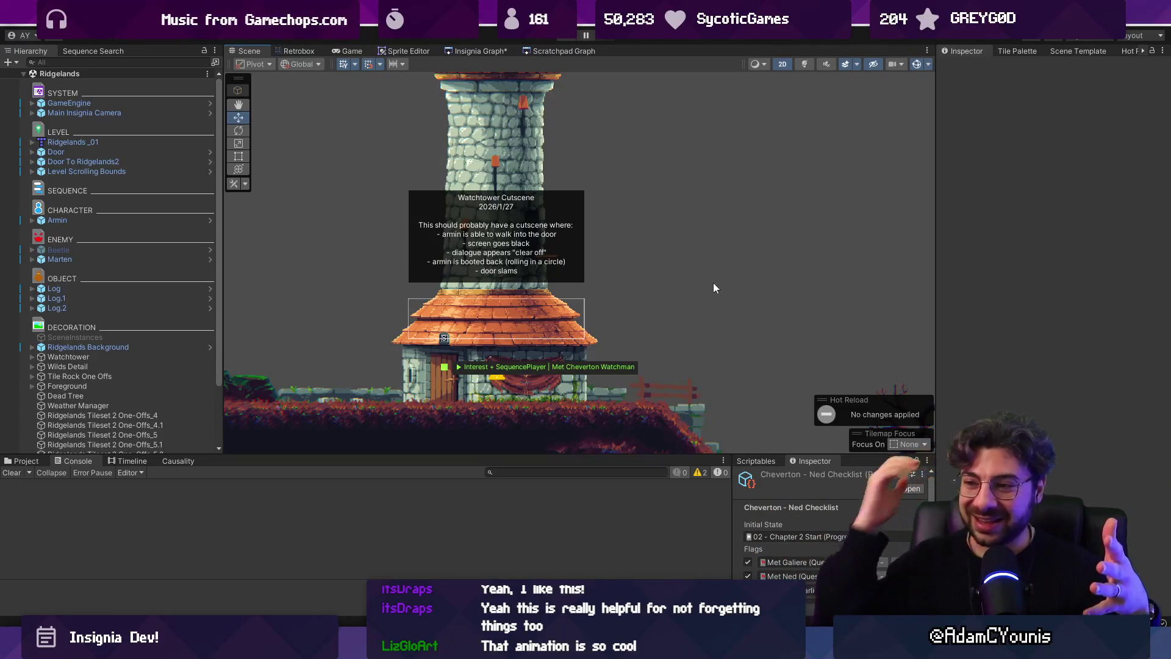
pyautogui.scroll(2, 499, 382)
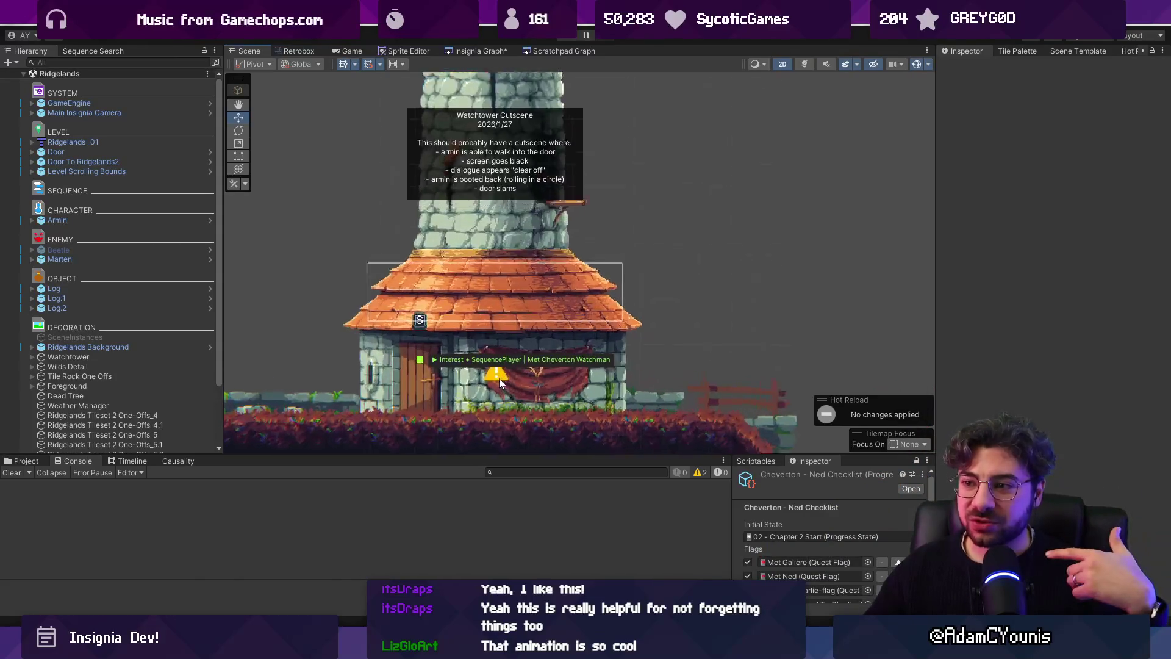
pyautogui.scroll(2, 495, 375)
pyautogui.click(491, 370)
pyautogui.scroll(-3, 492, 368)
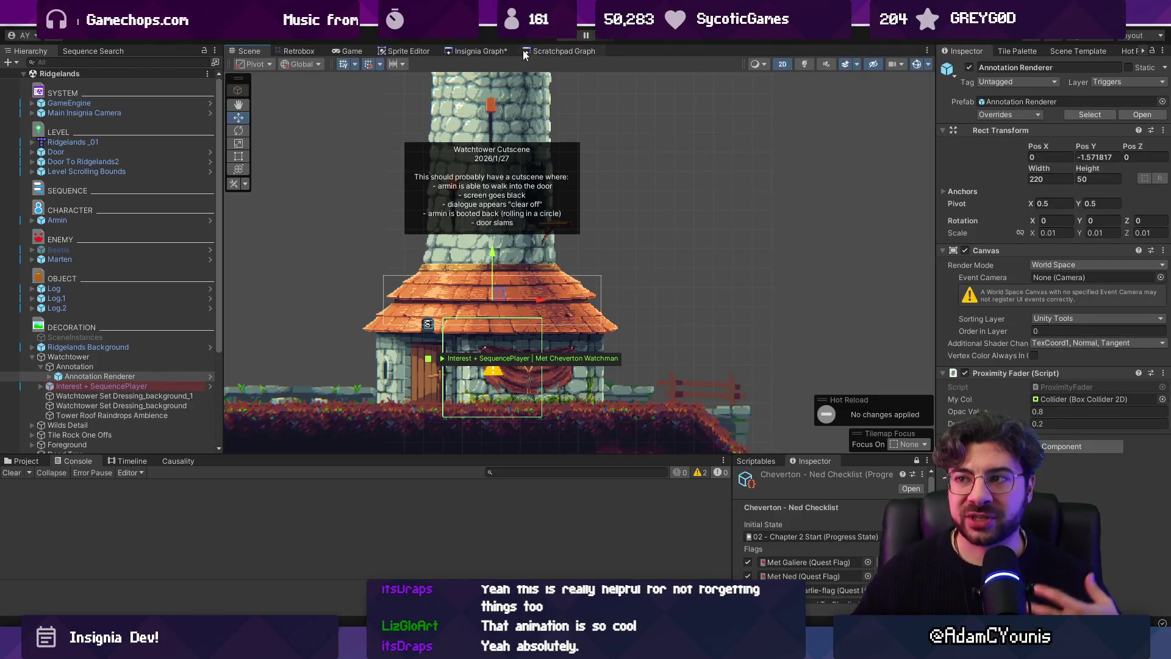
pyautogui.click(492, 51)
pyautogui.scroll(-5, 463, 226)
pyautogui.scroll(3, 493, 207)
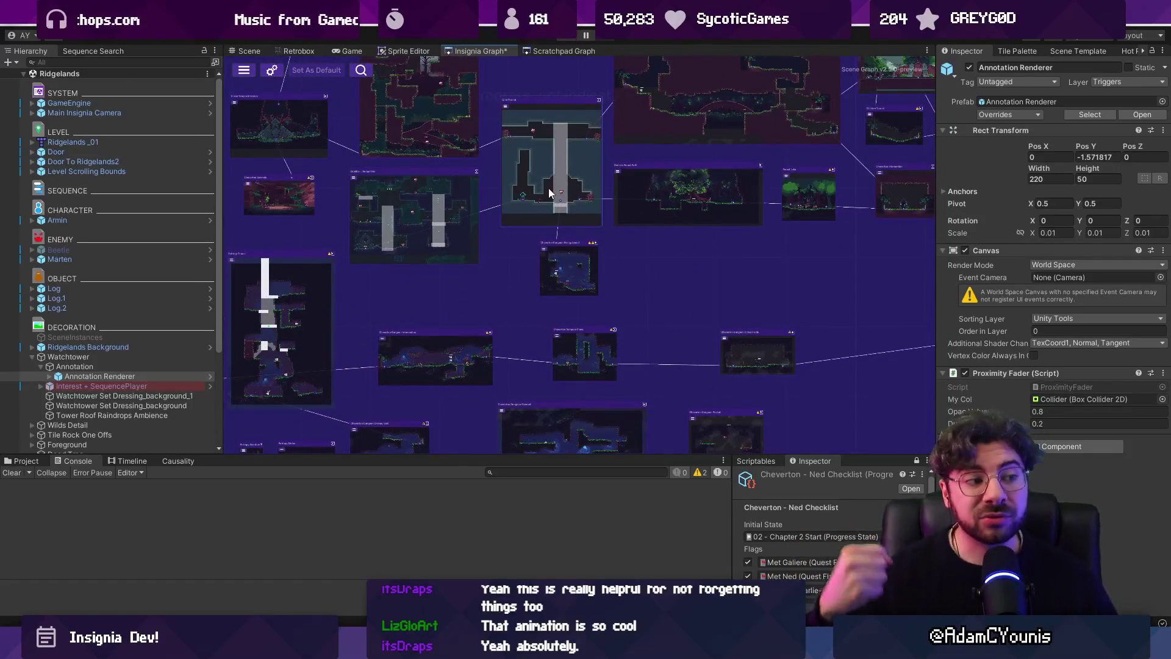
pyautogui.scroll(-2, 549, 192)
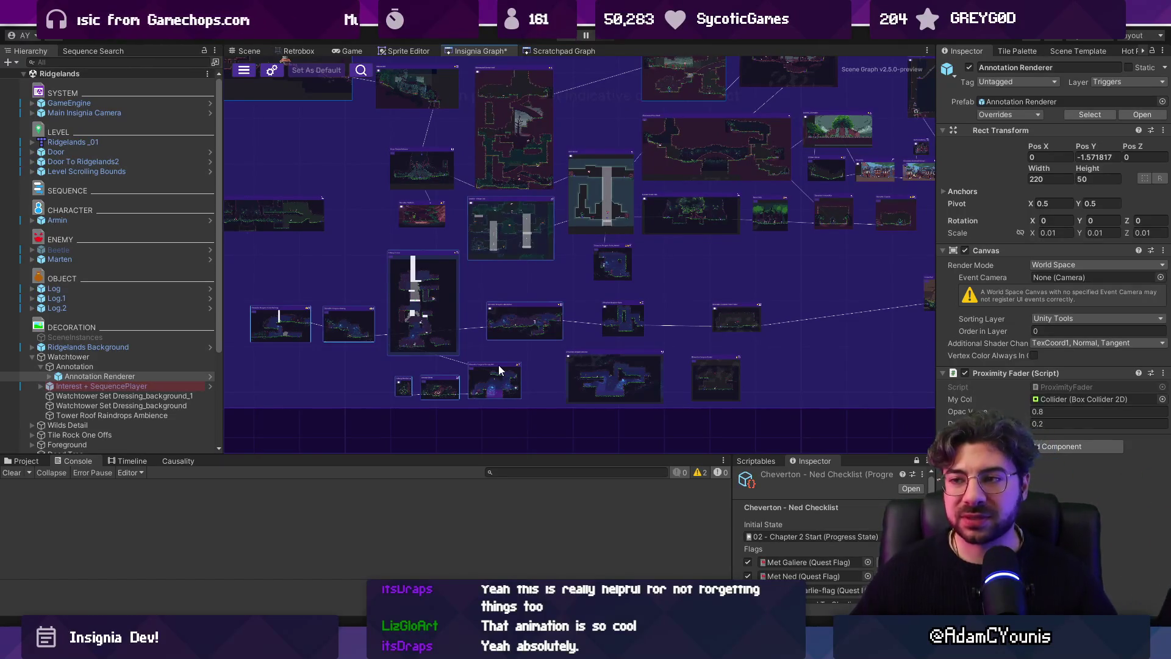
pyautogui.moveTo(492, 370); pyautogui.dragTo(511, 383)
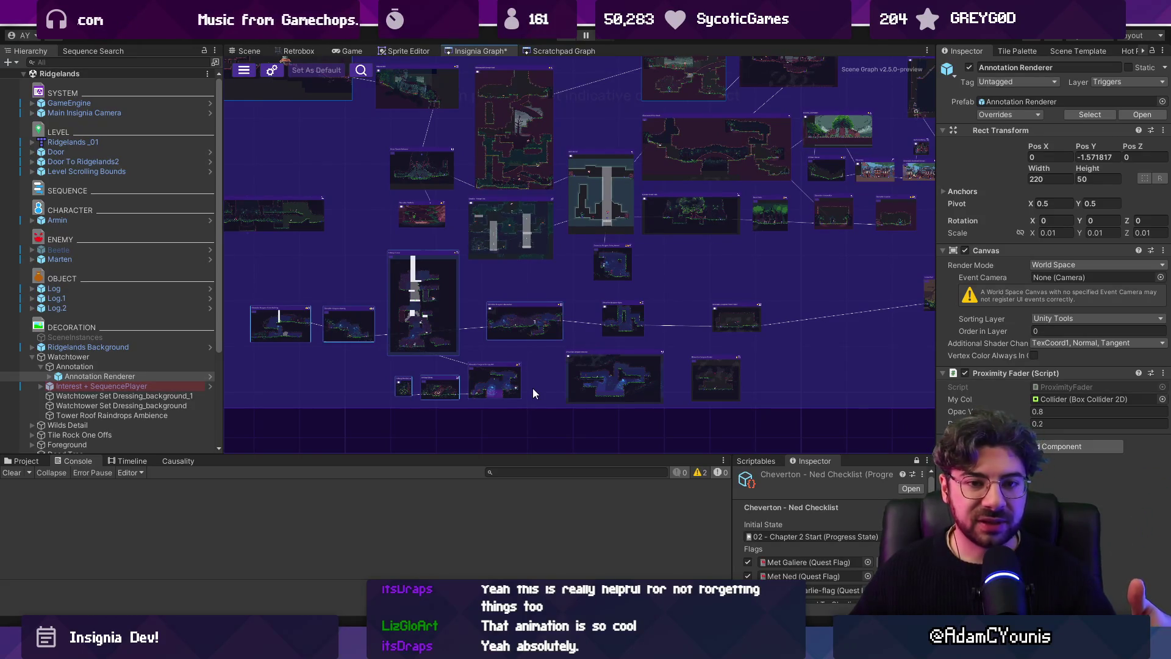
pyautogui.scroll(-3, 445, 369)
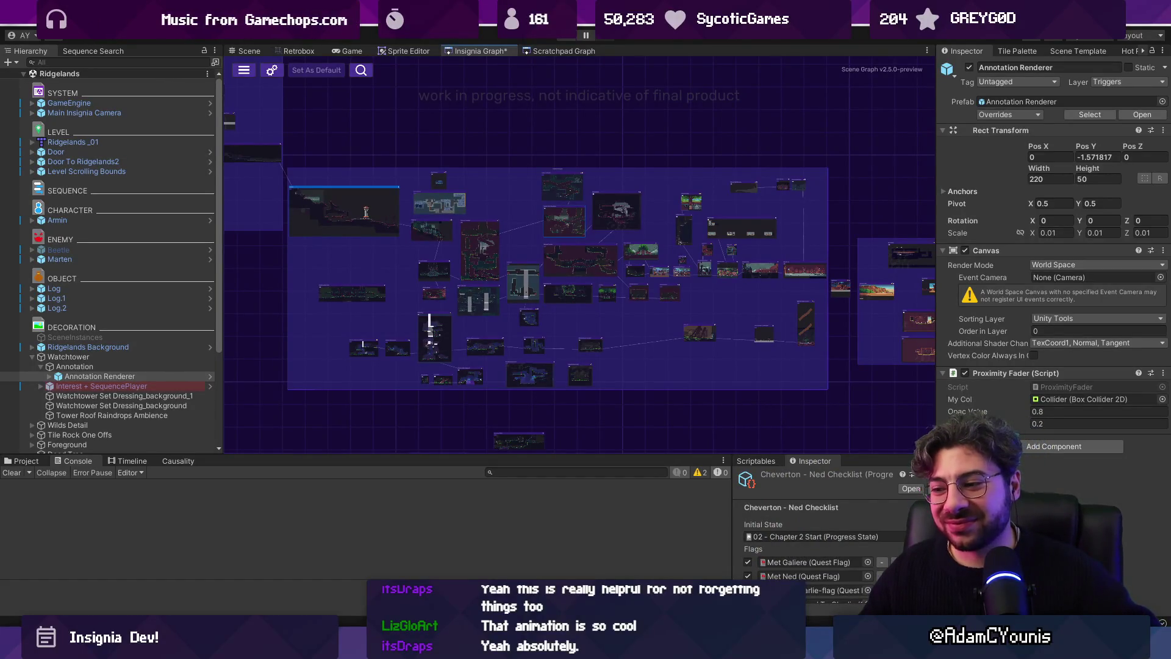
# Bring up the Insignia Working Design Document's Project Management System page in Figma
pyautogui.hotkey('alt', 'Tab')
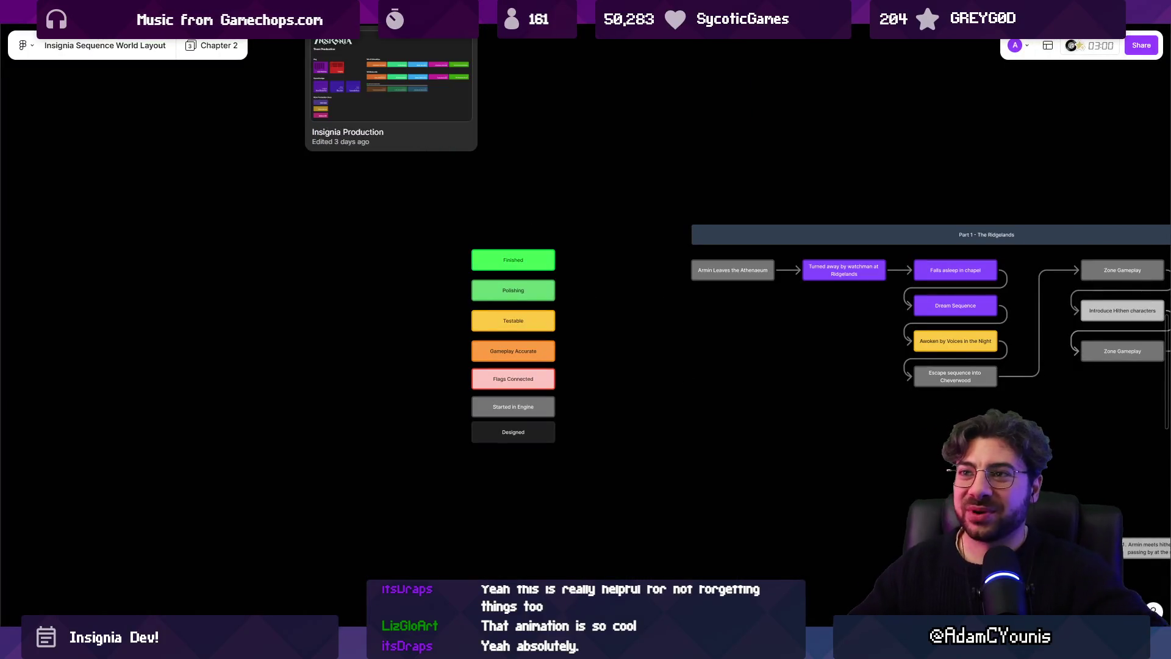
pyautogui.hotkey('ctrl', 'Tab')
pyautogui.hotkey('ctrl', 'Tab')
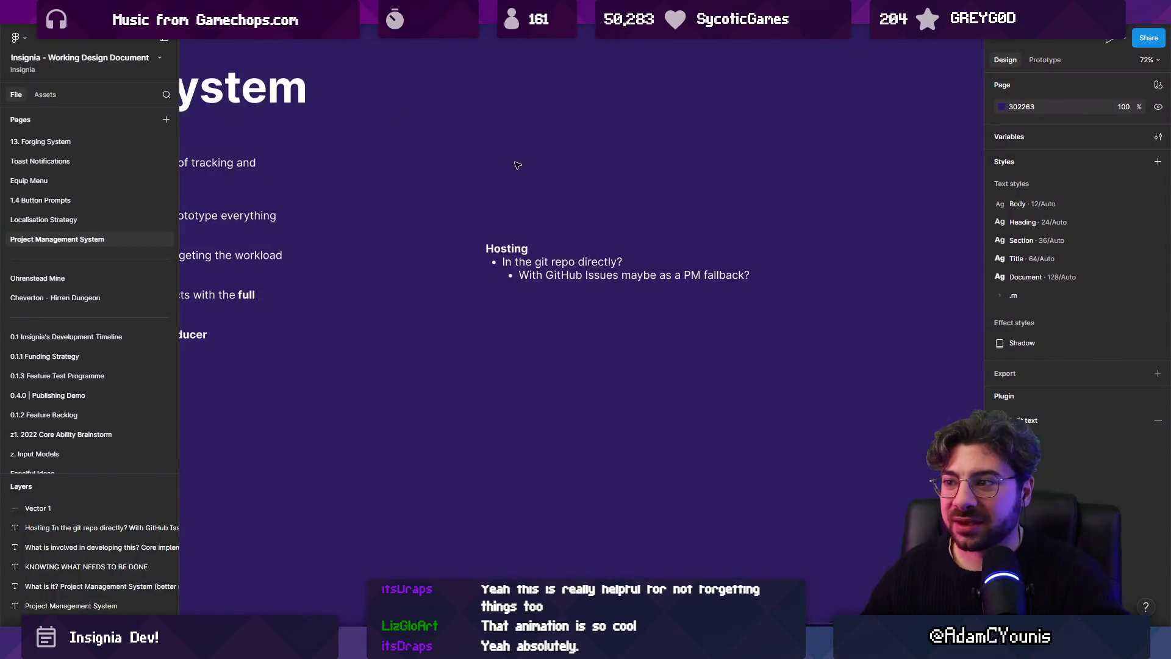
pyautogui.scroll(-4, 517, 165)
pyautogui.moveTo(476, 194)
pyautogui.mouseDown()
pyautogui.moveTo(652, 218)
pyautogui.moveTo(902, 226)
pyautogui.mouseUp()
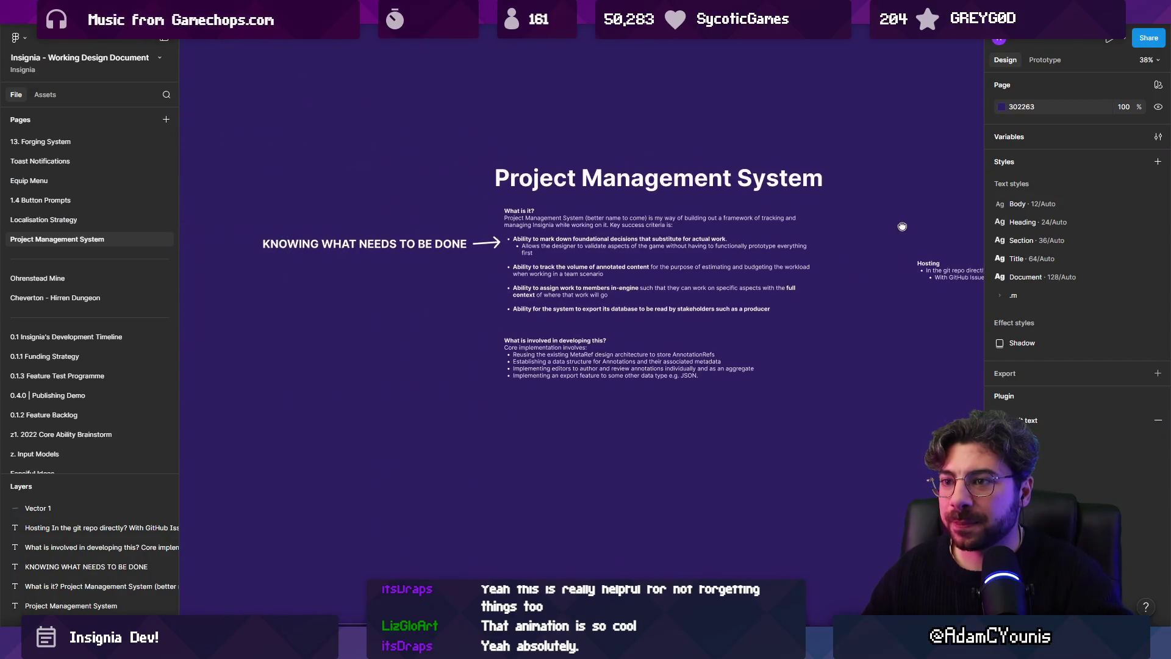
pyautogui.scroll(3, 313, 201)
pyautogui.click(269, 271)
pyautogui.doubleClick(269, 271)
pyautogui.press('Escape')
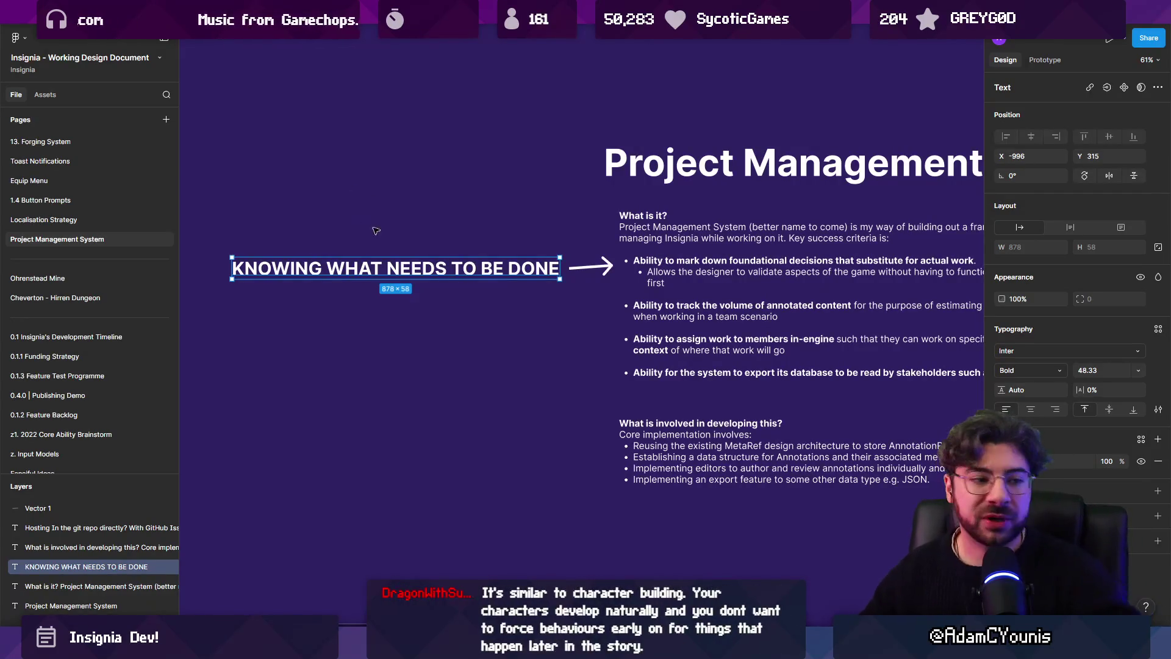
# Draw an empty Frame 1 below the page notes
pyautogui.scroll(-3, 403, 317)
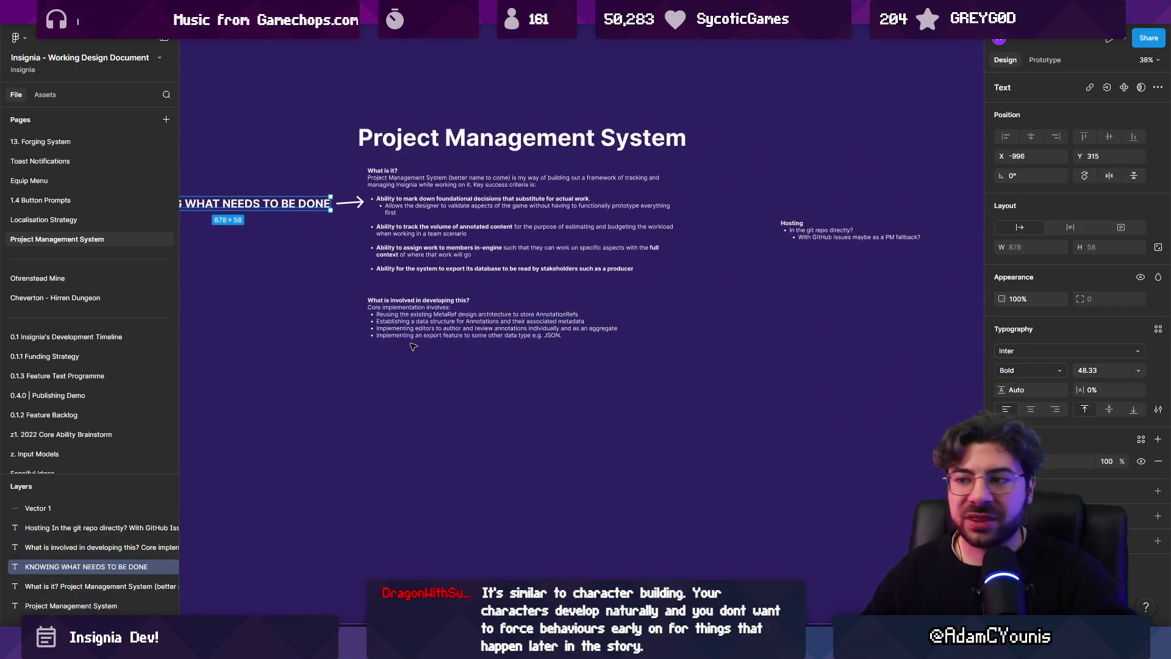
pyautogui.click(412, 347)
pyautogui.press('f')
pyautogui.moveTo(528, 401); pyautogui.dragTo(700, 517)
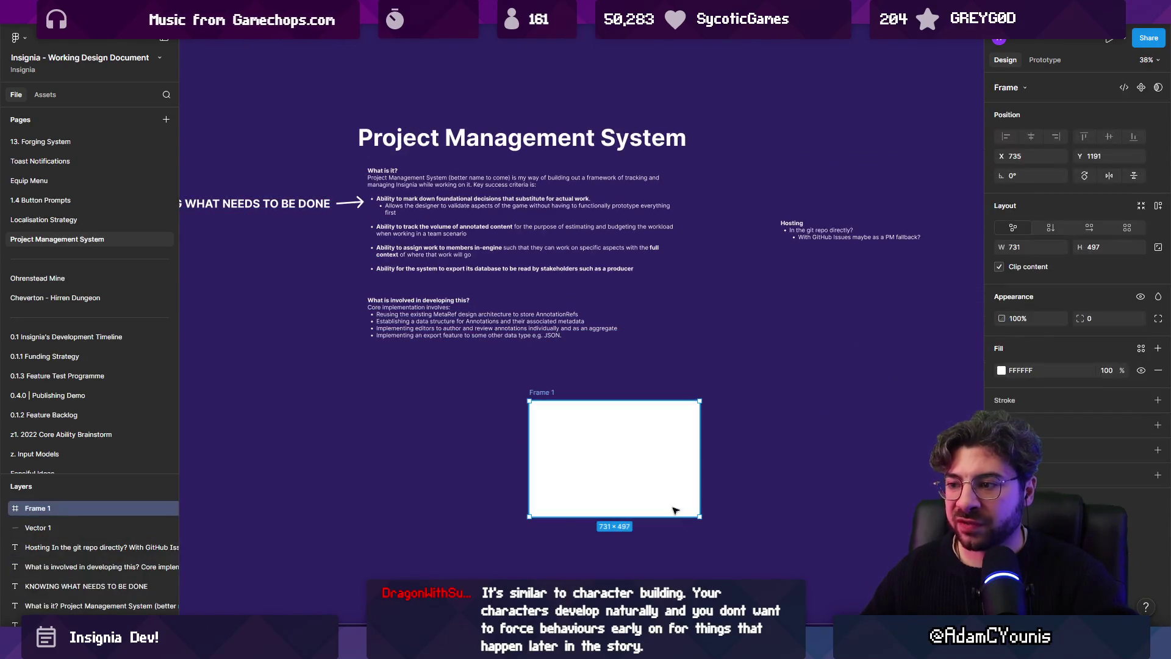
# Delete the newly drawn Frame 1 and zoom back in on the page
pyautogui.press('Delete')
pyautogui.scroll(3, 640, 472)
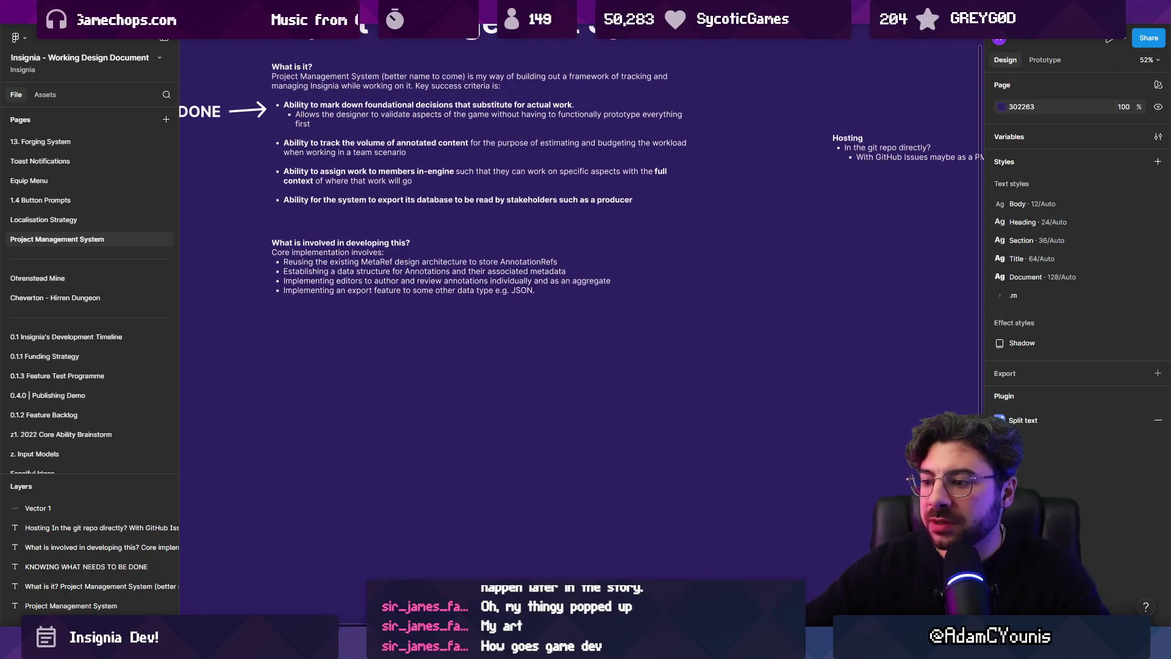
# Duplicate the What is involved text block below the original
pyautogui.scroll(5, 449, 469)
pyautogui.press('t')
pyautogui.click(393, 260)
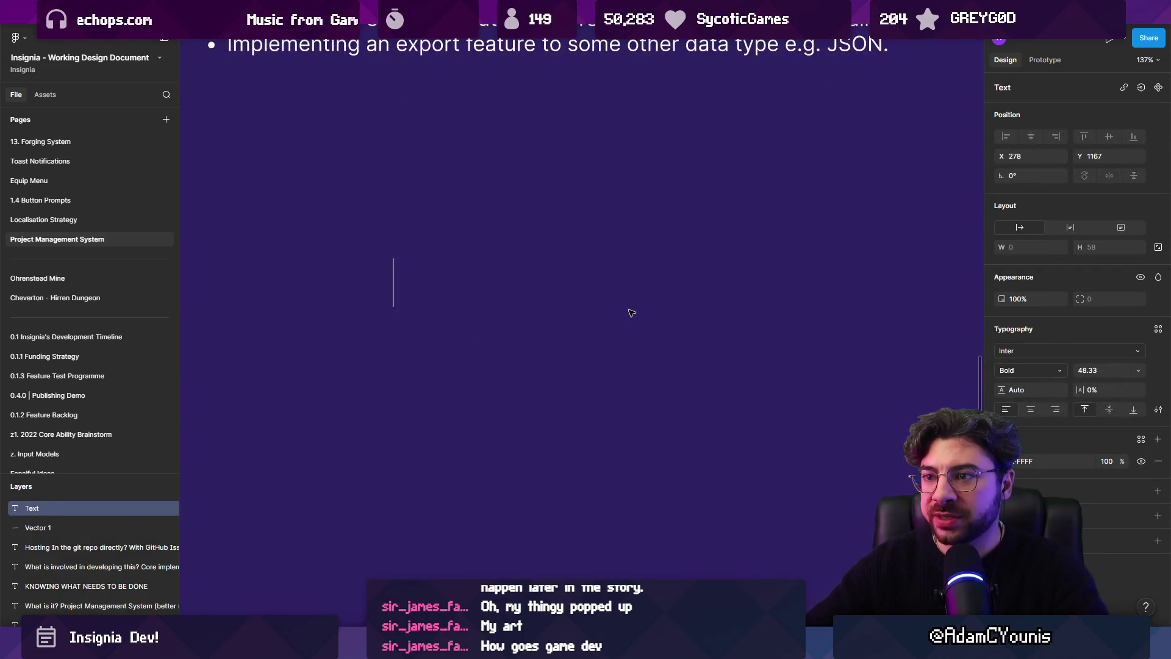
pyautogui.press('Escape')
pyautogui.scroll(-5, 558, 415)
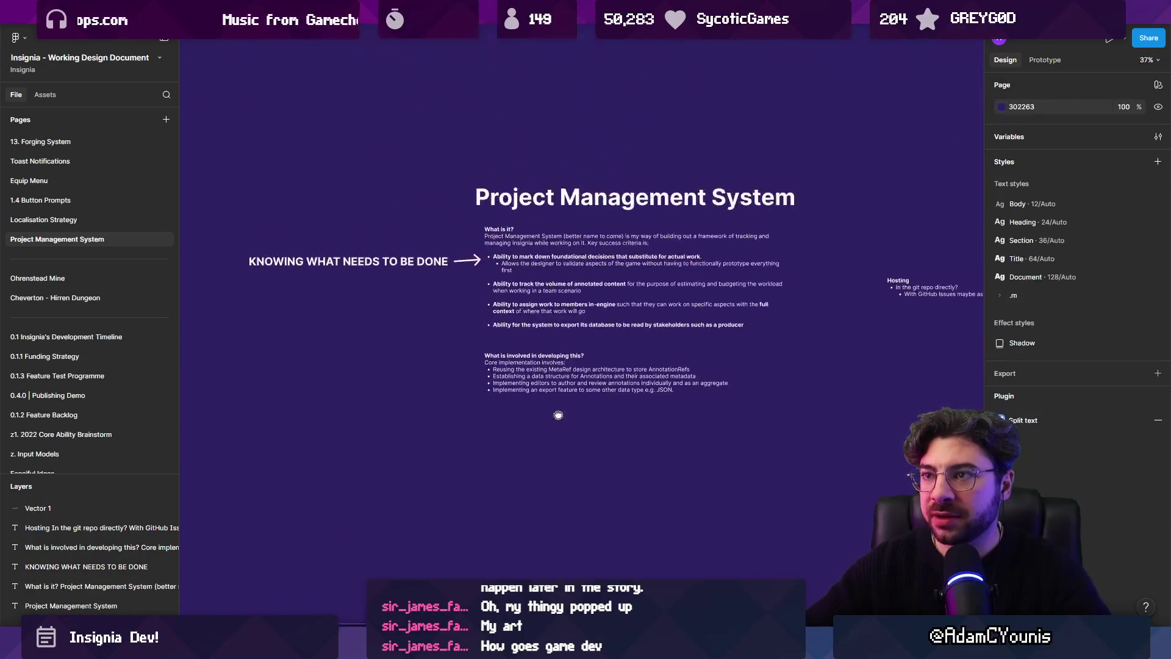
pyautogui.moveTo(537, 366)
pyautogui.mouseDown()
pyautogui.moveTo(536, 317)
pyautogui.moveTo(536, 425)
pyautogui.mouseUp()
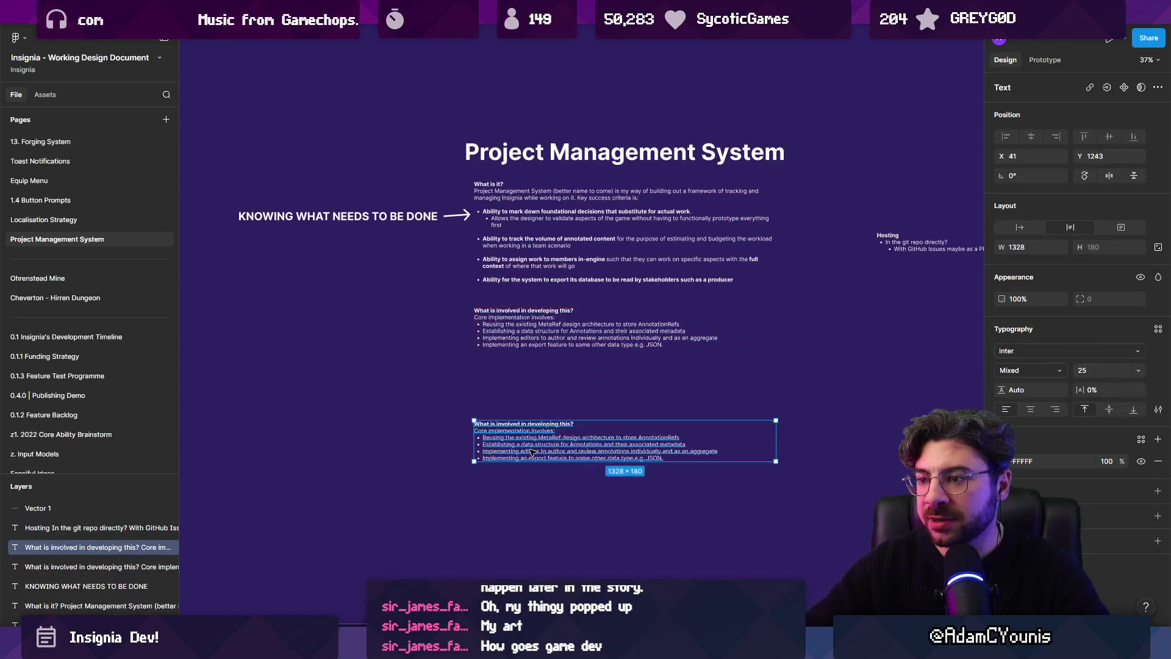
pyautogui.scroll(5, 519, 337)
# Retitle the copied block 'Schema' and add a first bullet 'Date'
pyautogui.press('Return')
pyautogui.write('Screens')
pyautogui.press('BackSpace')
pyautogui.press('BackSpace')
pyautogui.press('BackSpace')
pyautogui.write('hema')
pyautogui.press('Return')
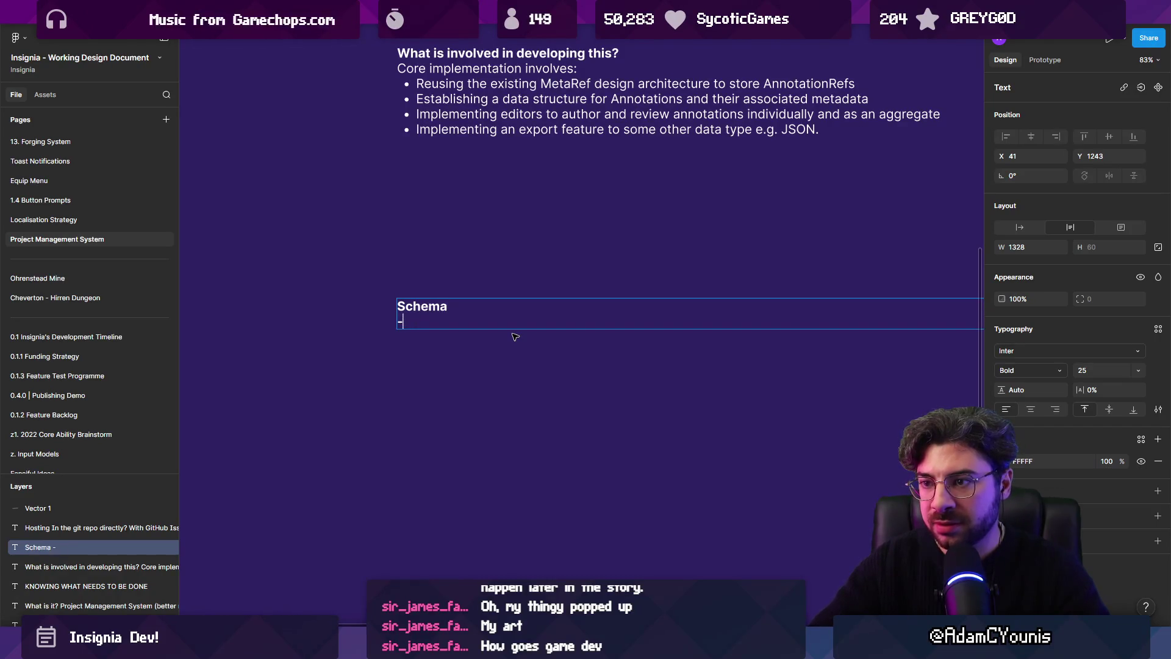
pyautogui.press('Return')
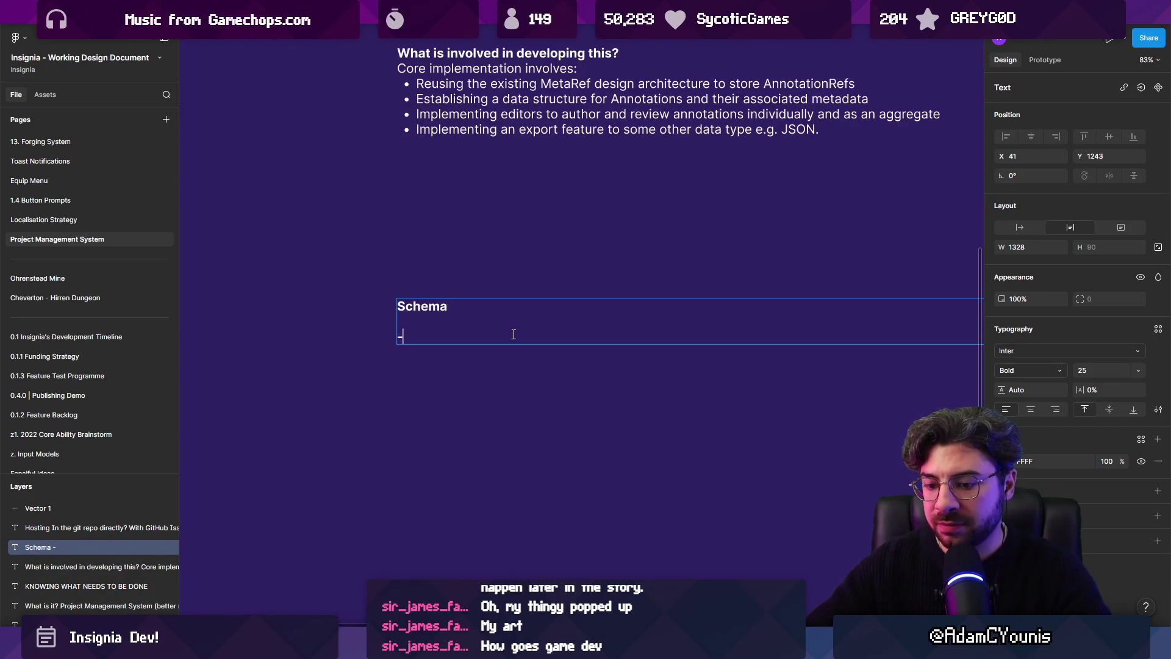
pyautogui.write('Date')
pyautogui.press('Return')
# Add the bullets 'Title', 'TaskID' and 'Gameobject reference' to the Schema list
pyautogui.scroll(5, 445, 374)
pyautogui.hscroll(-2, 518, 368)
pyautogui.write('Title')
pyautogui.press('Return')
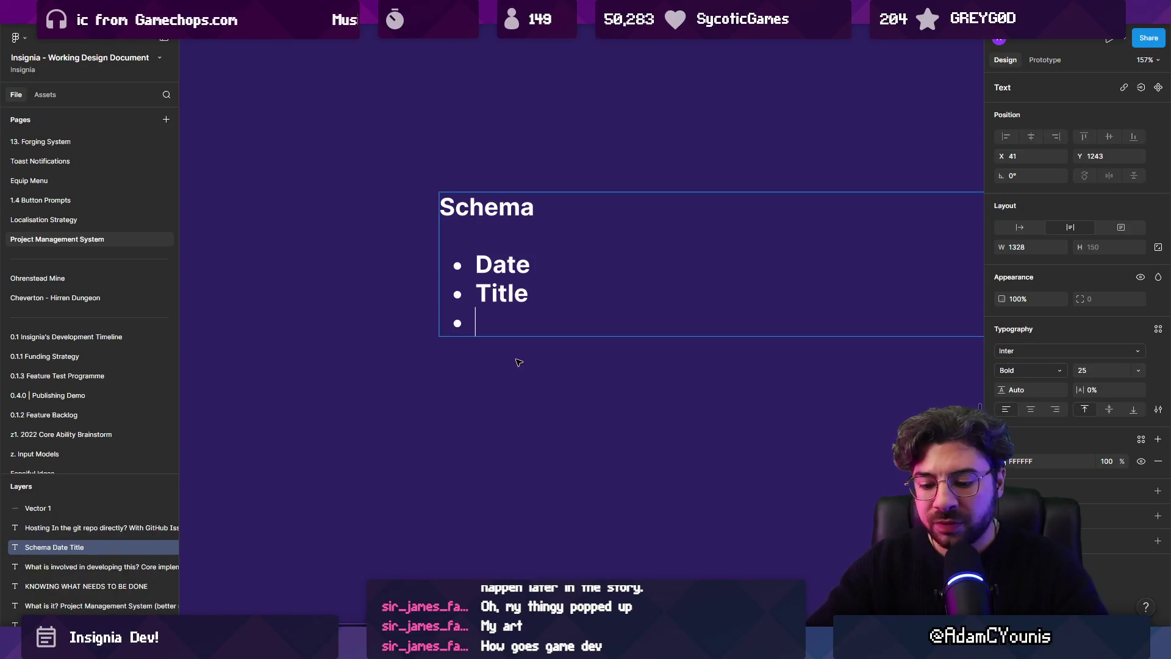
pyautogui.write('TaskID')
pyautogui.press('Return')
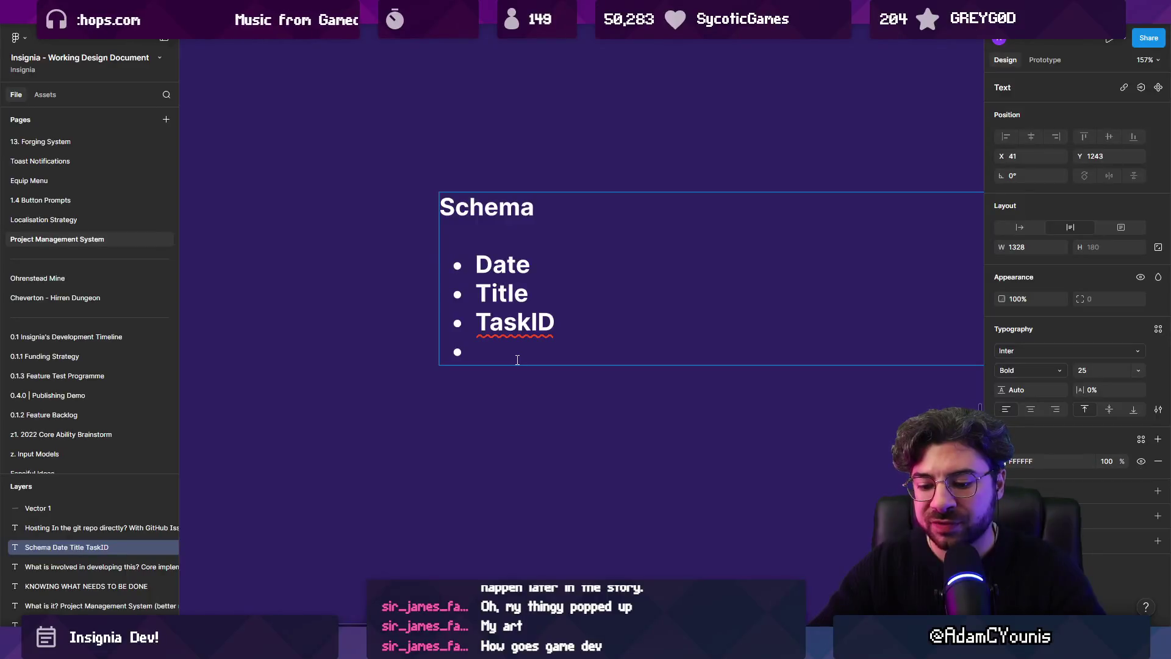
pyautogui.write('Gameobjet')
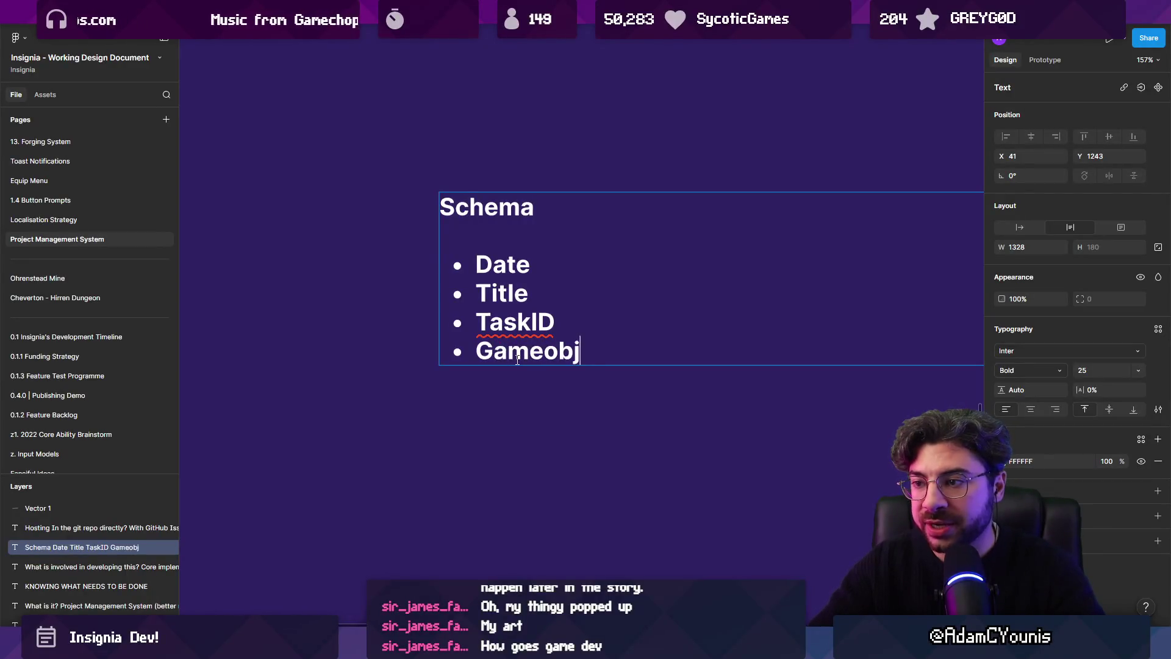
pyautogui.press('BackSpace')
pyautogui.press('BackSpace')
pyautogui.write('ct references')
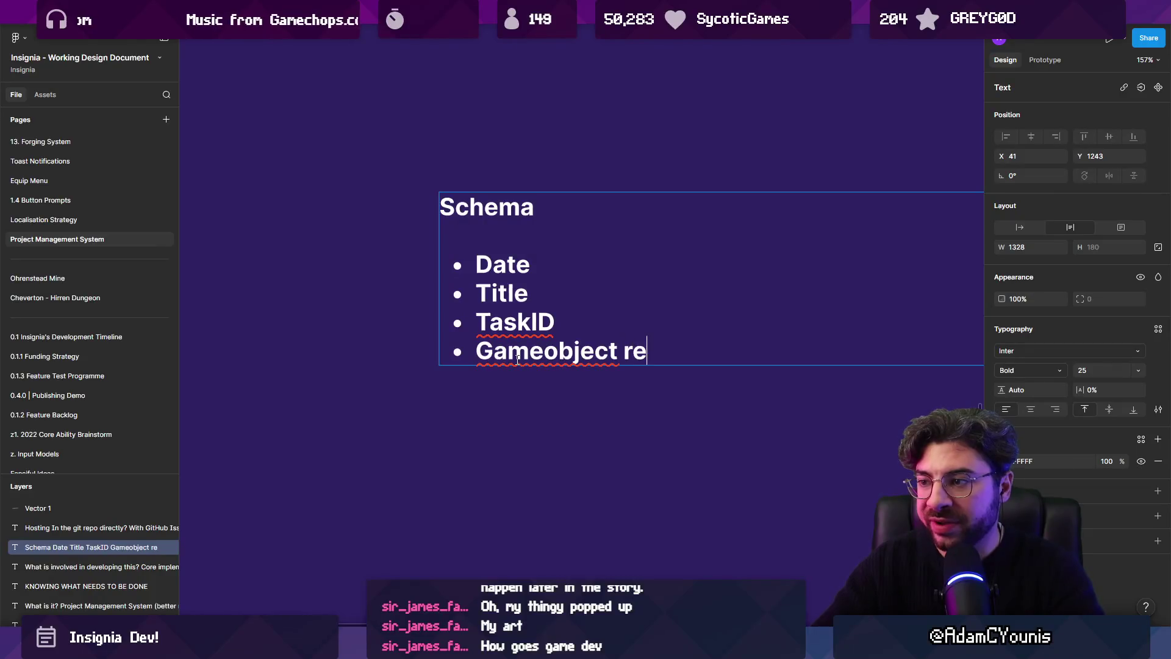
pyautogui.press('BackSpace')
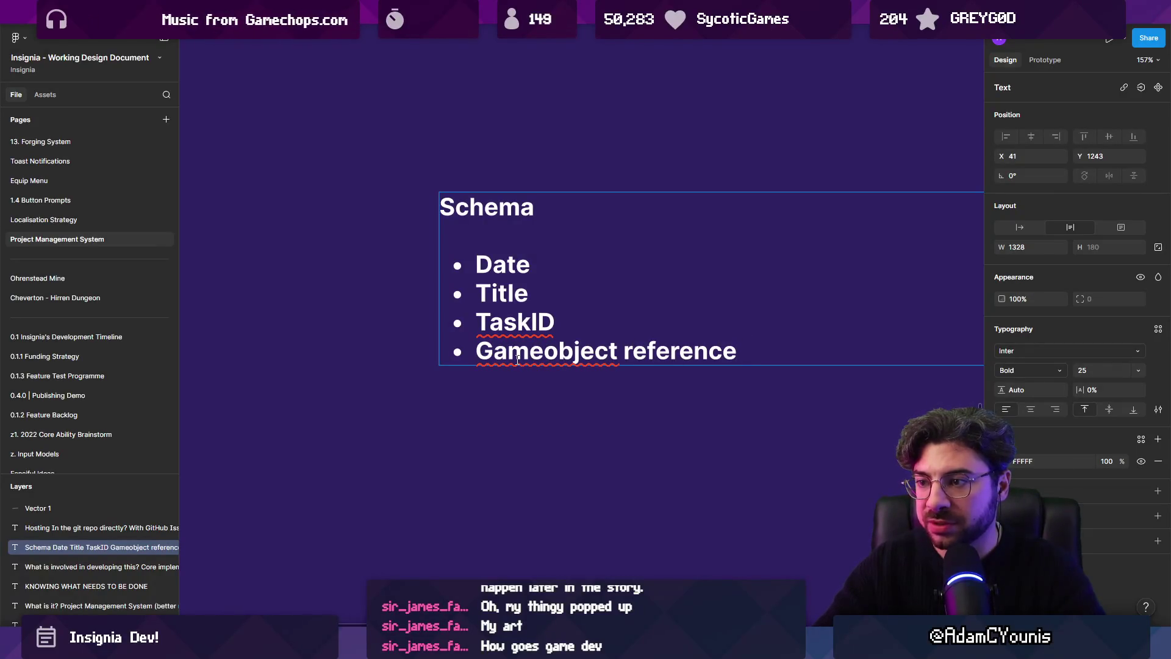
pyautogui.doubleClick(517, 359)
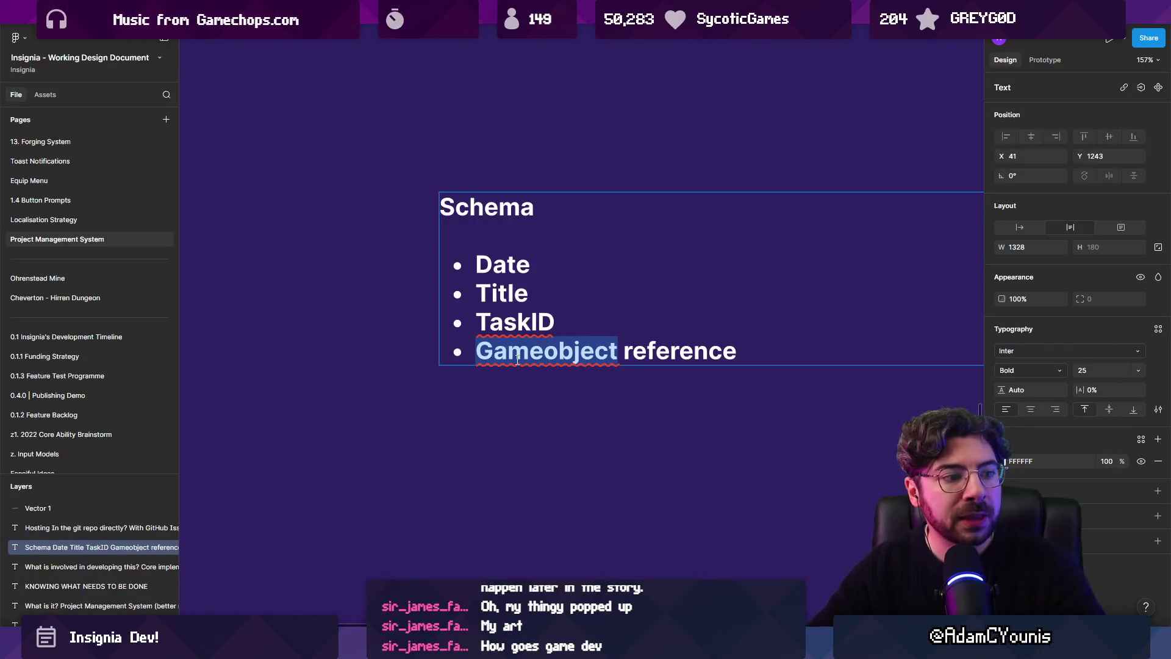
pyautogui.press('End')
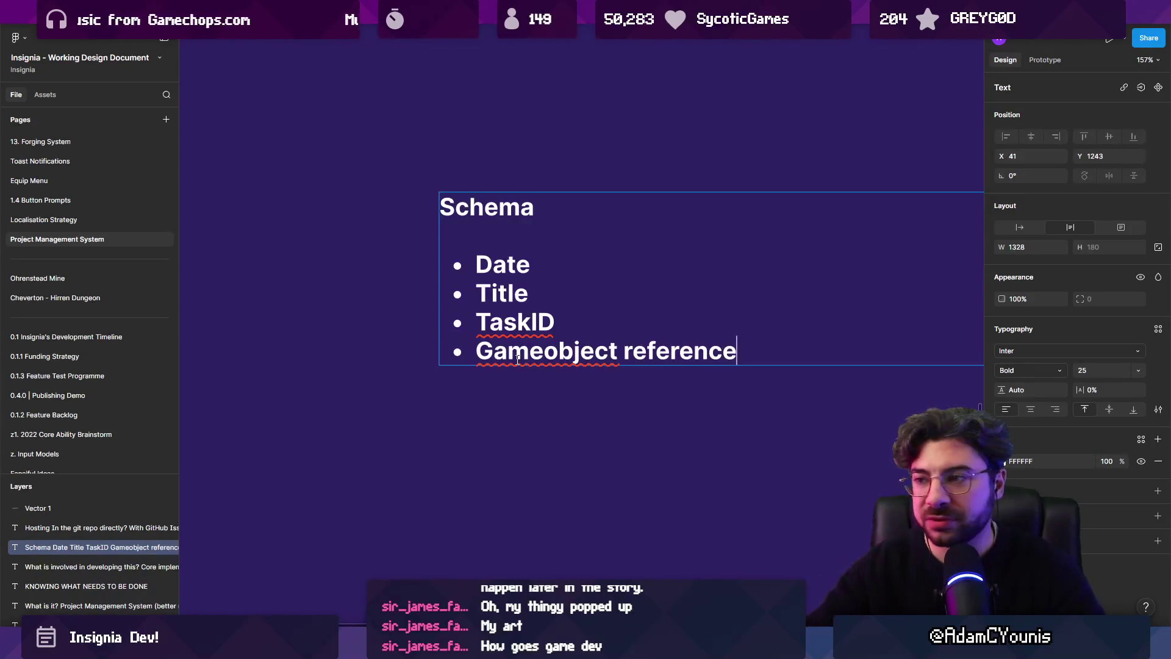
pyautogui.press('Return')
# Add the bullets 'Description' and 'What stage we're currently in' to the list
pyautogui.write('Description')
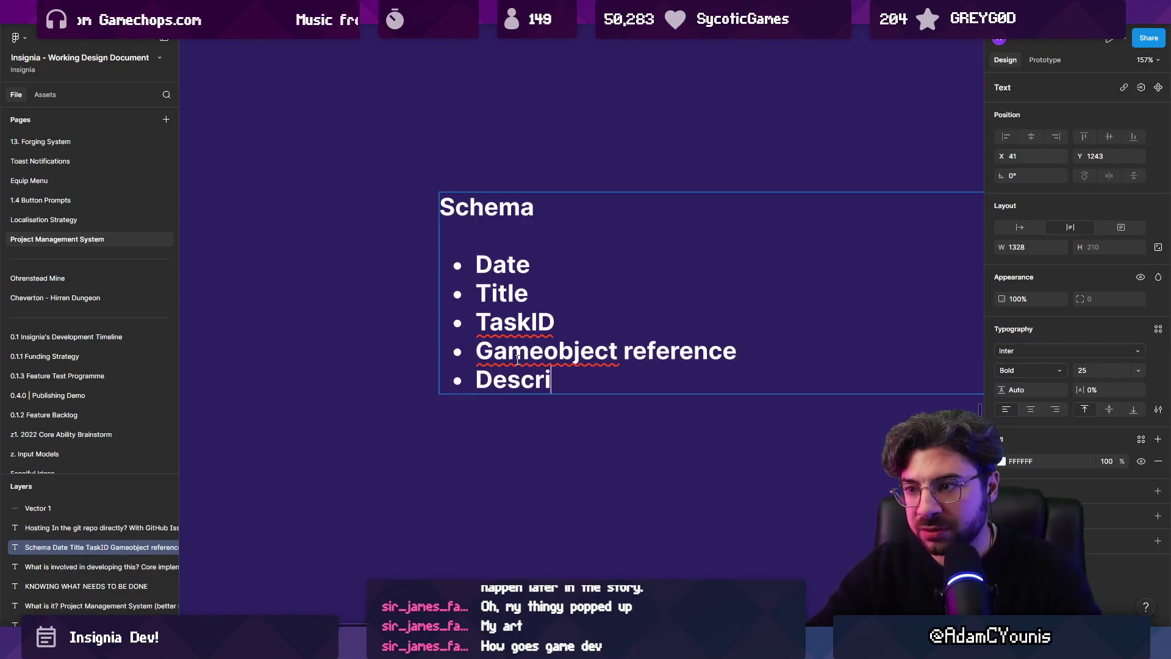
pyautogui.press('Return')
pyautogui.press('Return')
pyautogui.press('Return')
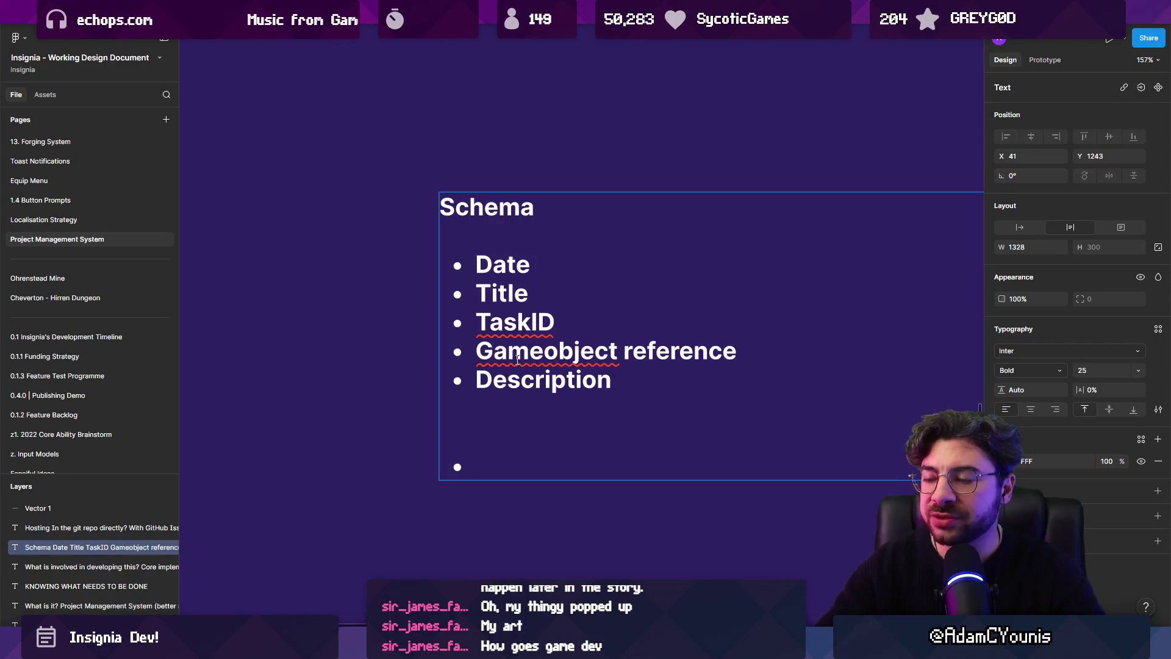
pyautogui.hscroll(5, 517, 360)
pyautogui.scroll(-2, 517, 360)
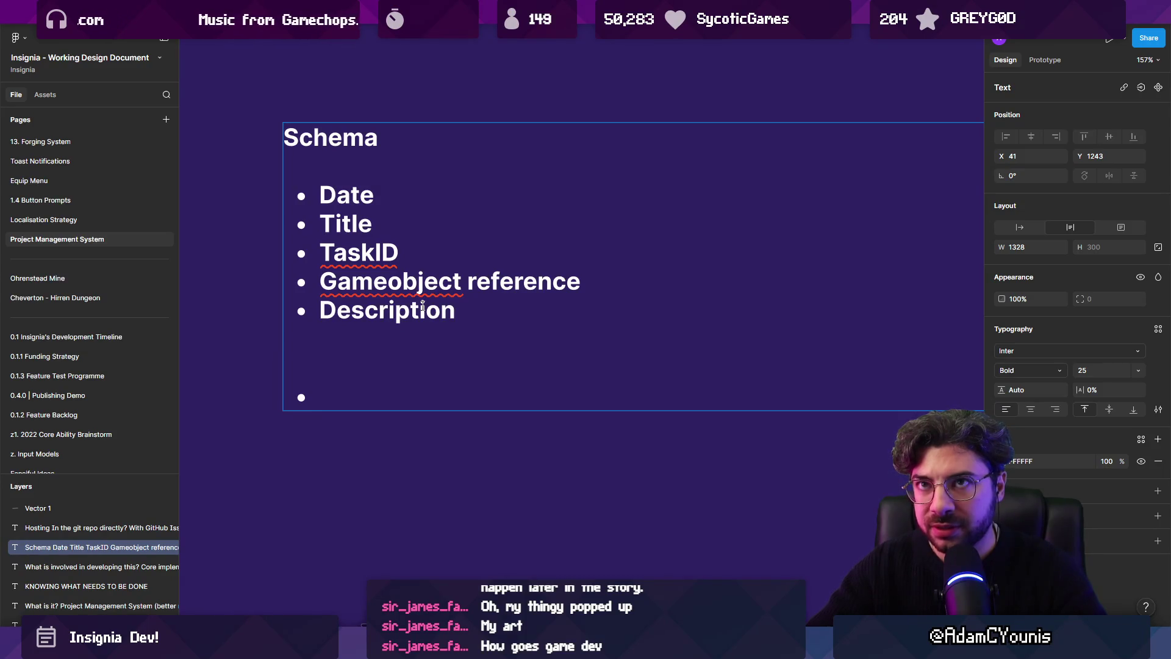
pyautogui.write('W')
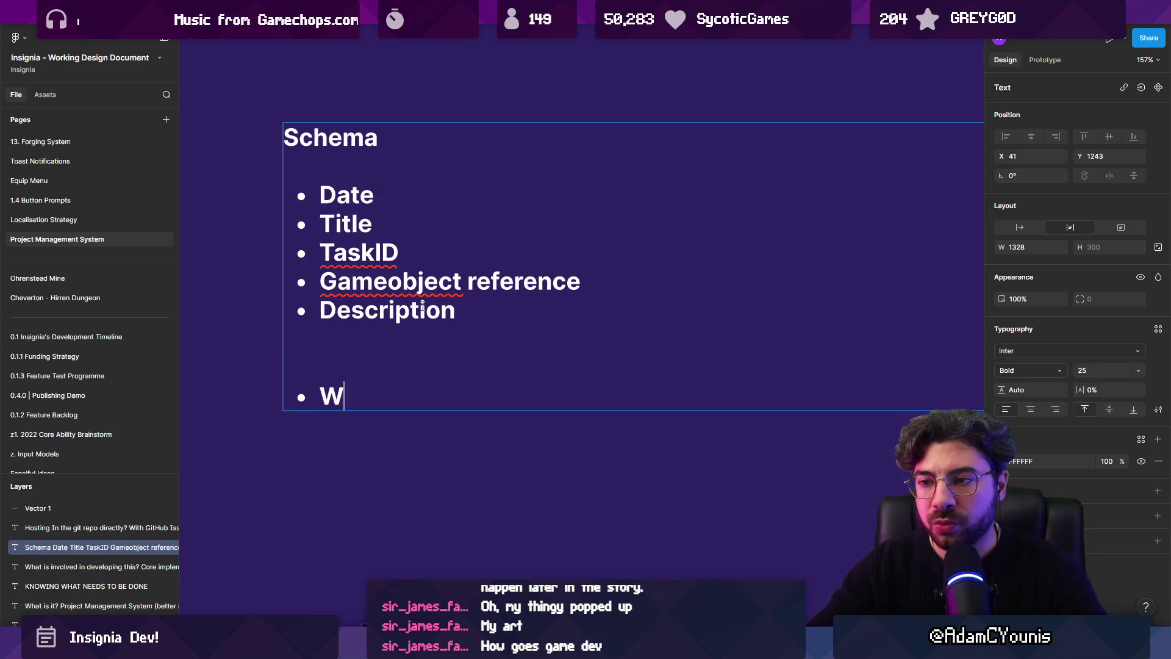
pyautogui.write('hat stage ')
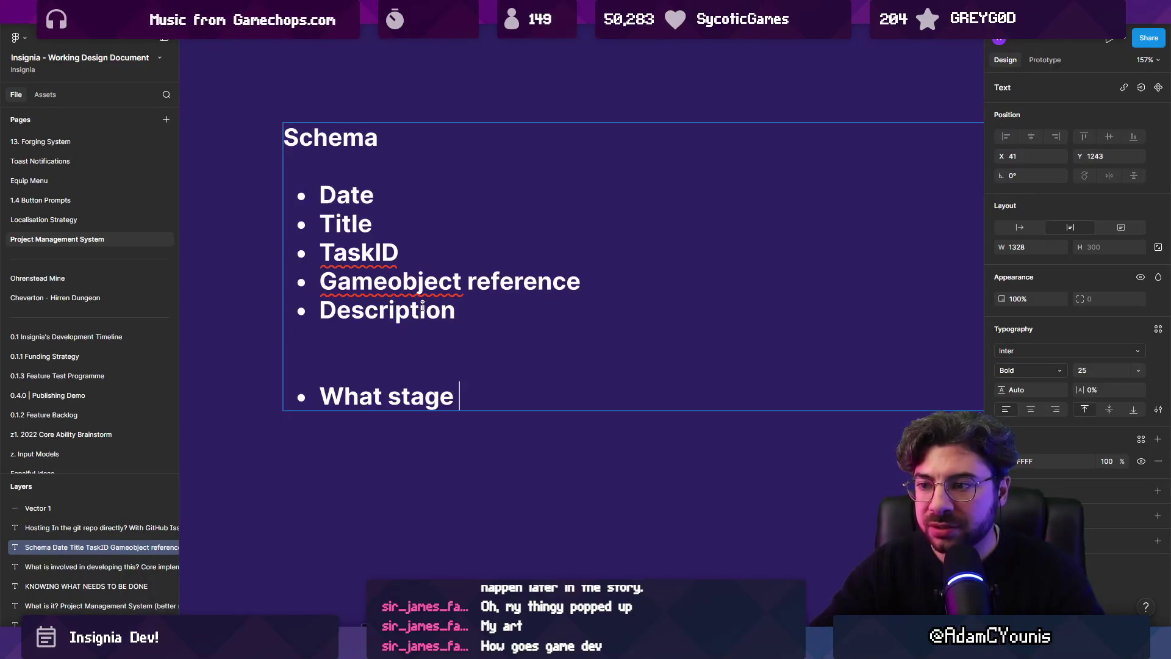
pyautogui.write("we're currently in")
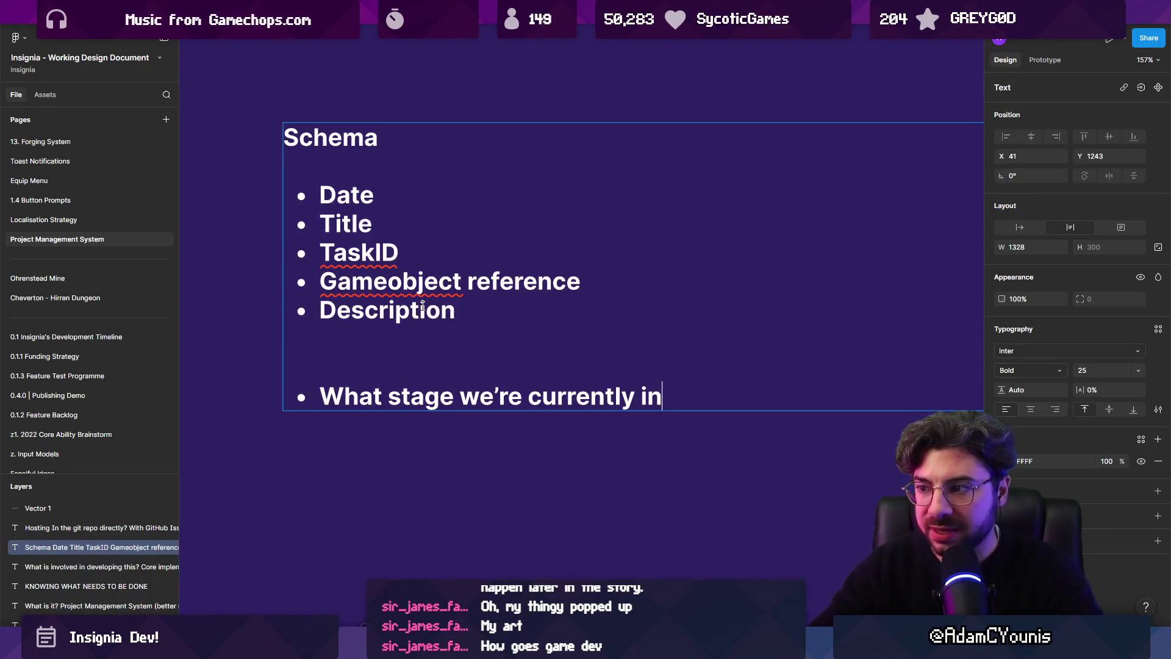
pyautogui.hotkey('ctrl', 'a')
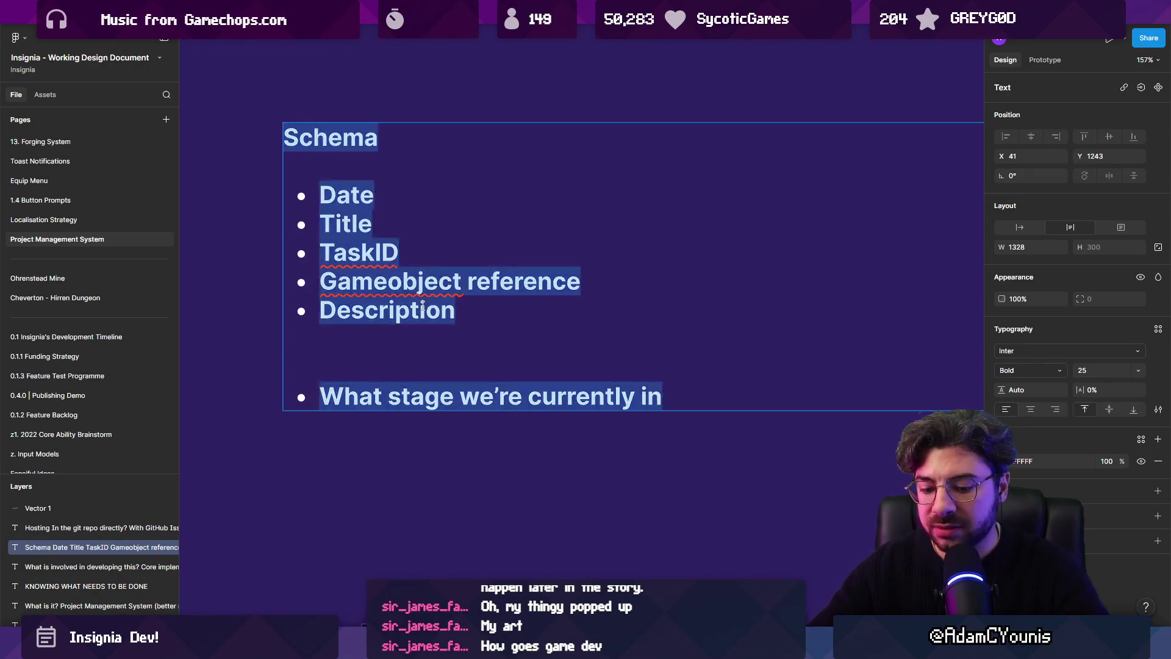
# Change the Schema list text from bold to Regular weight, tidying the blank lines
pyautogui.hotkey('ctrl', 'b')
pyautogui.press('Right')
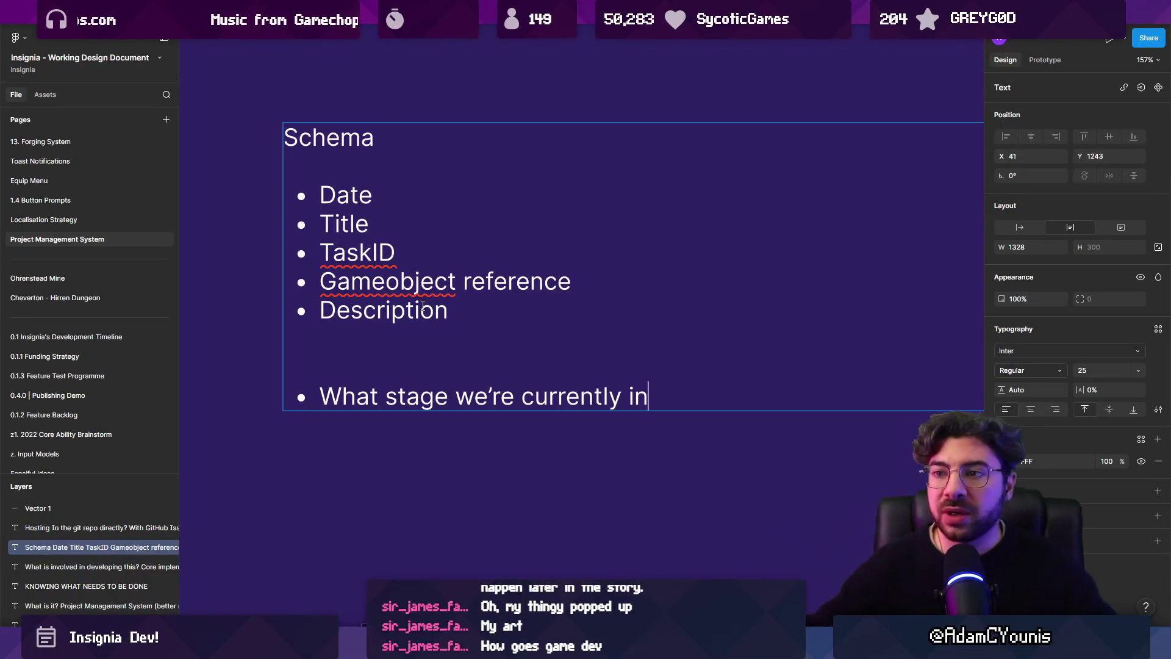
pyautogui.press('Up')
pyautogui.press('BackSpace')
pyautogui.press('Return')
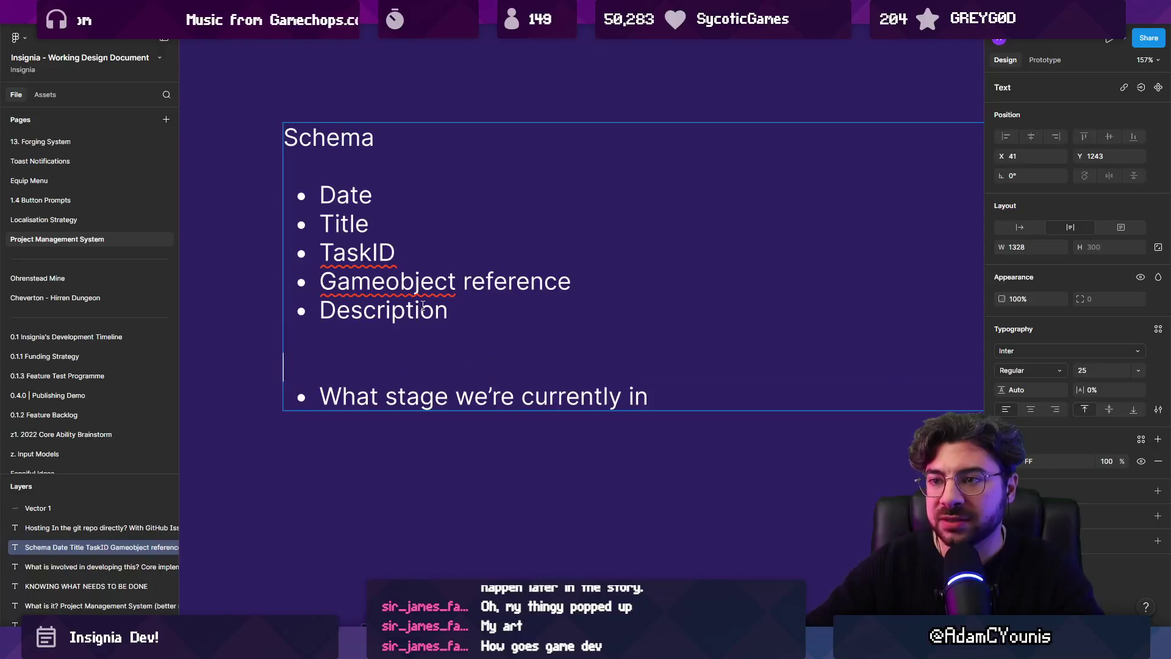
pyautogui.press('Return')
pyautogui.press('Tab')
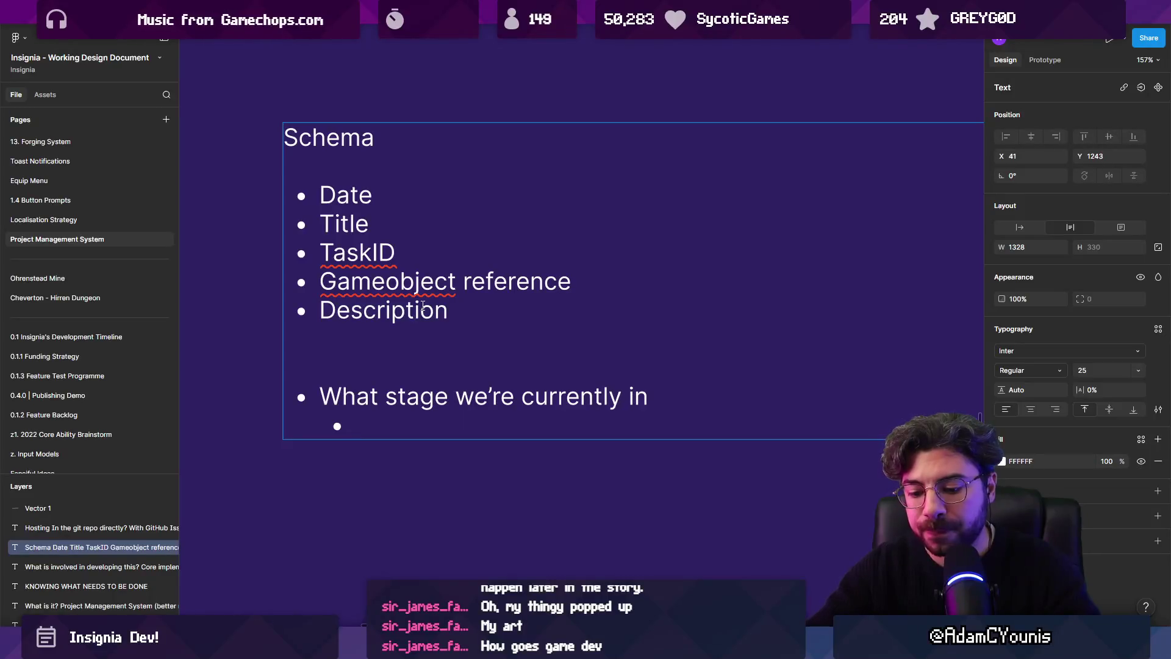
pyautogui.press('BackSpace')
pyautogui.press('BackSpace')
# Append '(kanban phase)' to the stage bullet and add a 'Who it's assigned to' bullet
pyautogui.write('(')
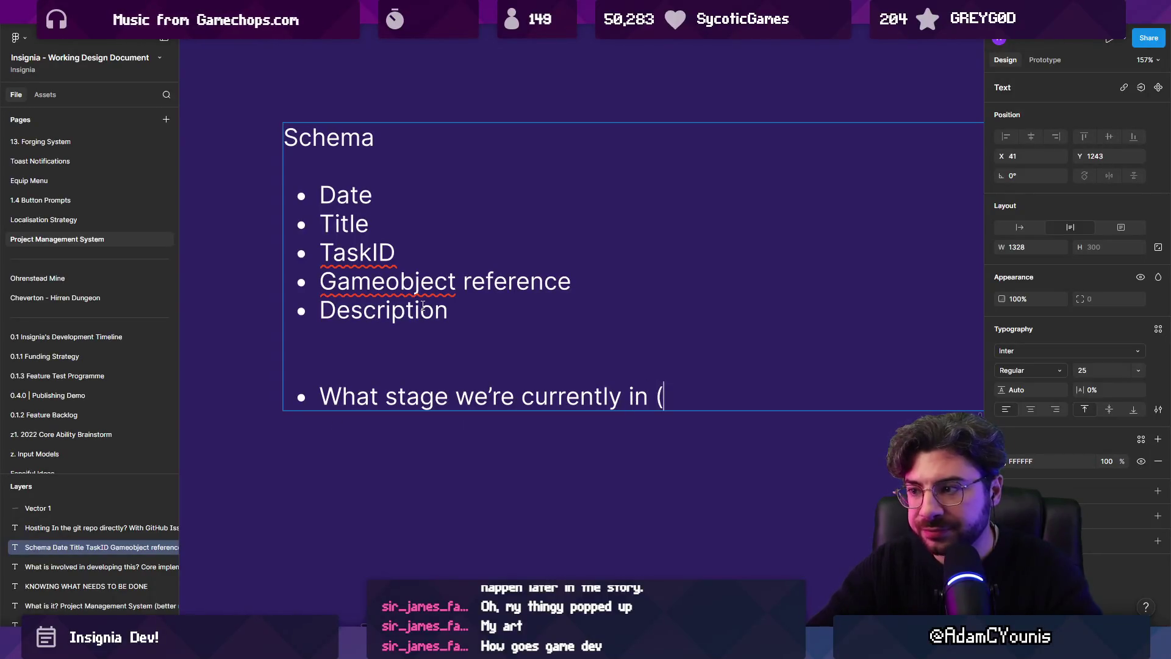
pyautogui.write(' (kanb')
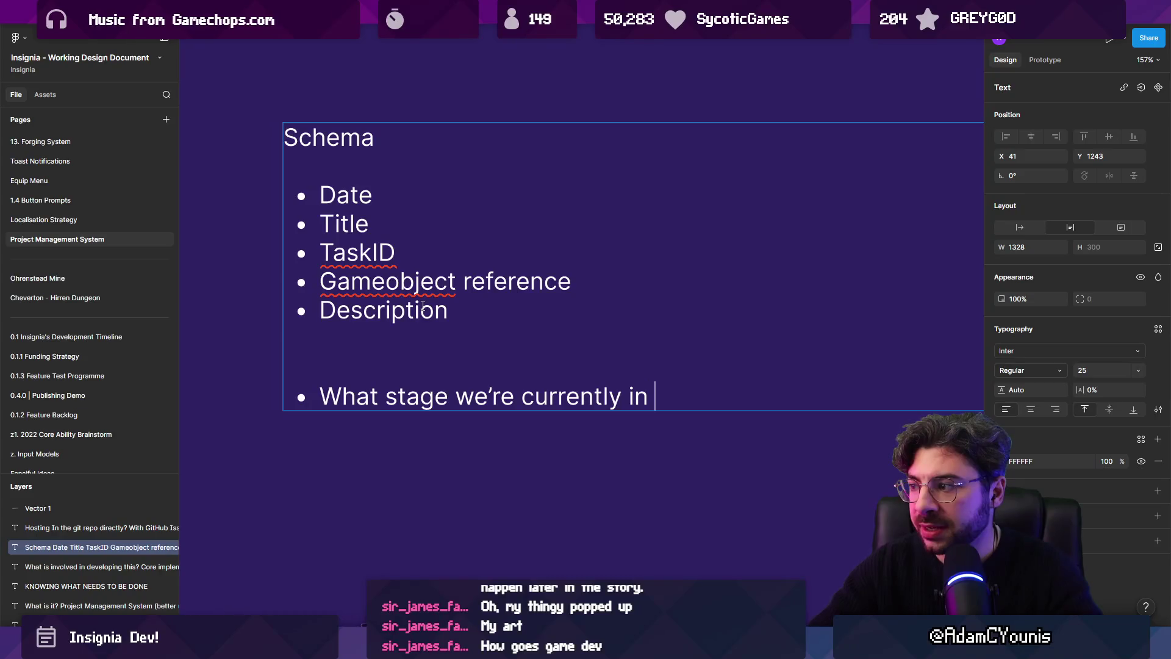
pyautogui.write('an phase)')
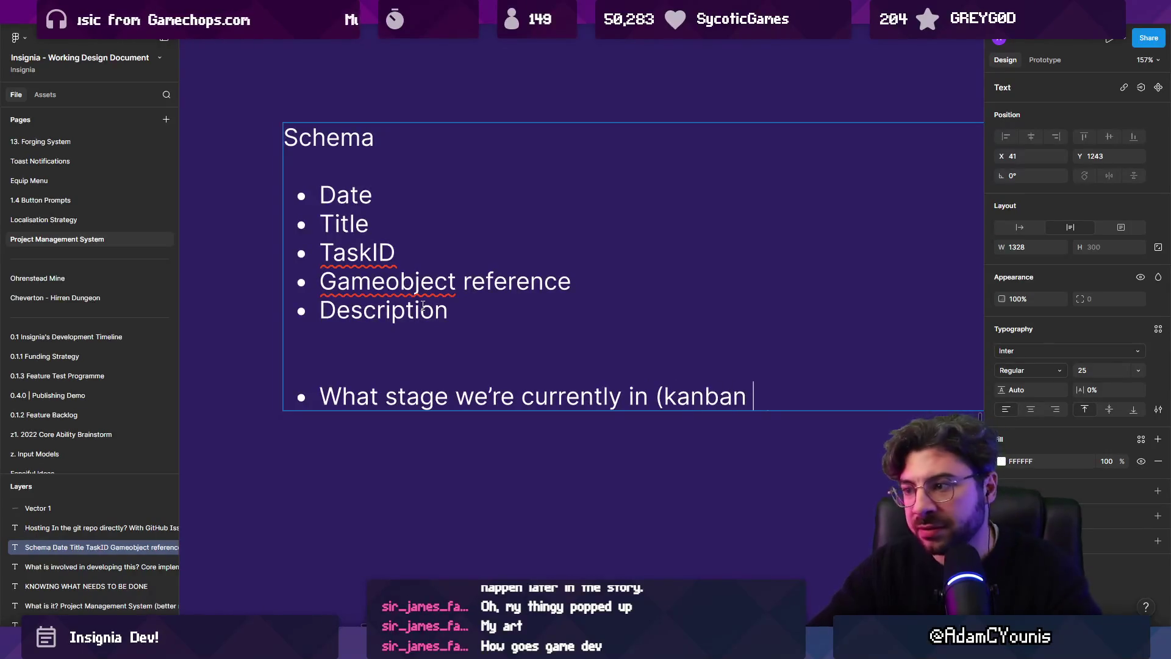
pyautogui.press('Return')
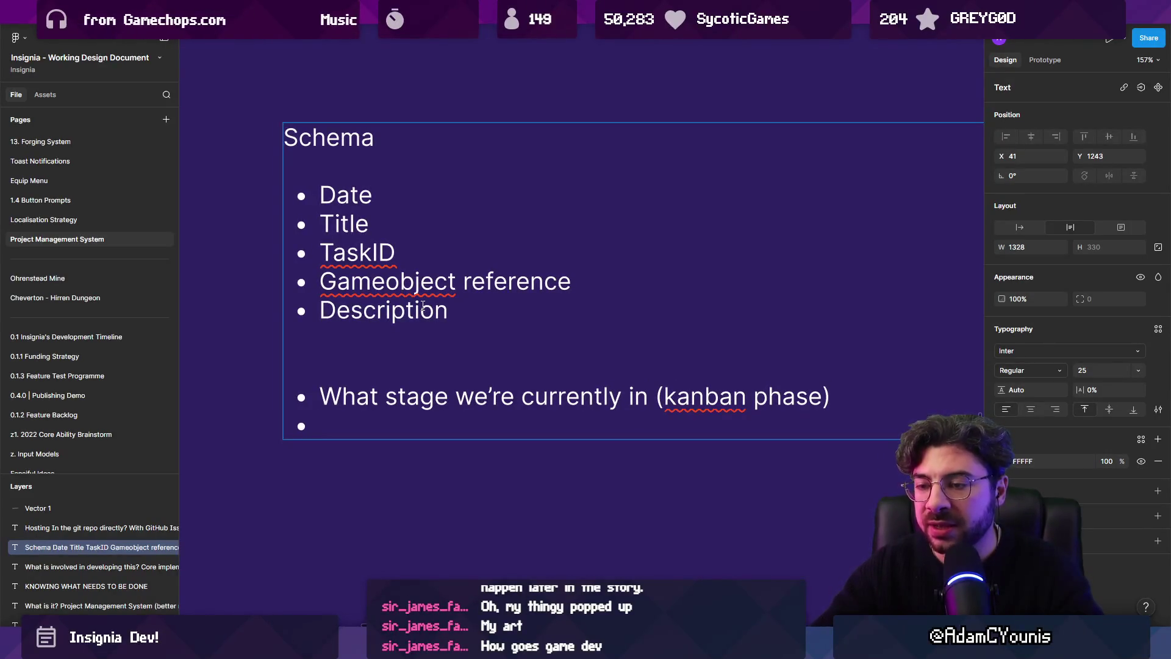
pyautogui.write('Who')
pyautogui.press('BackSpace')
pyautogui.write('ts')
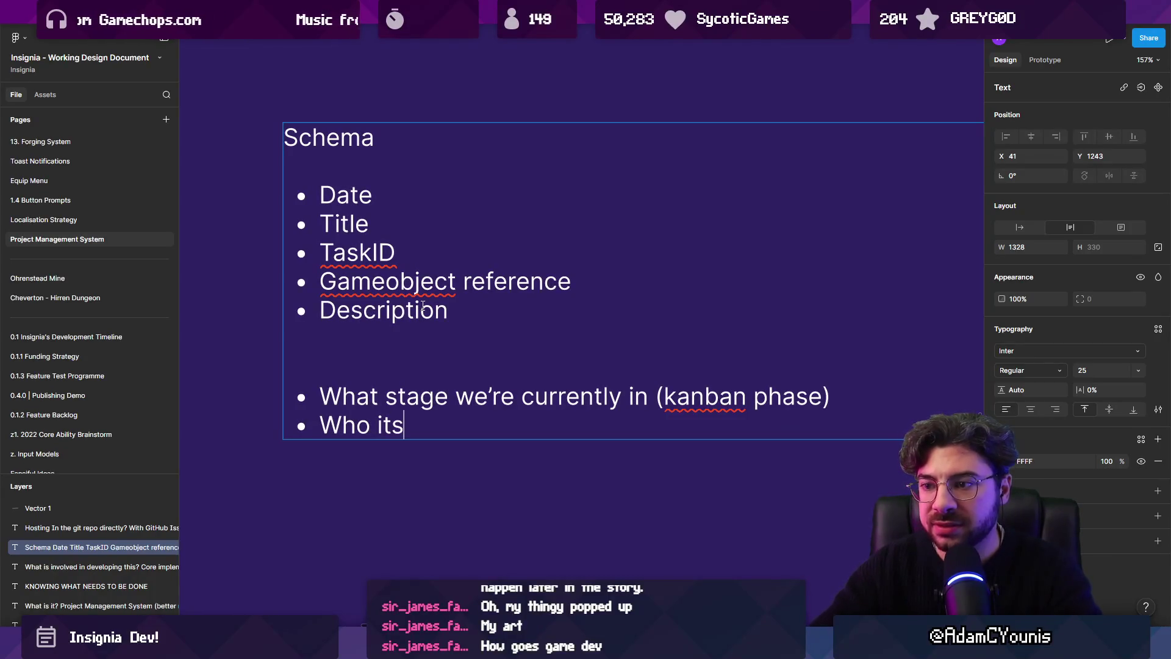
pyautogui.press('BackSpace')
pyautogui.press('BackSpace')
pyautogui.write("'s assigned to")
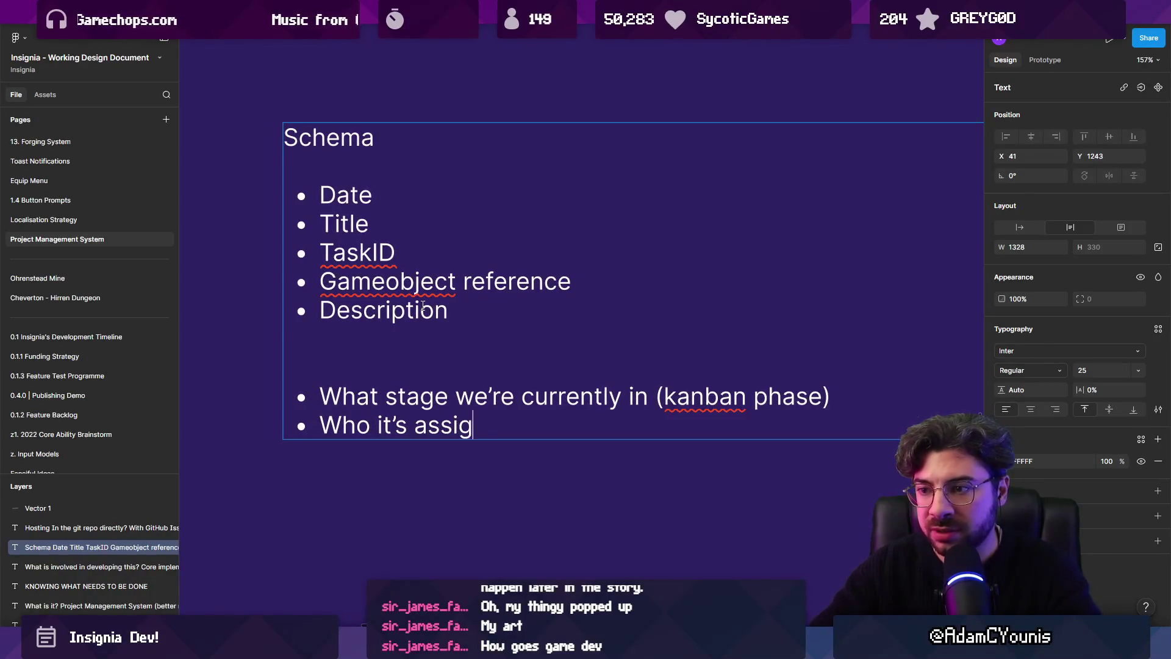
pyautogui.press('Return')
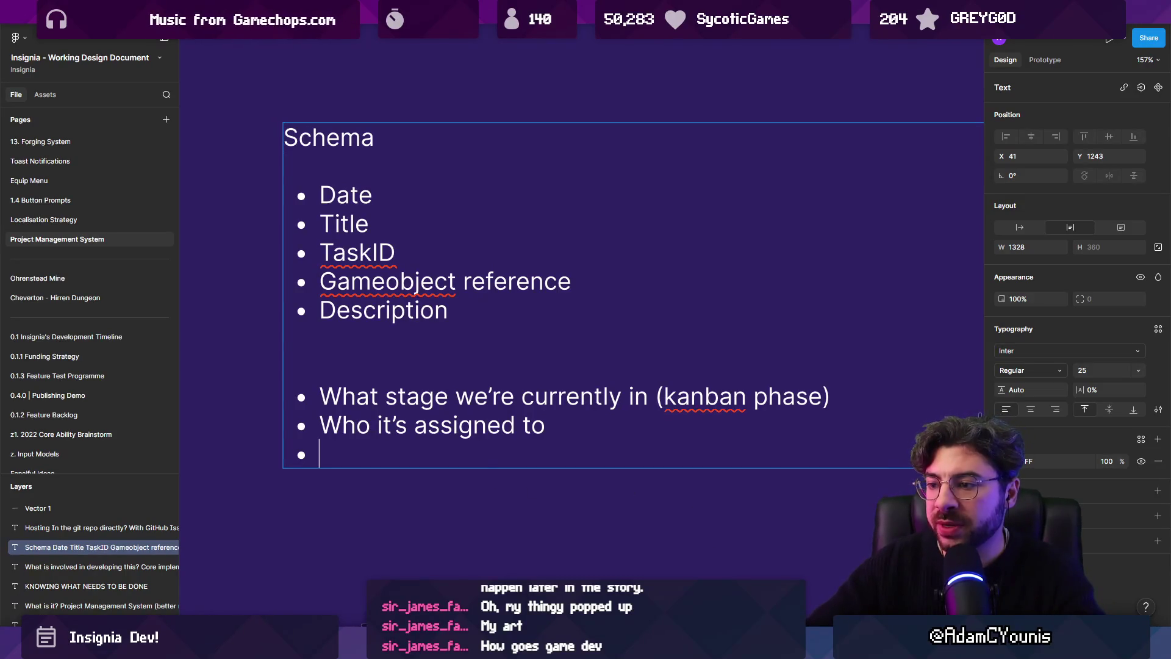
pyautogui.hotkey('alt', 'Tab')
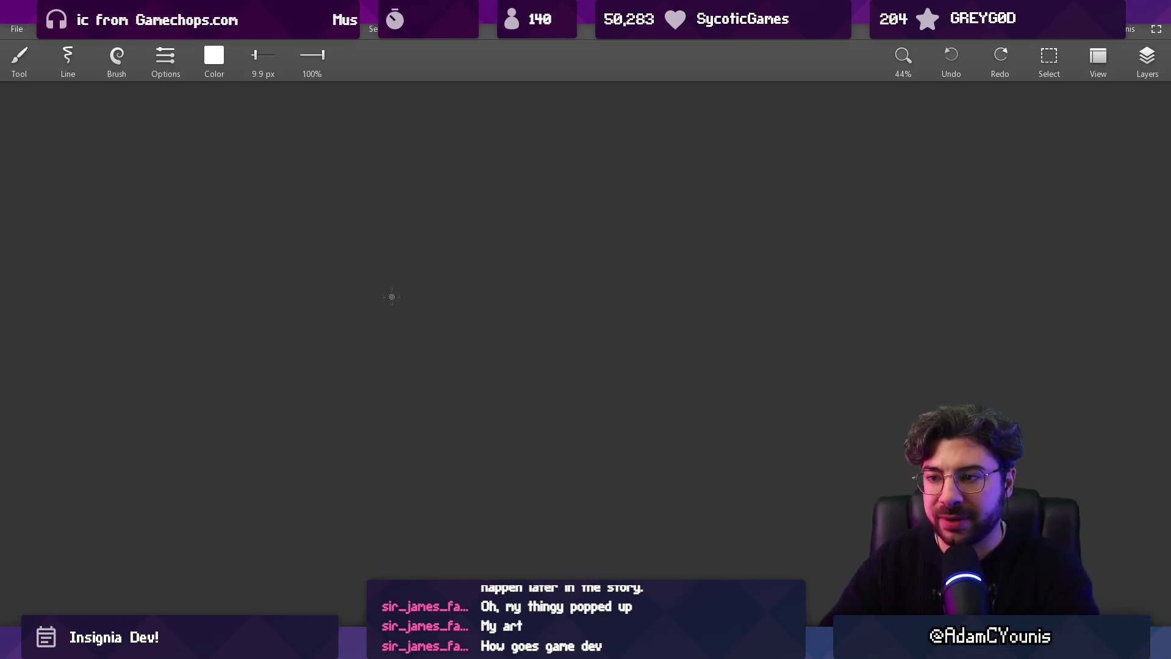
# Sketch a bracket with 'foo' written above it and 'bar' below
pyautogui.moveTo(336, 376)
pyautogui.mouseDown()
pyautogui.moveTo(340, 338)
pyautogui.moveTo(736, 343)
pyautogui.mouseUp()
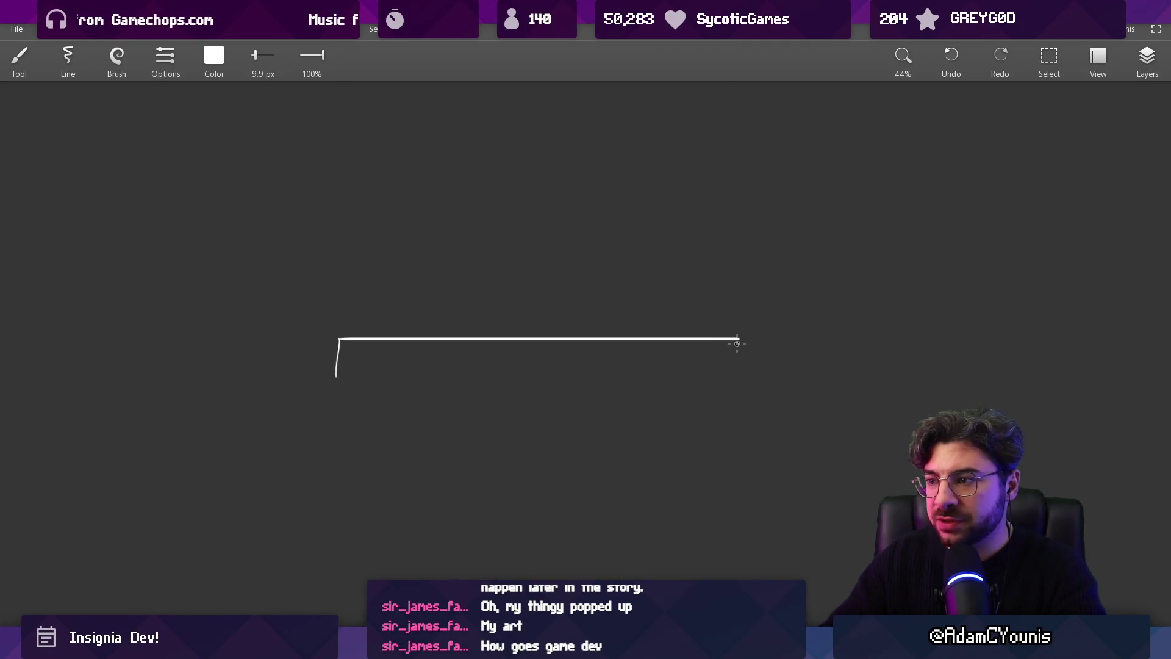
pyautogui.moveTo(536, 315); pyautogui.dragTo(535, 335)
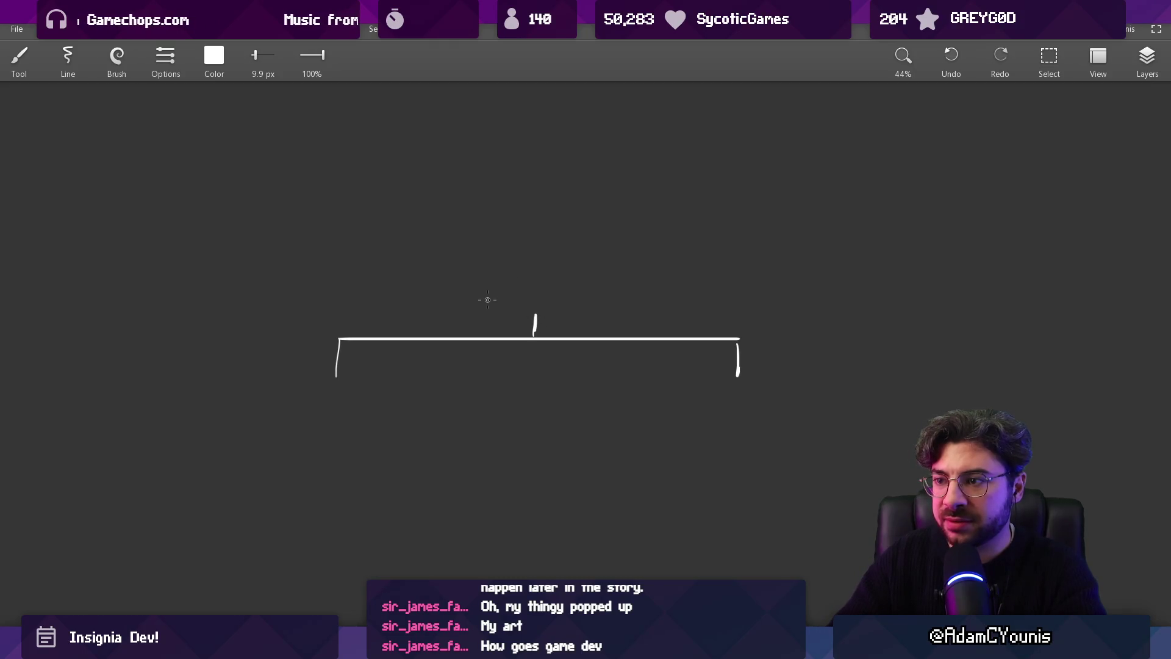
pyautogui.moveTo(506, 278); pyautogui.dragTo(508, 304)
pyautogui.moveTo(519, 289); pyautogui.dragTo(521, 293)
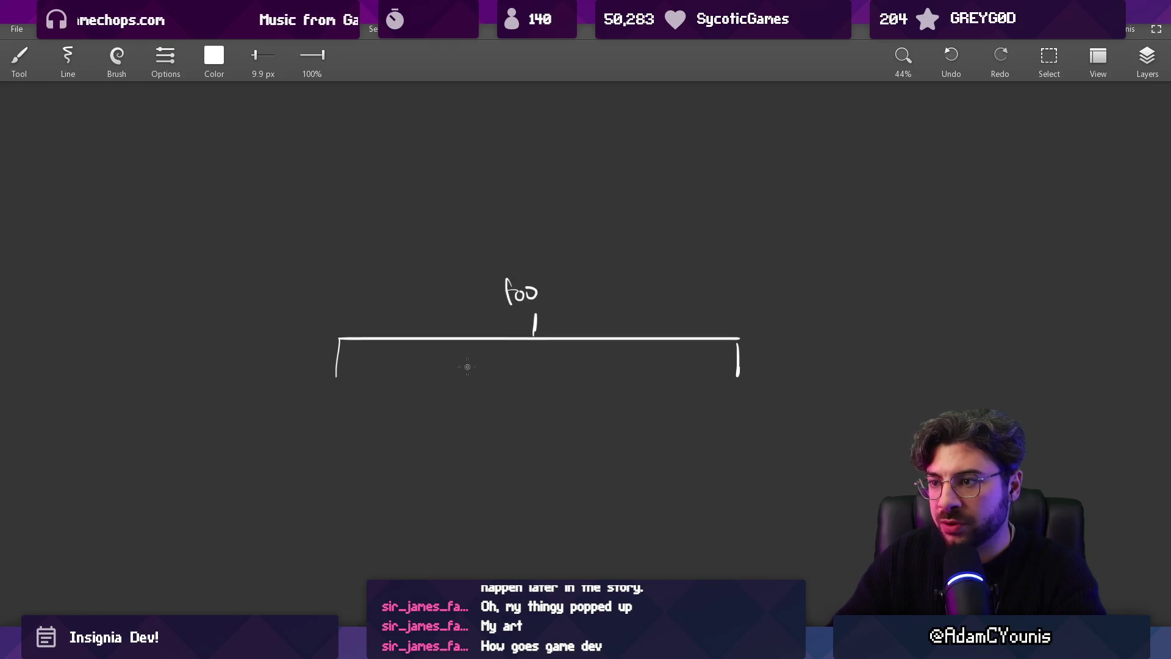
pyautogui.moveTo(370, 370); pyautogui.dragTo(386, 385)
pyautogui.moveTo(402, 380); pyautogui.dragTo(402, 383)
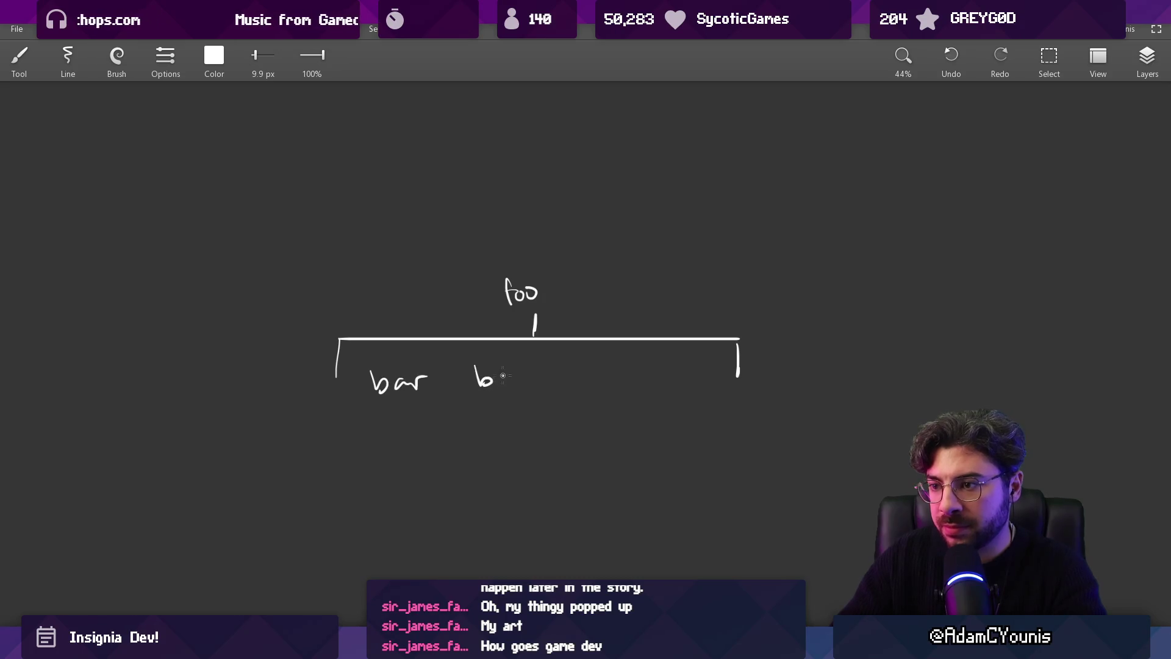
# Handwrite three 'bar' words across the empty space on the right
pyautogui.moveTo(691, 372); pyautogui.dragTo(652, 333)
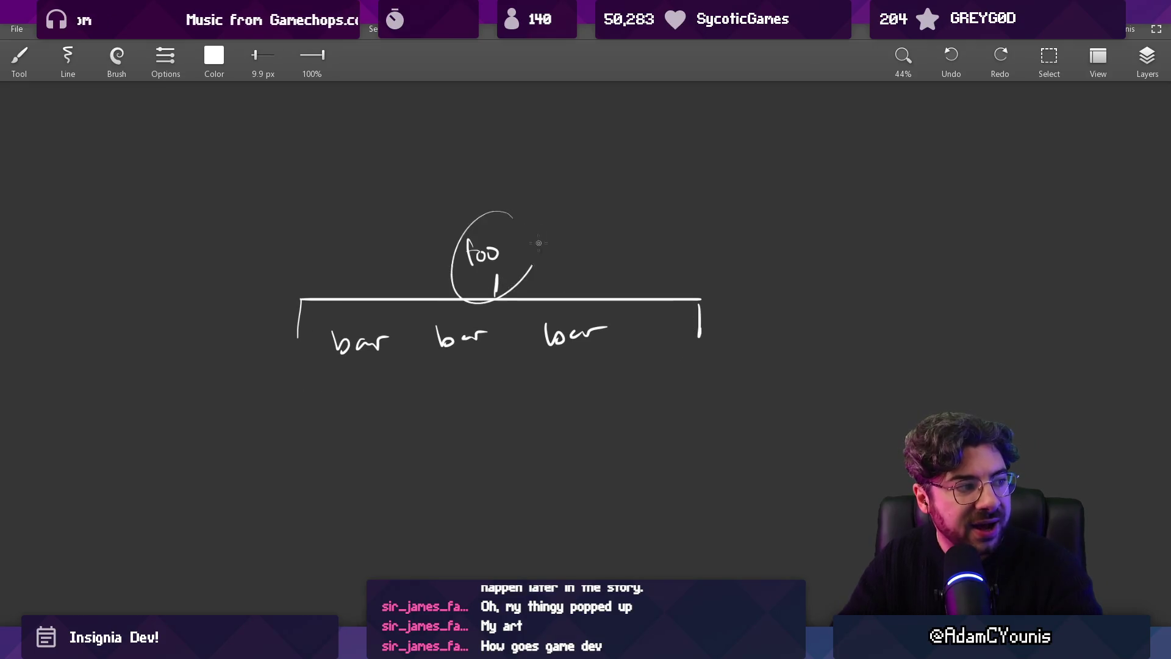
pyautogui.moveTo(726, 372); pyautogui.dragTo(464, 366)
pyautogui.moveTo(593, 307)
pyautogui.mouseDown()
pyautogui.moveTo(610, 328)
pyautogui.moveTo(647, 318)
pyautogui.mouseUp()
pyautogui.moveTo(743, 304); pyautogui.dragTo(767, 322)
pyautogui.moveTo(782, 318); pyautogui.dragTo(807, 313)
pyautogui.hotkey('ctrl', 'z')
pyautogui.moveTo(872, 295)
pyautogui.mouseDown()
pyautogui.moveTo(879, 322)
pyautogui.moveTo(896, 317)
pyautogui.mouseUp()
pyautogui.moveTo(902, 318); pyautogui.dragTo(940, 307)
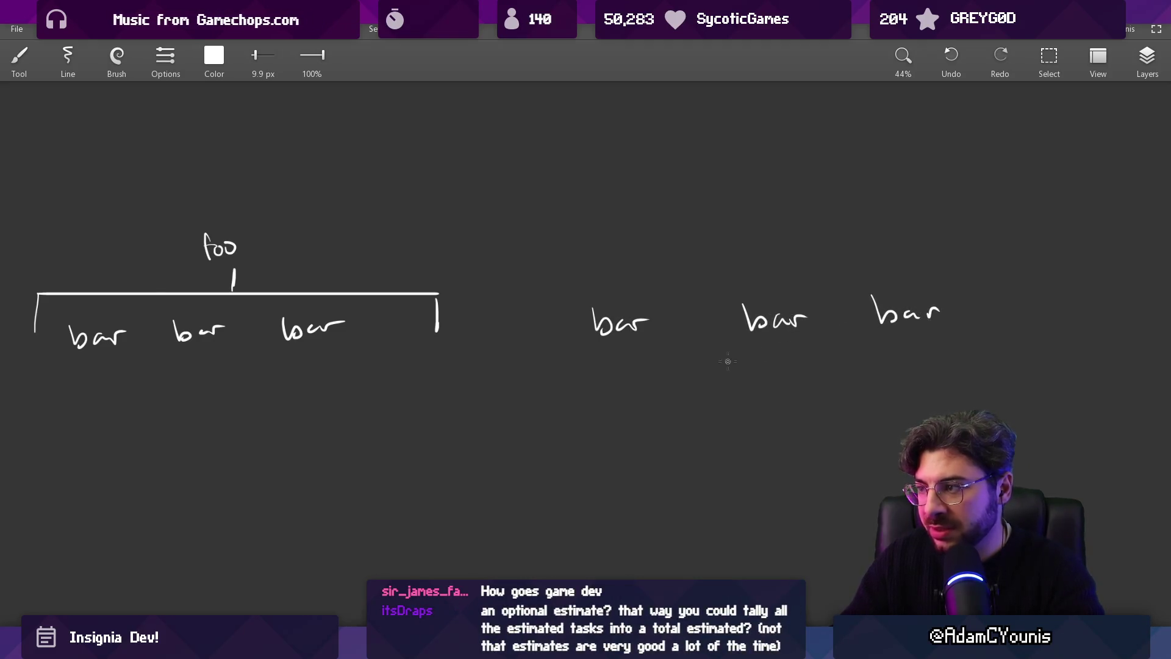
pyautogui.scroll(5, 643, 338)
# Draw a 'foo' box under the first bar and copy it under the other bars
pyautogui.moveTo(553, 360)
pyautogui.mouseDown()
pyautogui.moveTo(626, 385)
pyautogui.moveTo(552, 359)
pyautogui.moveTo(560, 385)
pyautogui.mouseUp()
pyautogui.moveTo(559, 377); pyautogui.dragTo(571, 375)
pyautogui.press('s')
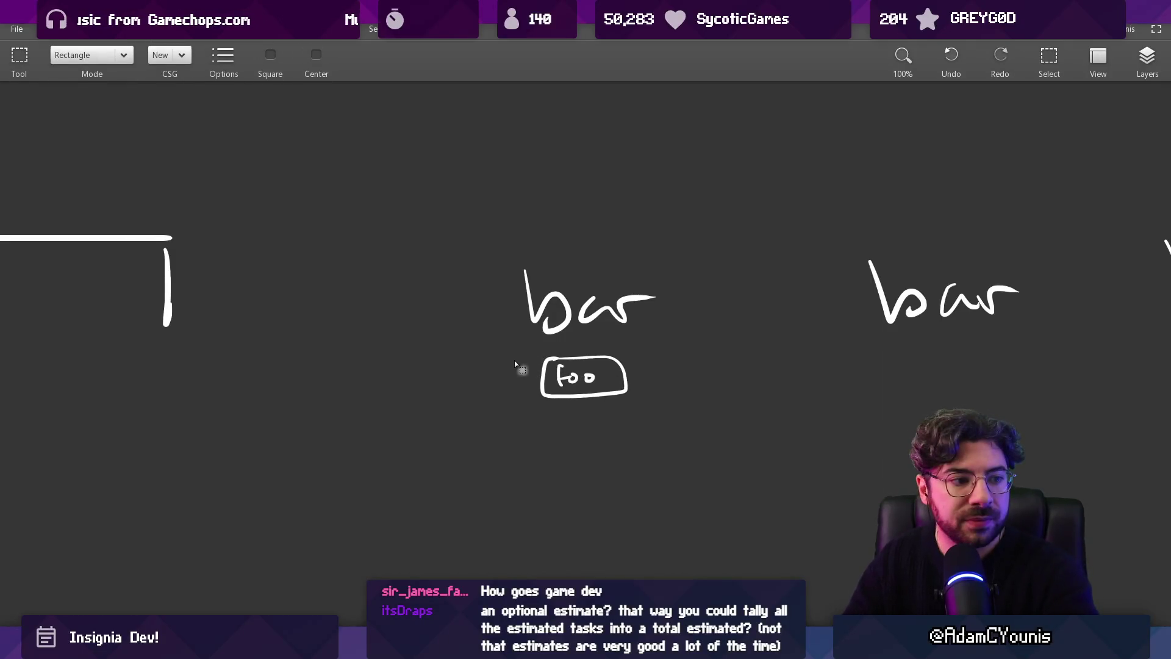
pyautogui.moveTo(521, 343); pyautogui.dragTo(667, 412)
pyautogui.moveTo(593, 379)
pyautogui.mouseDown()
pyautogui.moveTo(963, 381)
pyautogui.moveTo(909, 354)
pyautogui.moveTo(954, 347)
pyautogui.mouseUp()
pyautogui.press('Escape')
pyautogui.press('b')
# Circle the first bar label in the left tree, then undo the circle
pyautogui.scroll(-3, 719, 386)
pyautogui.hscroll(-5, 719, 386)
pyautogui.scroll(-2, 797, 373)
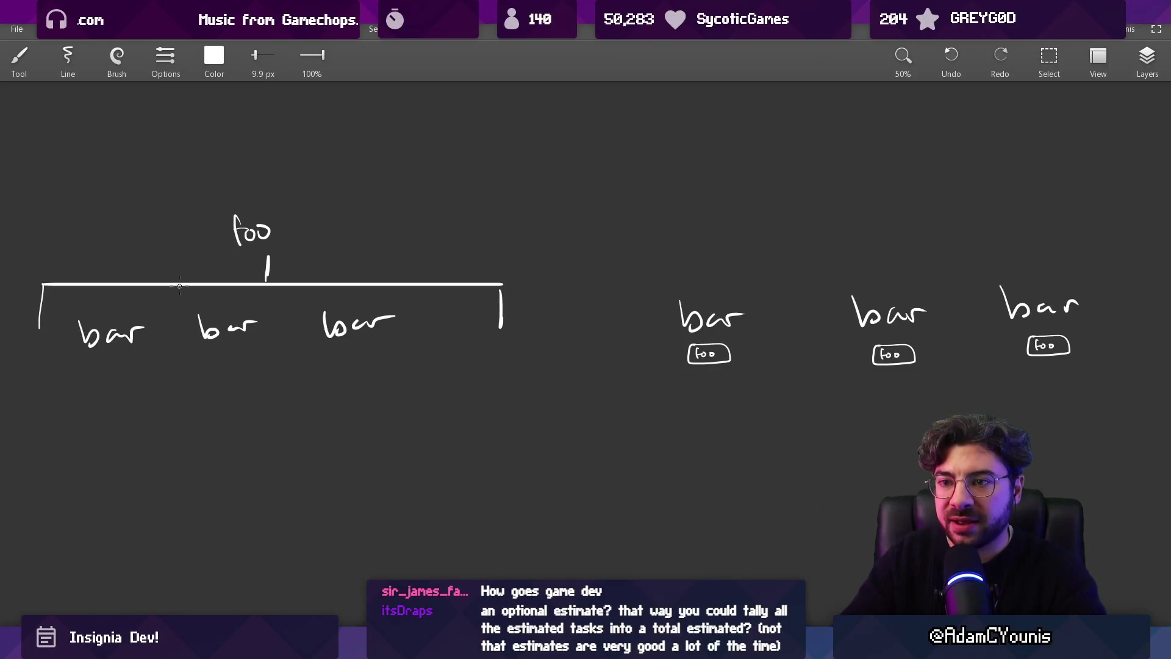
pyautogui.hscroll(-2, 179, 285)
pyautogui.moveTo(138, 293)
pyautogui.mouseDown()
pyautogui.moveTo(112, 369)
pyautogui.moveTo(160, 281)
pyautogui.mouseUp()
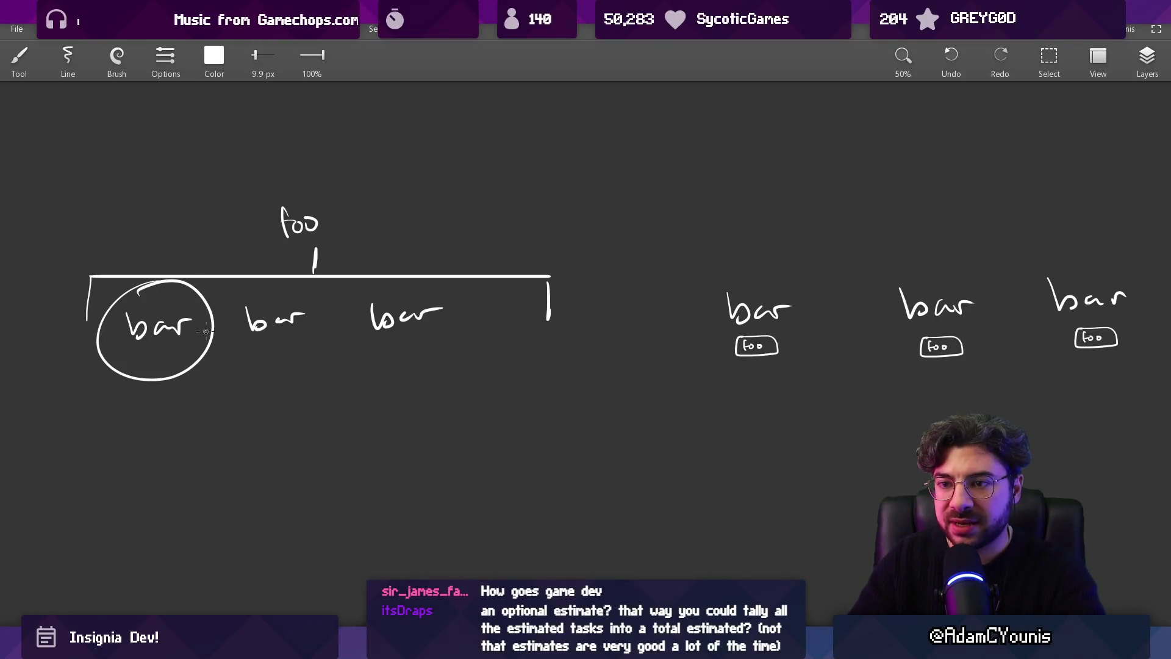
pyautogui.hotkey('ctrl', 'z')
pyautogui.hscroll(5, 334, 341)
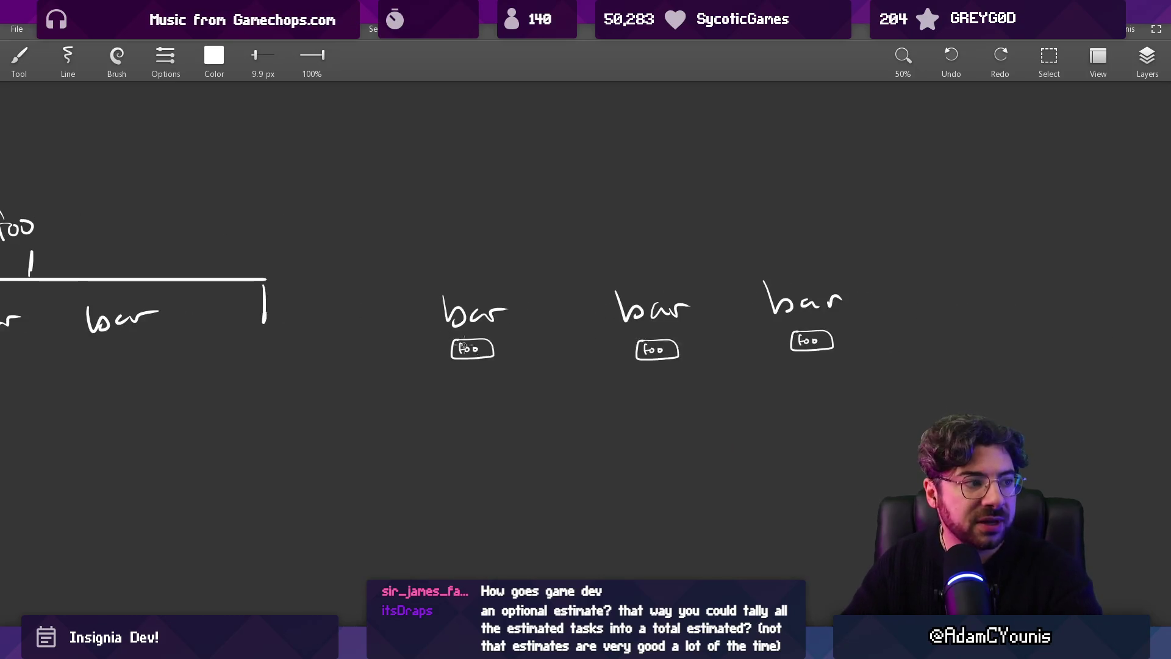
pyautogui.scroll(2, 418, 339)
# Hand-draw 'bla' and 'cat' boxes under the first two foo boxes
pyautogui.moveTo(390, 385)
pyautogui.mouseDown()
pyautogui.moveTo(481, 384)
pyautogui.moveTo(391, 391)
pyautogui.moveTo(415, 380)
pyautogui.mouseUp()
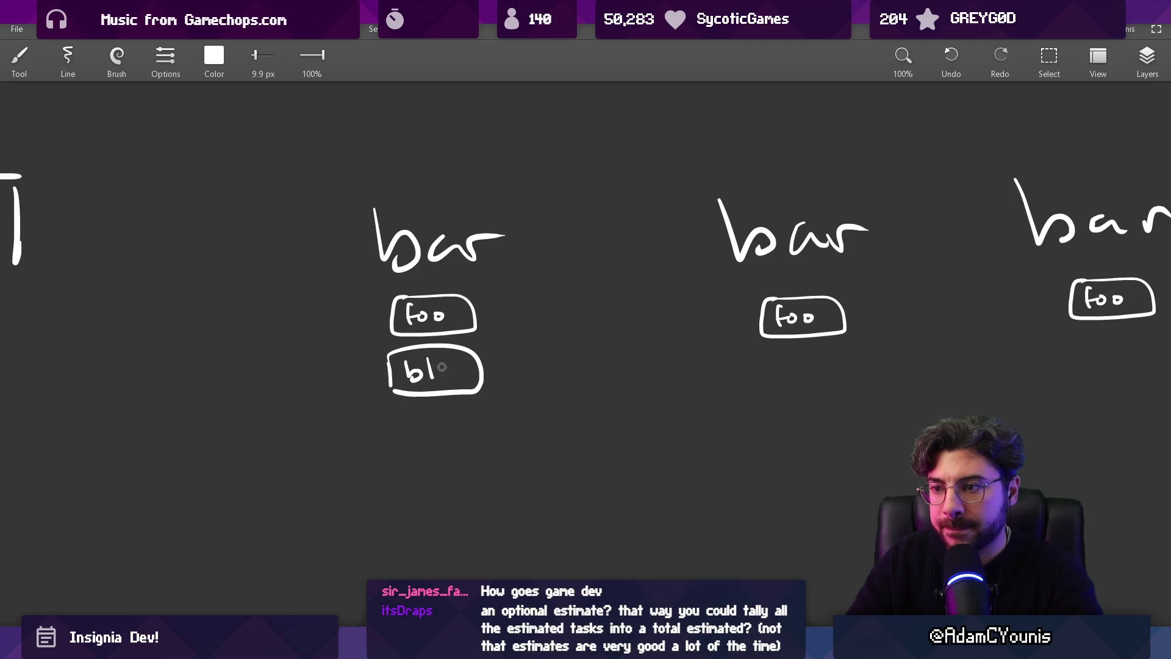
pyautogui.hscroll(2, 679, 347)
pyautogui.scroll(-1, 678, 347)
pyautogui.moveTo(693, 336)
pyautogui.mouseDown()
pyautogui.moveTo(767, 330)
pyautogui.moveTo(698, 329)
pyautogui.moveTo(740, 348)
pyautogui.mouseUp()
pyautogui.hotkey('ctrl', 'z')
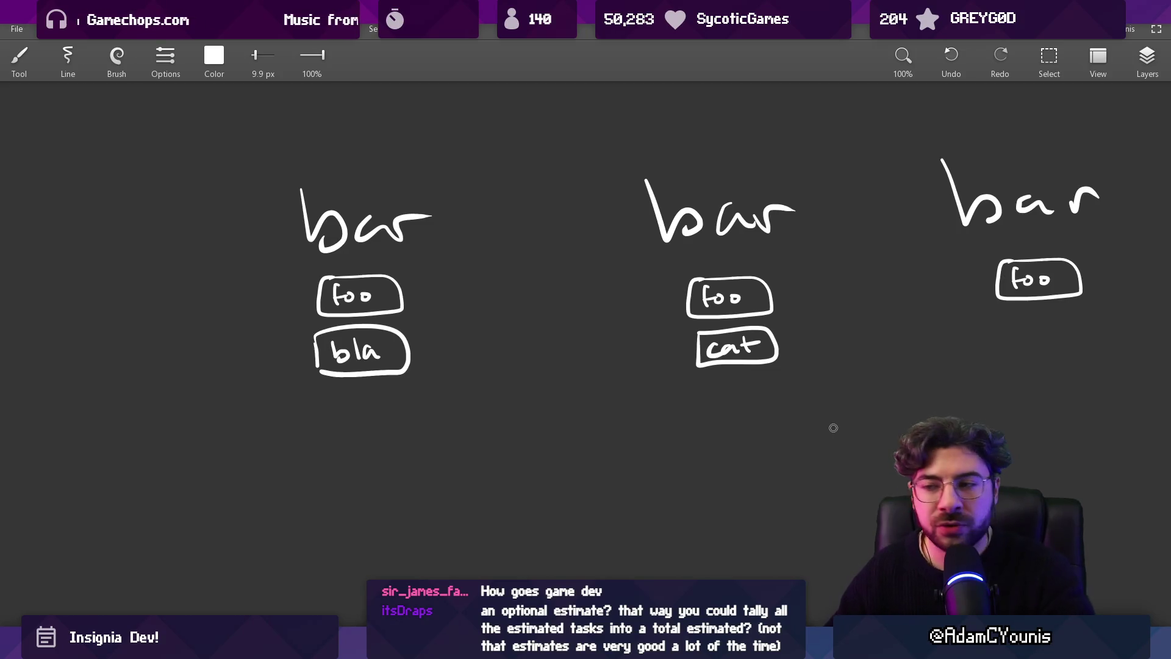
pyautogui.scroll(-5, 829, 423)
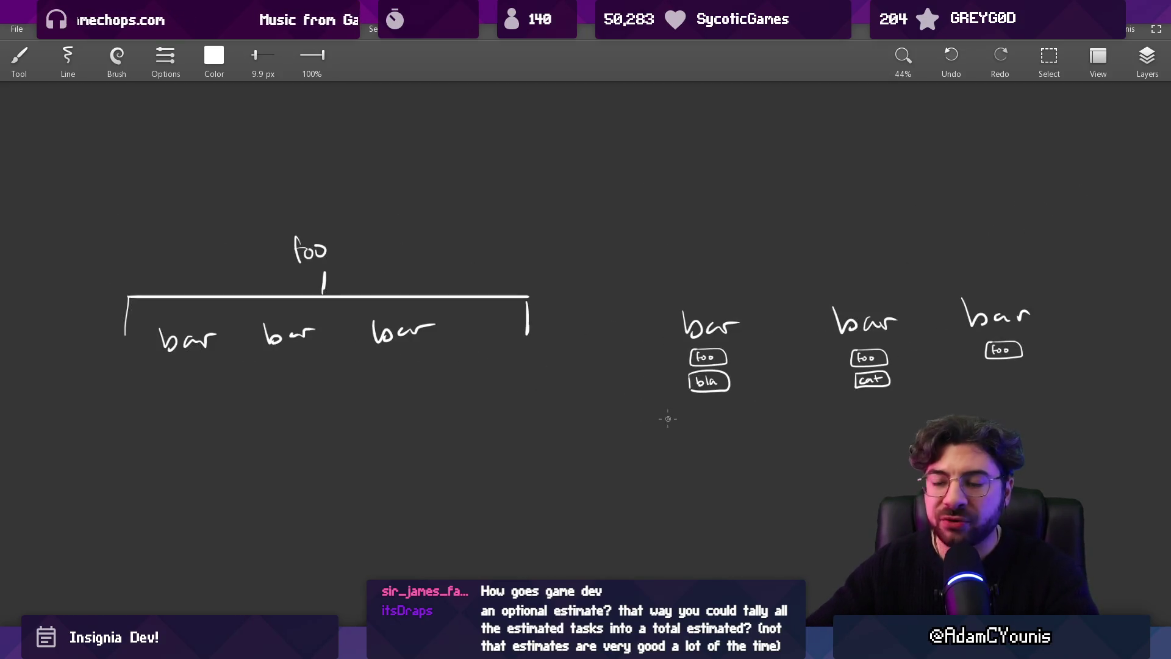
pyautogui.moveTo(691, 302); pyautogui.dragTo(686, 300)
# Undo the loop drawn around the first right-hand bar sketch
pyautogui.hotkey('ctrl', 'z')
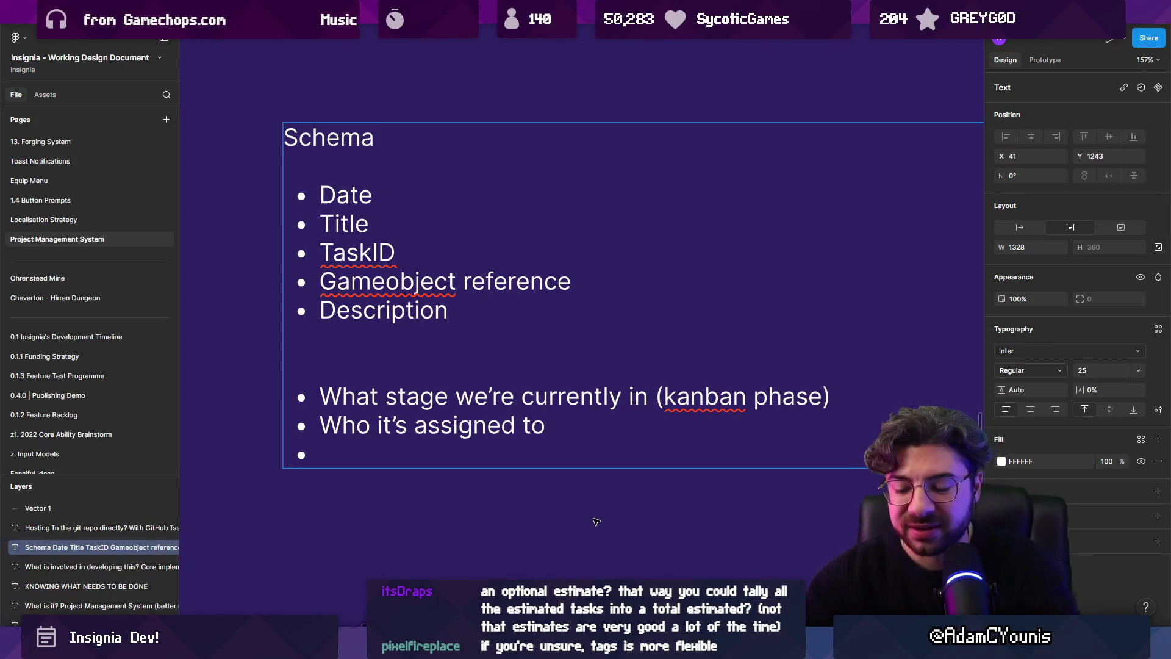
# Type the 'Project Management Tags' bullet, correcting the misspelled 'Management'
pyautogui.write('Tags')
pyautogui.press('Up')
pyautogui.press('End')
pyautogui.hotkey('ctrl', 'Left')
pyautogui.write('Project Managemnent')
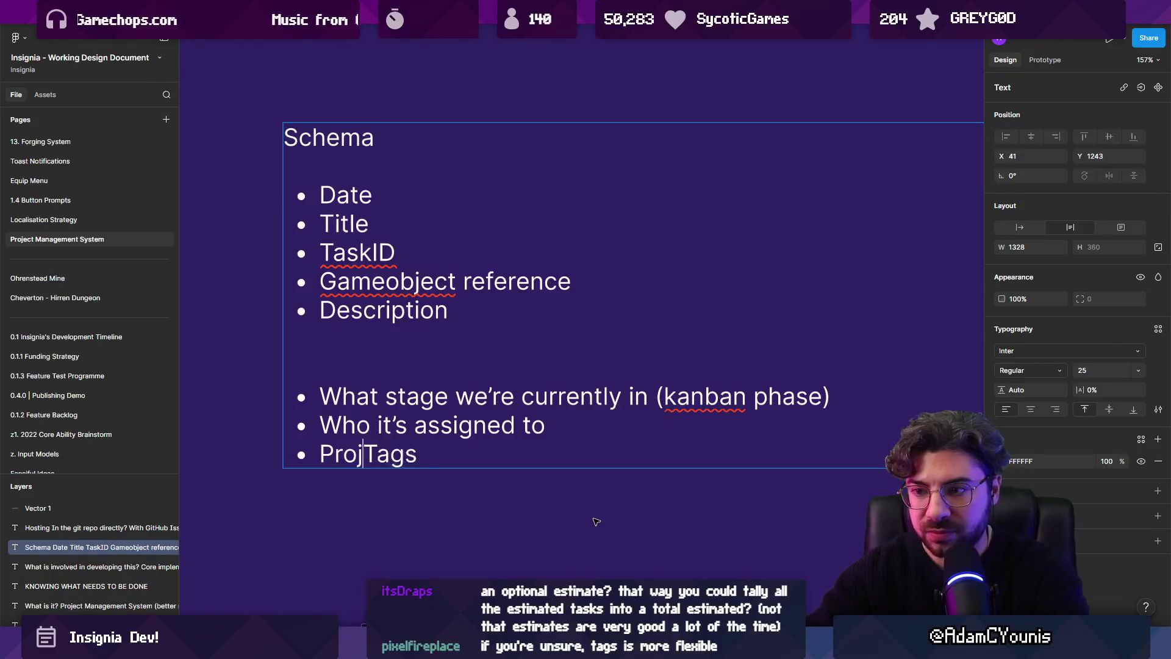
pyautogui.press('BackSpace')
pyautogui.press('BackSpace')
pyautogui.press('BackSpace')
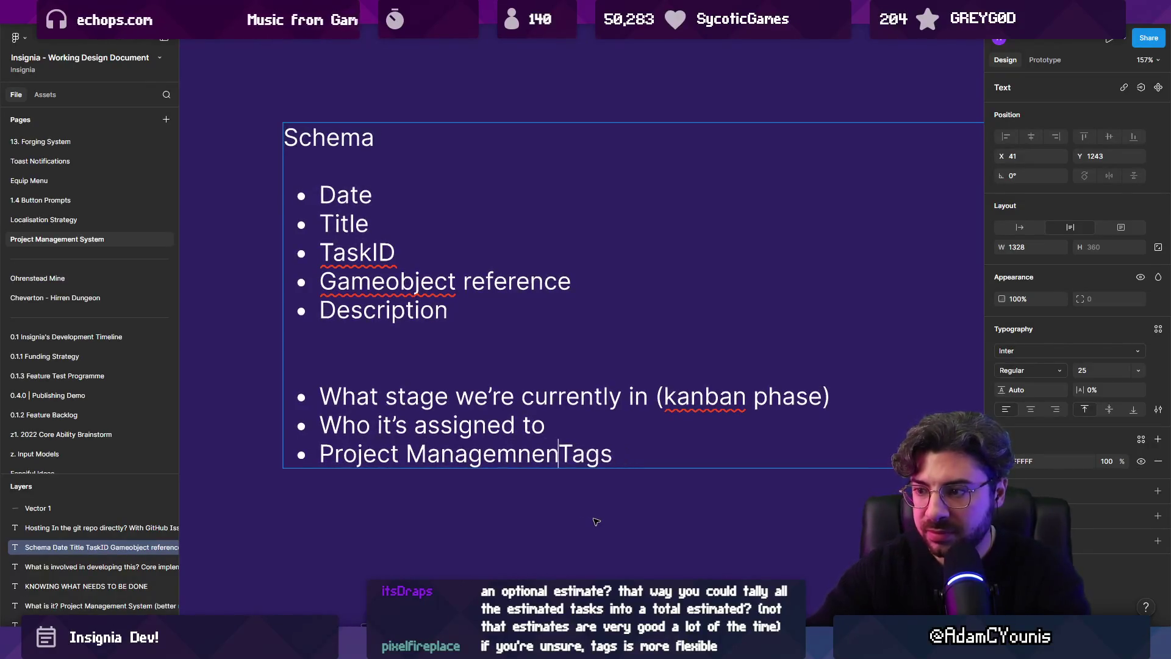
pyautogui.write('menet')
pyautogui.press('BackSpace')
pyautogui.press('BackSpace')
pyautogui.write('nt')
# Append '(e.g “Chapter”' to the tags bullet, fix its spacing, then switch to Unity
pyautogui.press('End')
pyautogui.write('(')
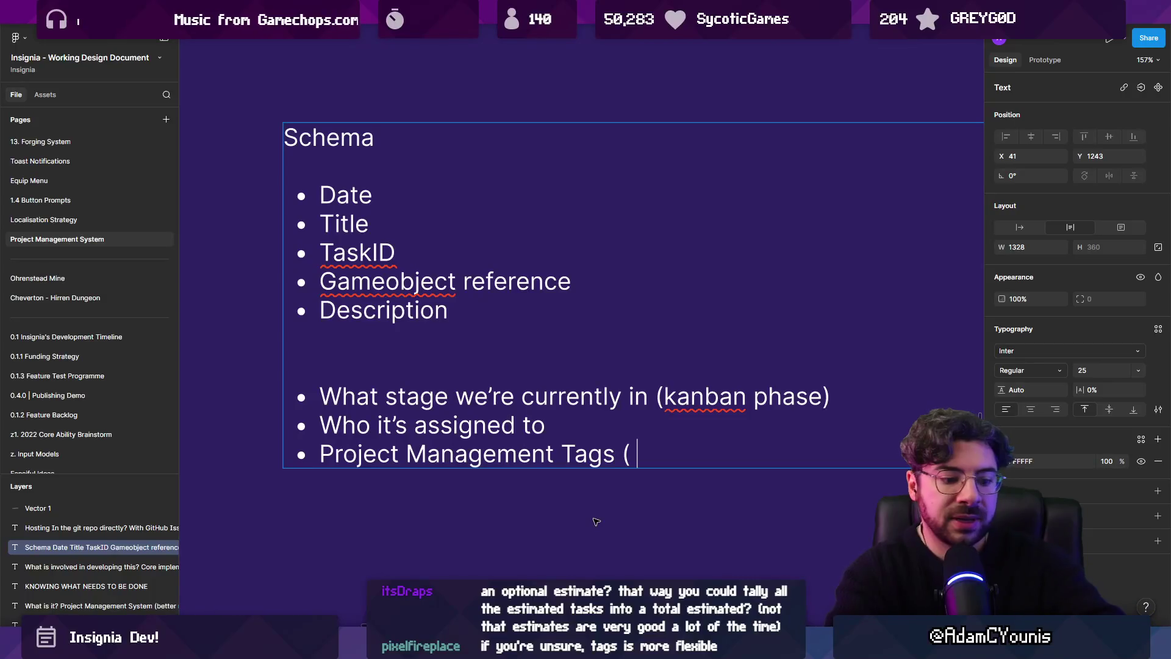
pyautogui.write(' e..g “Chapter”')
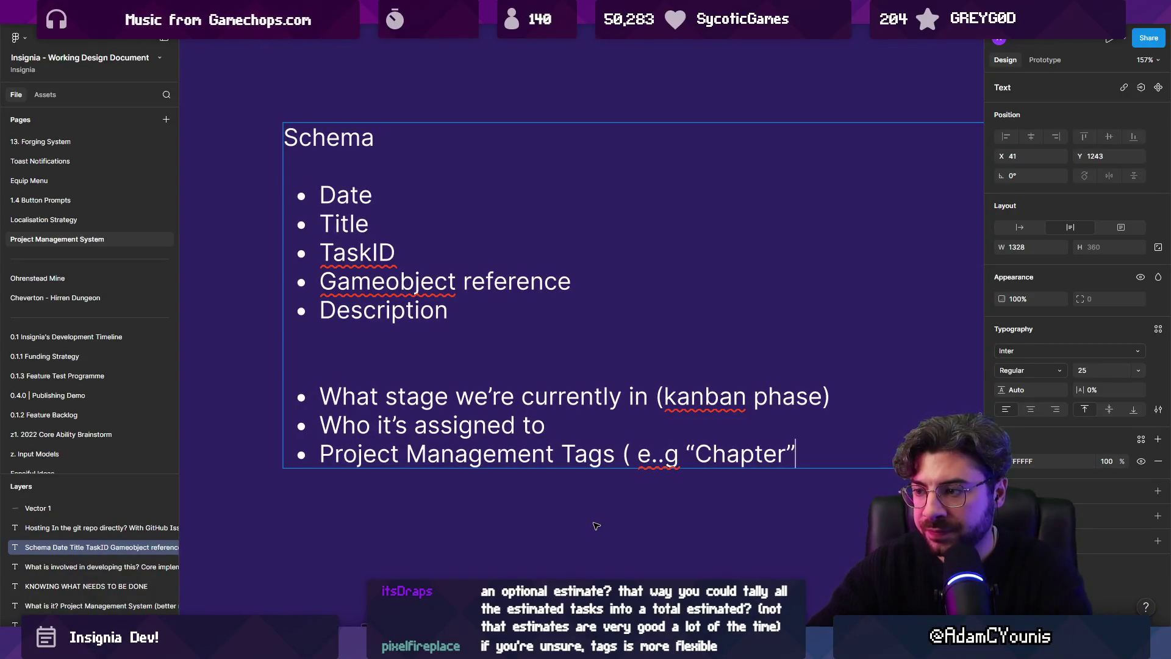
pyautogui.hotkey('ctrl', 'Left')
pyautogui.hotkey('ctrl', 'Left')
pyautogui.hotkey('ctrl', 'Left')
pyautogui.press('End')
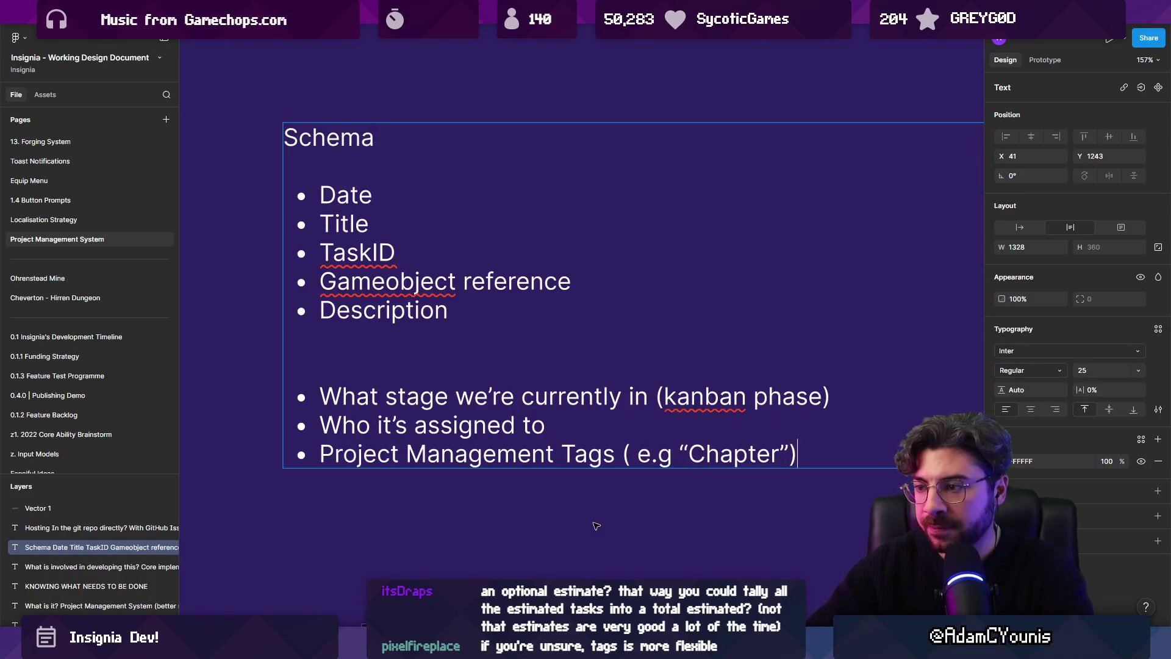
pyautogui.hotkey('ctrl', 'shift', 'Left')
pyautogui.hotkey('ctrl', 'shift', 'Left')
pyautogui.hotkey('ctrl', 'shift', 'Left')
pyautogui.press('Left')
pyautogui.press('BackSpace')
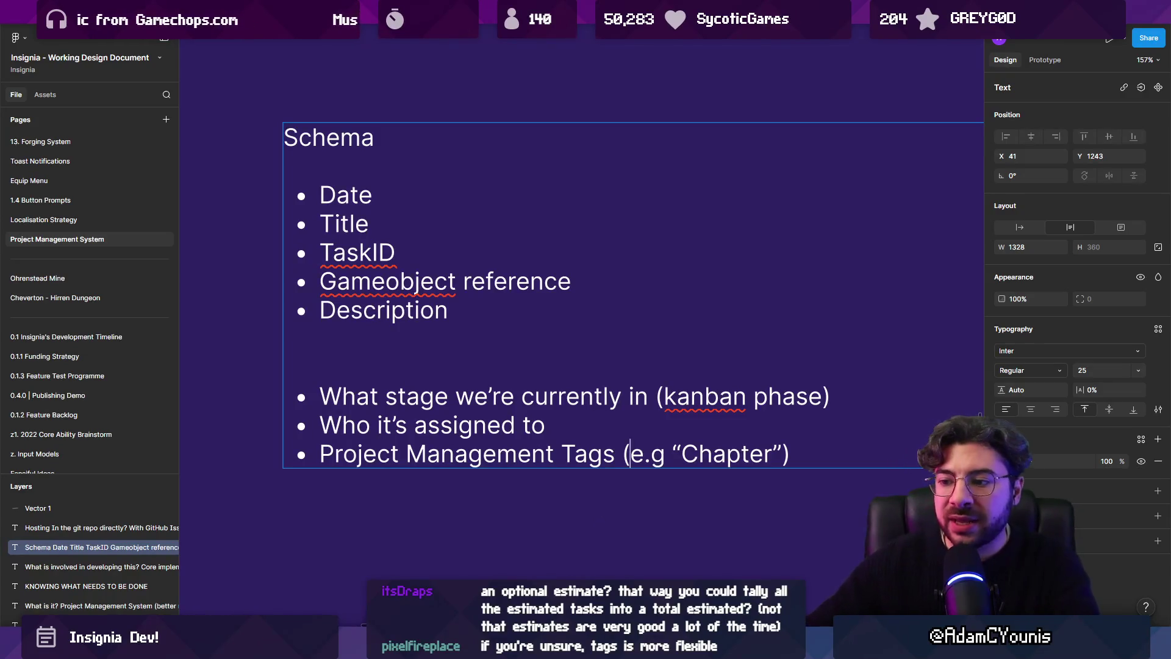
pyautogui.hotkey('alt', 'Tab')
pyautogui.scroll(5, 521, 214)
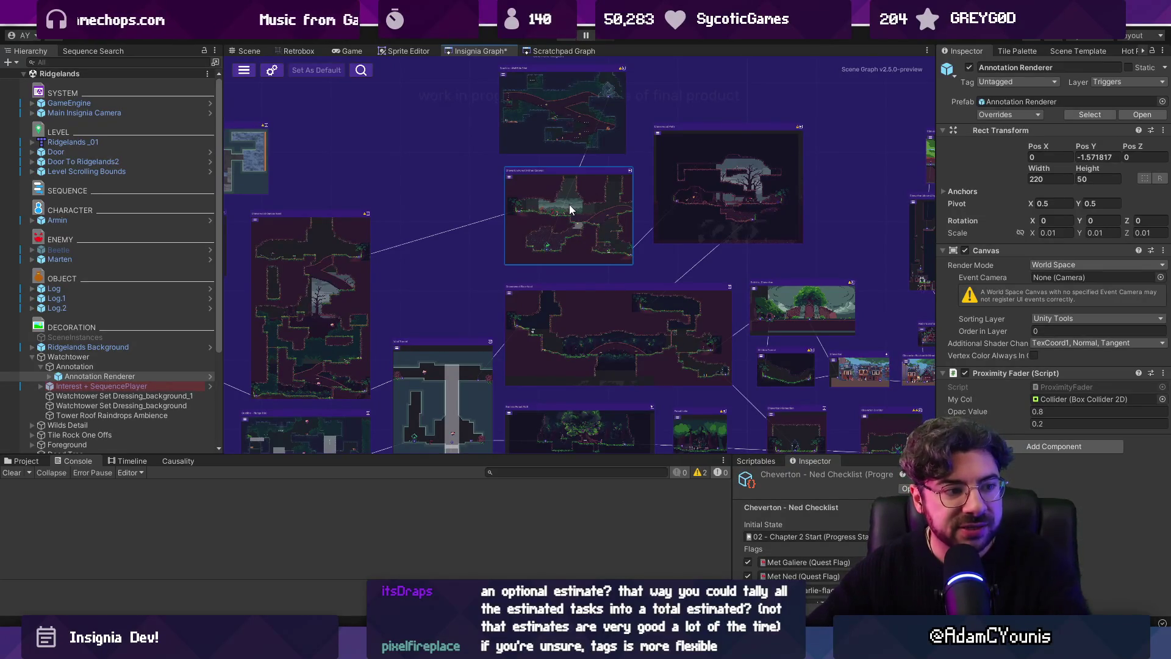
# Zoom the Insignia Graph out in Unity, then return to the Figma document
pyautogui.scroll(-5, 570, 207)
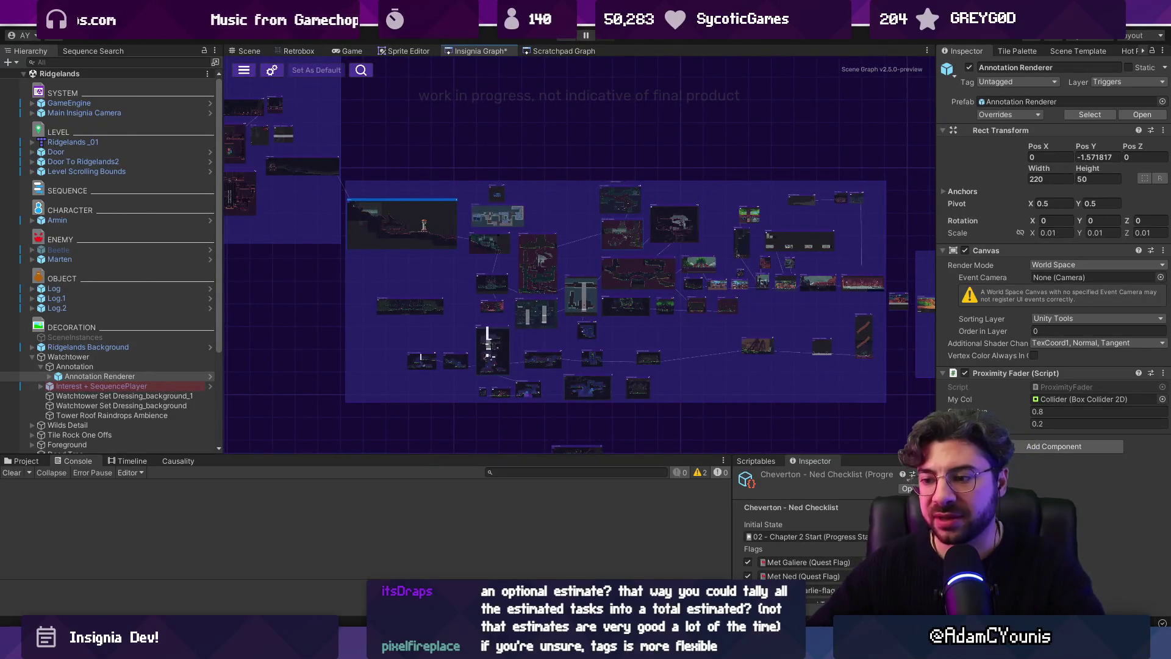
pyautogui.hotkey('alt', 'Tab')
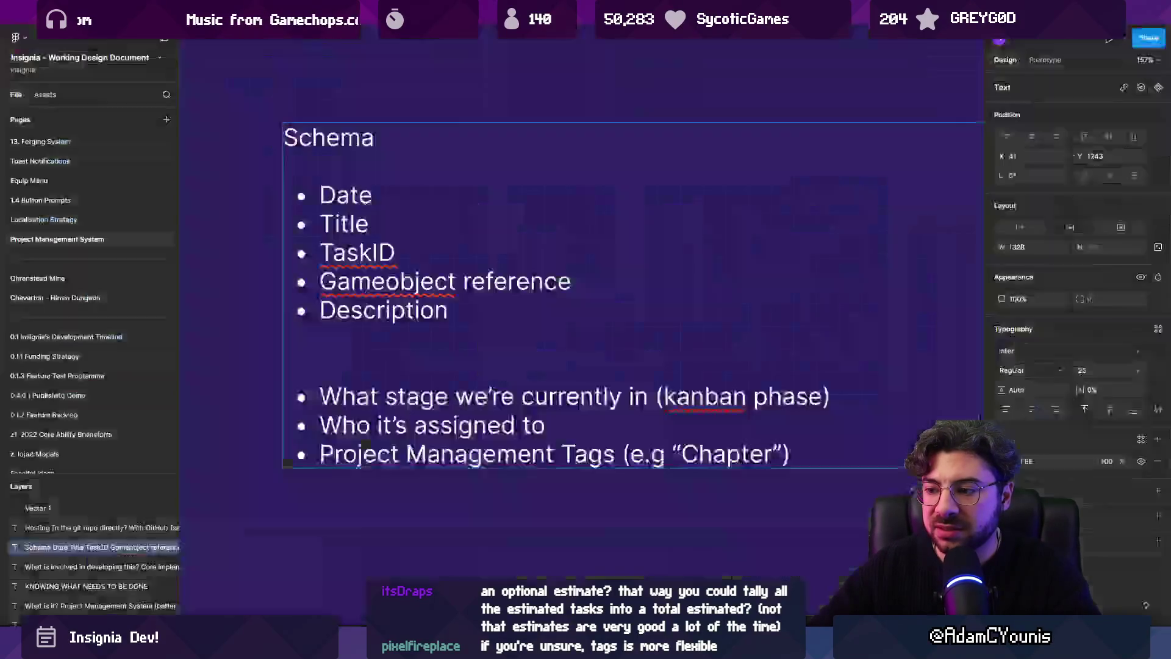
# Add an 'Estimate' bullet at the end of the Schema list
pyautogui.moveTo(587, 648)
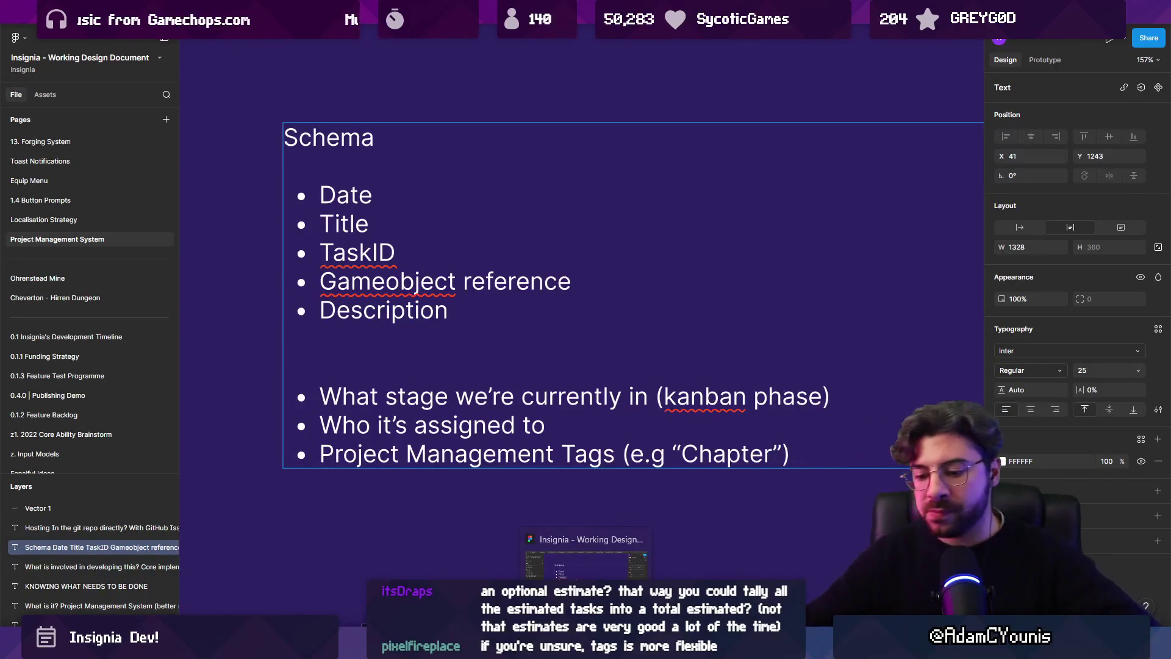
pyautogui.press('Escape')
pyautogui.doubleClick(793, 456)
pyautogui.press('Return')
pyautogui.write('Estimate')
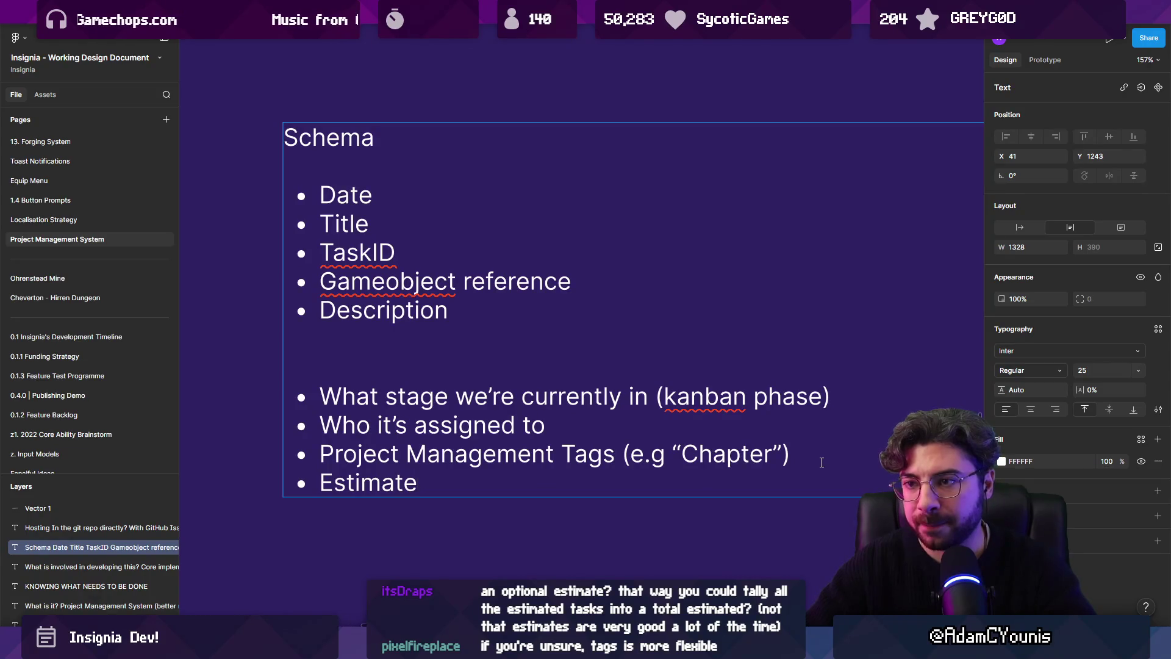
# Move Estimate under 'Who it's assigned to' and delete the leftover empty bullet
pyautogui.hotkey('ctrl', 'shift', 'Left')
pyautogui.hotkey('ctrl', 'shift', 'Left')
pyautogui.hotkey('ctrl', 'shift', 'Right')
pyautogui.hotkey('ctrl', 'shift', 'Right')
pyautogui.hotkey('ctrl', 'x')
pyautogui.press('Up')
pyautogui.press('Return')
pyautogui.press('Up')
pyautogui.hotkey('ctrl', 'v')
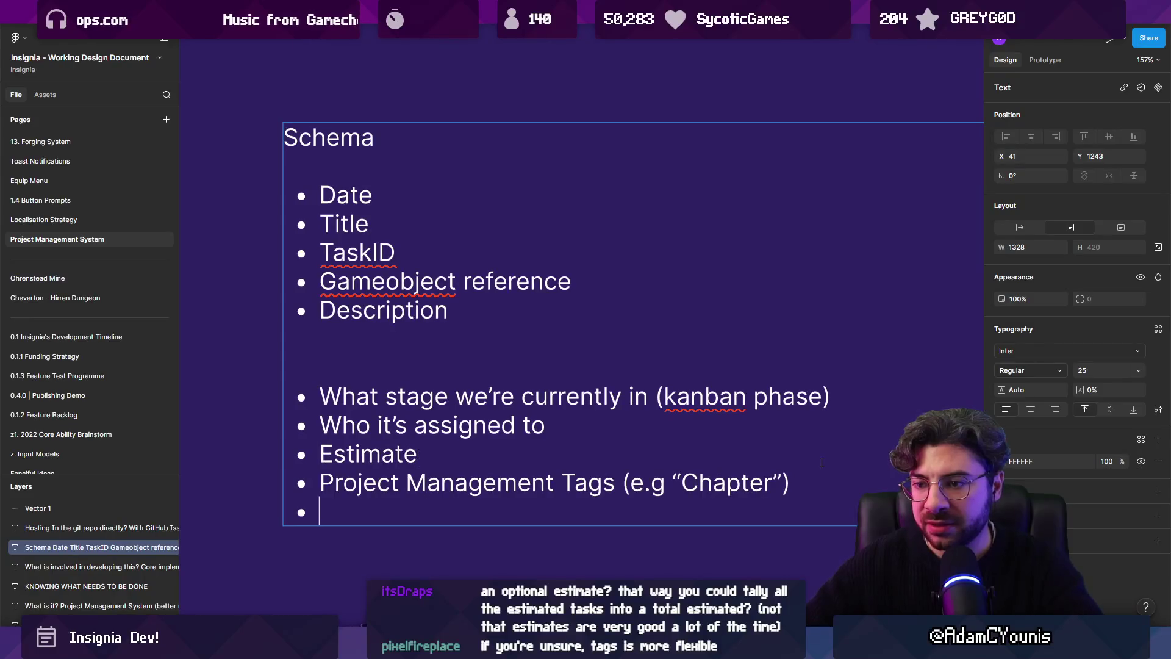
pyautogui.press('Down')
pyautogui.press('Down')
pyautogui.press('BackSpace')
pyautogui.press('Up')
pyautogui.press('Up')
pyautogui.press('Up')
pyautogui.press('Return')
pyautogui.hotkey('shift', '2')
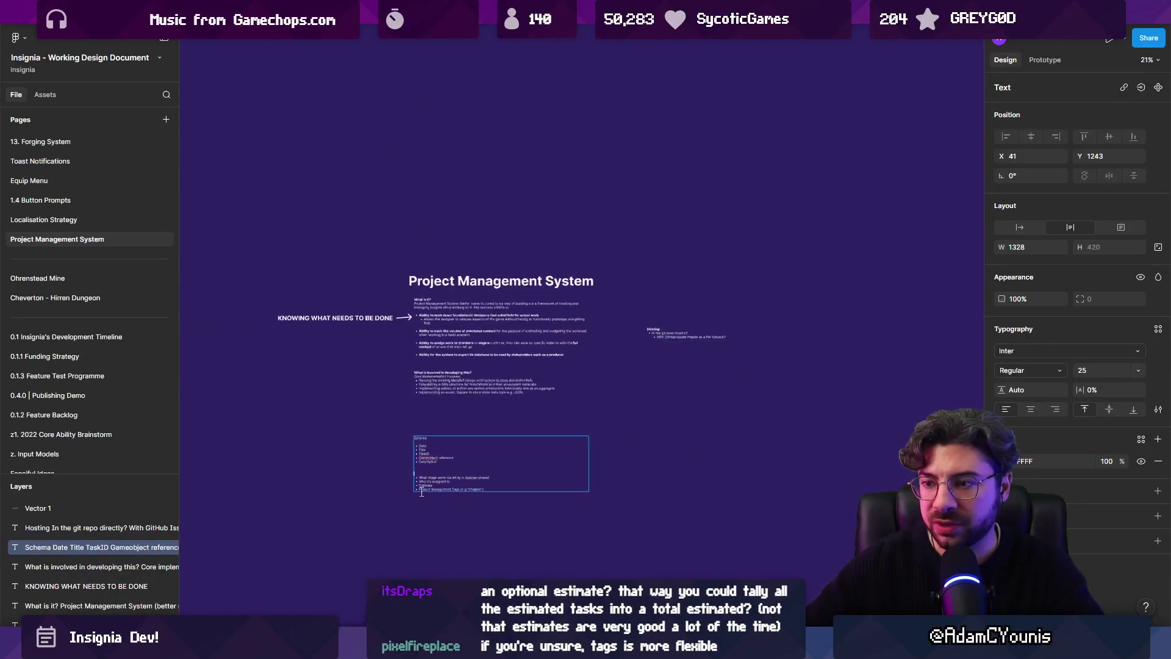
# Add a '- Task Identity' line and arrange the Estimate and What stage bullets beneath it
pyautogui.write('- Task')
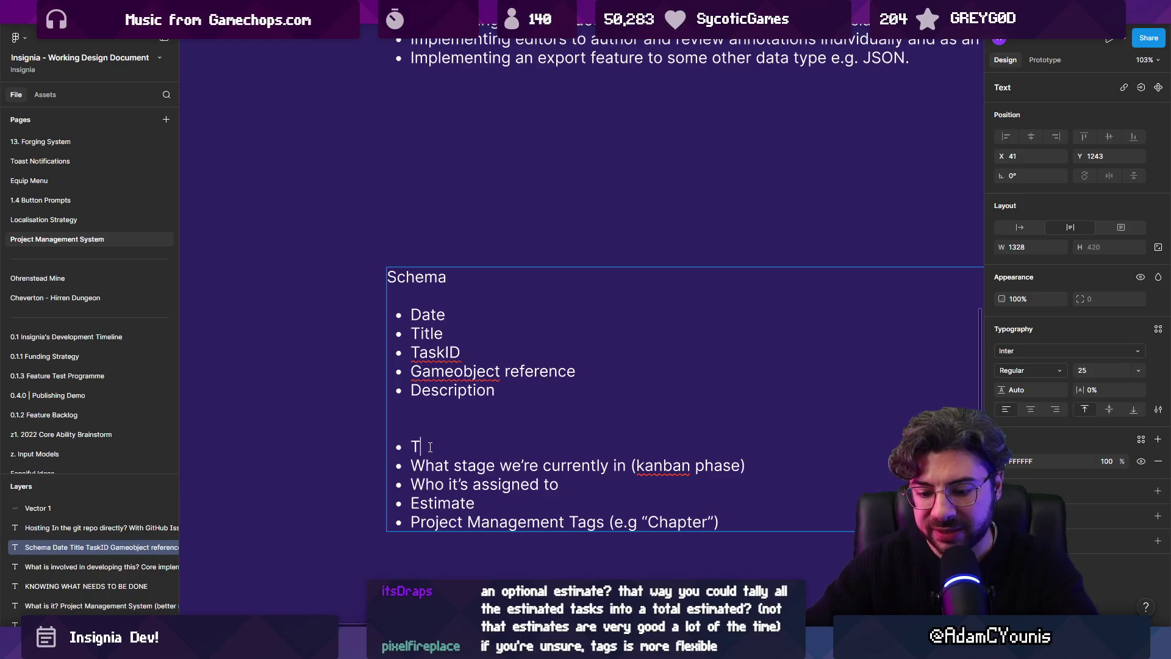
pyautogui.write(' Identity')
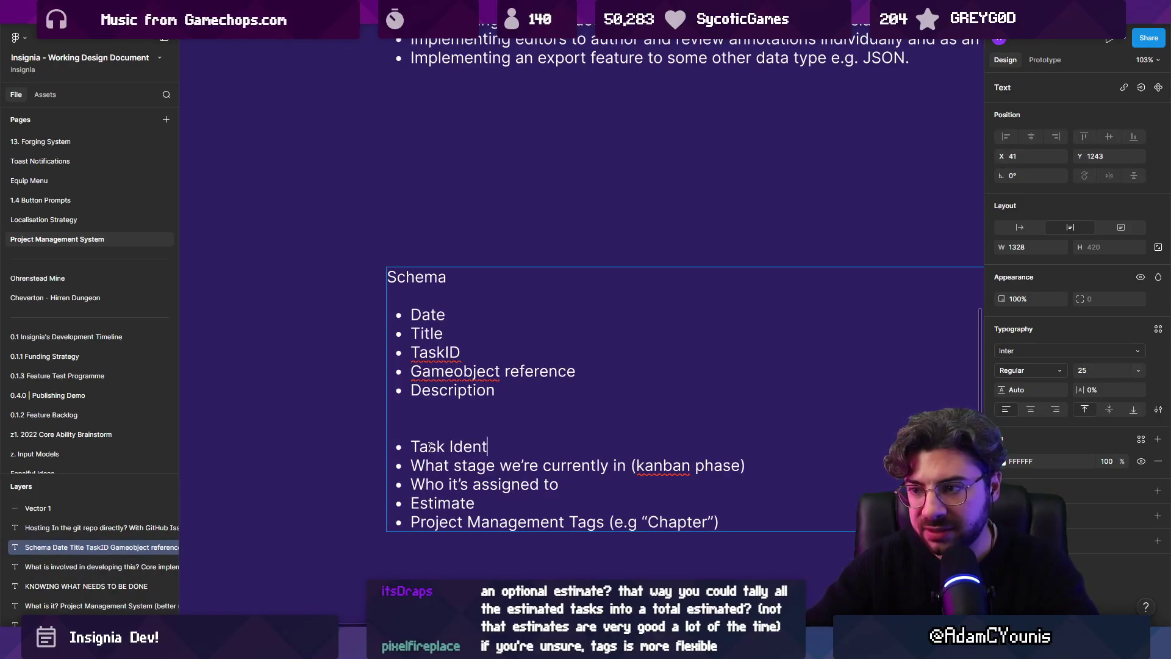
pyautogui.press('Return')
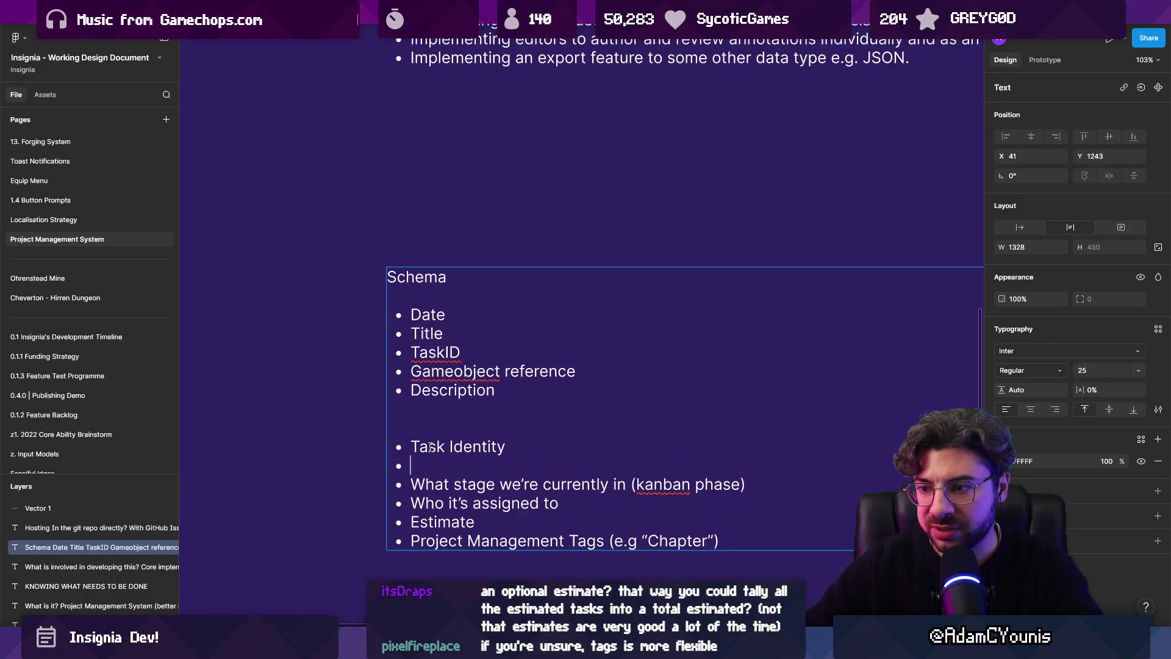
pyautogui.hotkey('shift', 'Down')
pyautogui.press('BackSpace')
pyautogui.hotkey('ctrl', 'z')
pyautogui.hotkey('ctrl', 'z')
pyautogui.hotkey('ctrl', 'z')
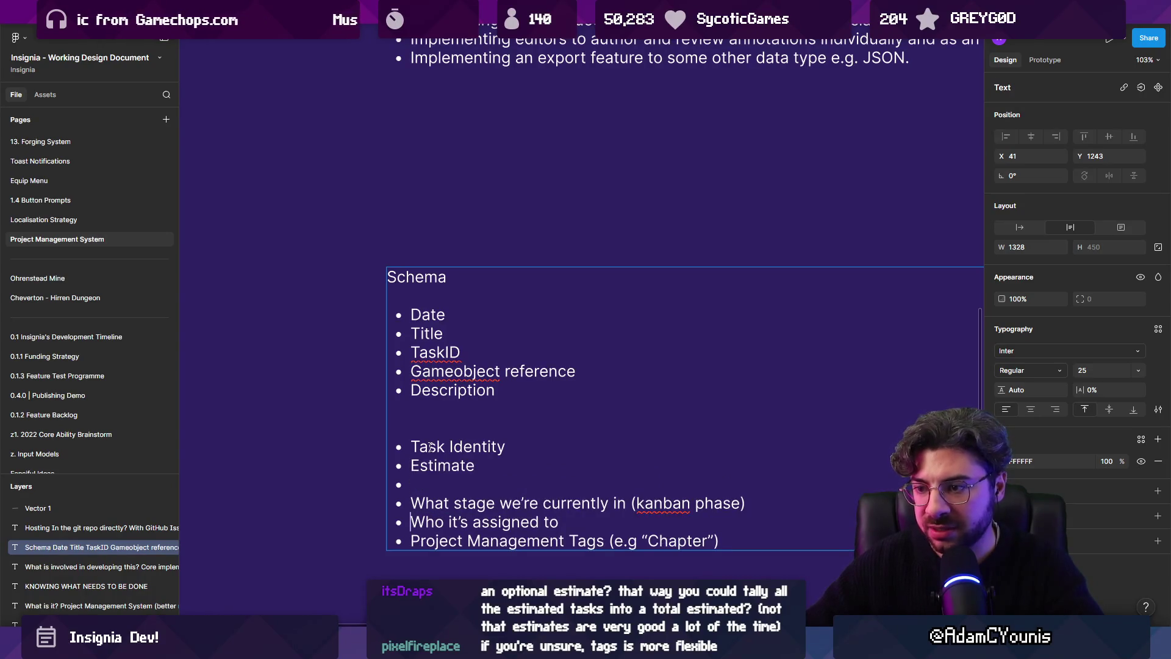
pyautogui.hotkey('shift', 'Down')
pyautogui.hotkey('ctrl', 'x')
pyautogui.press('Up')
pyautogui.hotkey('ctrl', 'v')
# Add a Metadata heading above Project Management Tags and make Task Identity an unbulleted heading
pyautogui.press('Return')
pyautogui.write('Metadata')
pyautogui.press('Up')
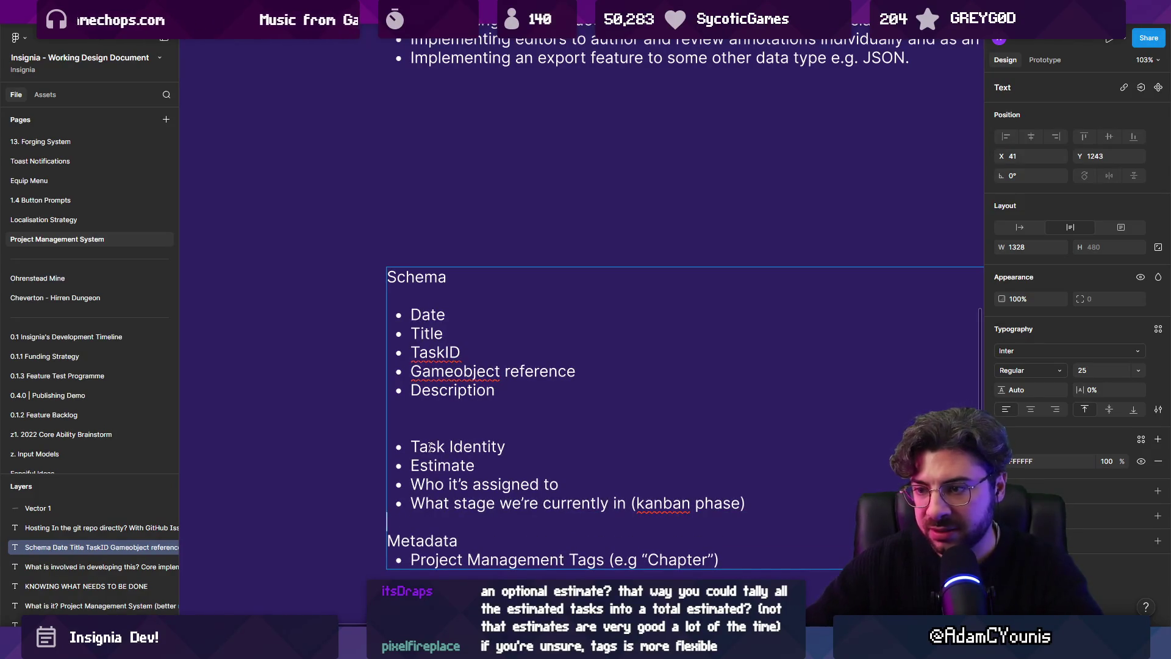
pyautogui.press('BackSpace')
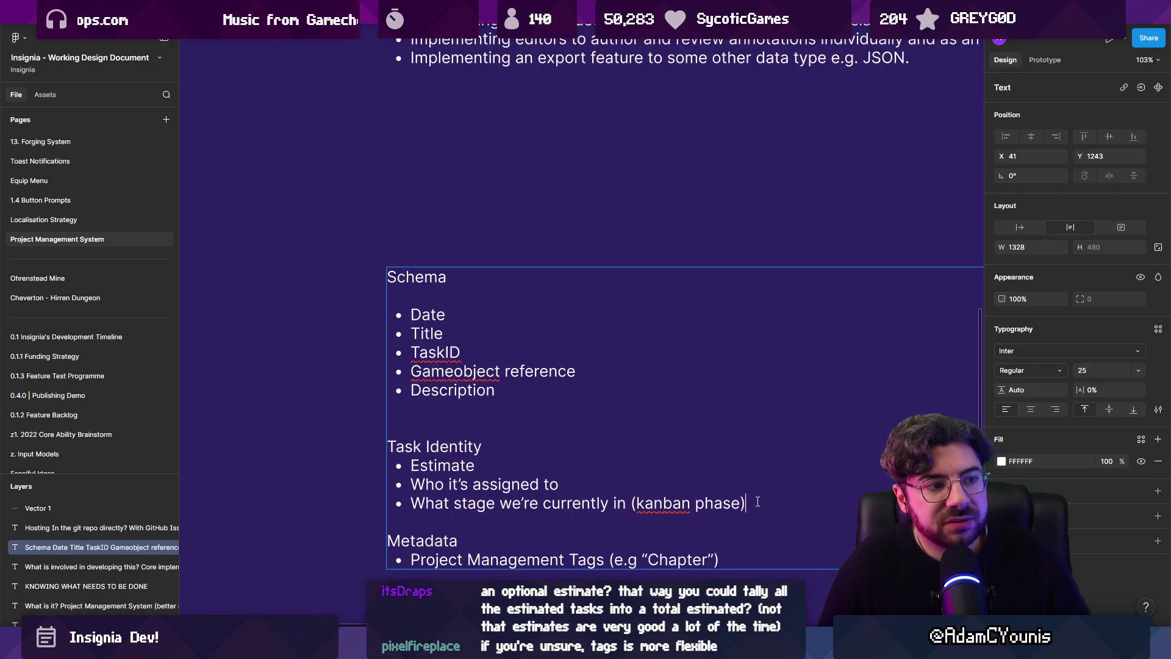
pyautogui.scroll(-2, 688, 423)
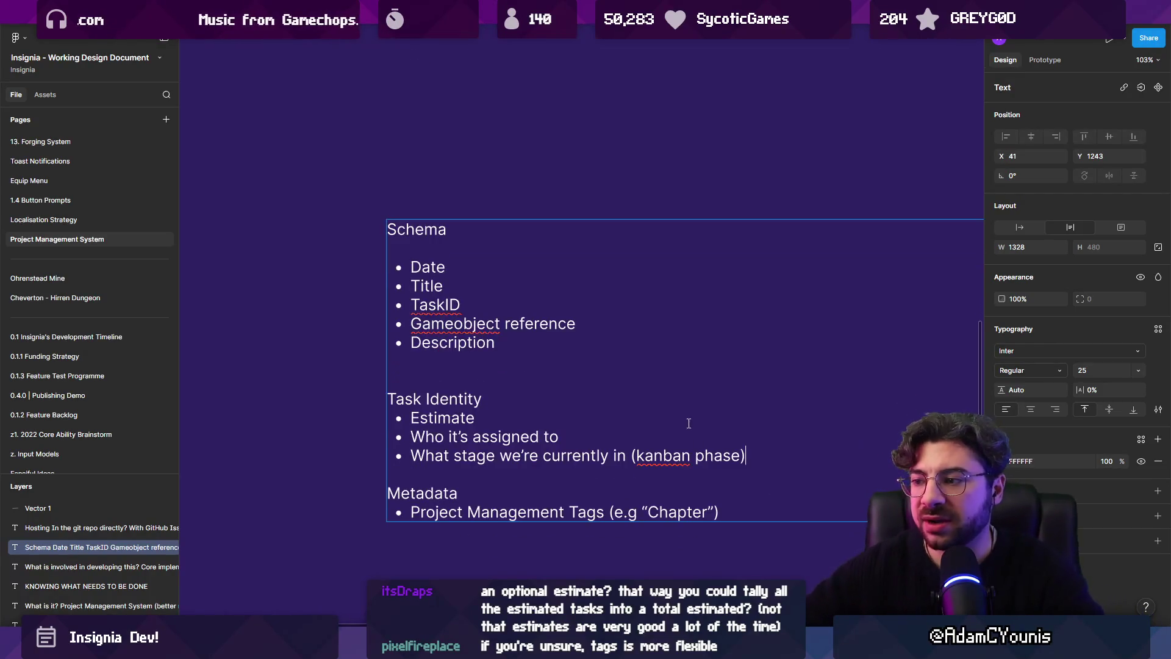
# Add a 'Dependency' heading with a 'Blocked by' bullet after the kanban phase bullet
pyautogui.press('Return')
pyautogui.press('Return')
pyautogui.write('lock')
pyautogui.press('BackSpace')
pyautogui.press('BackSpace')
pyautogui.press('BackSpace')
pyautogui.write('D')
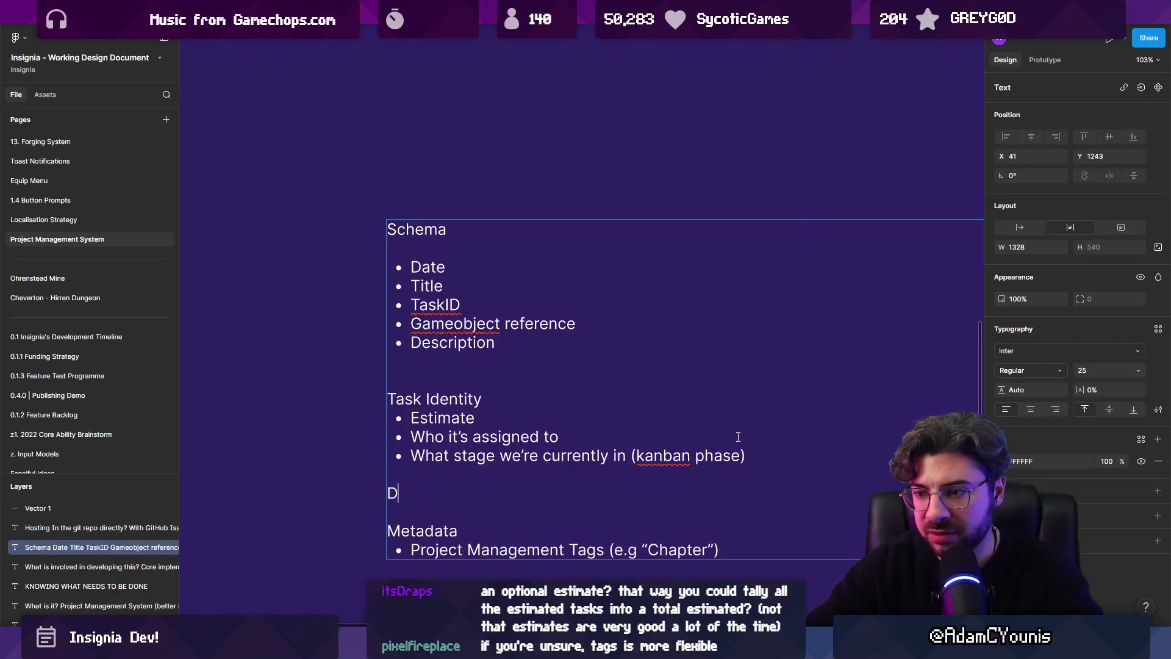
pyautogui.write('ependency')
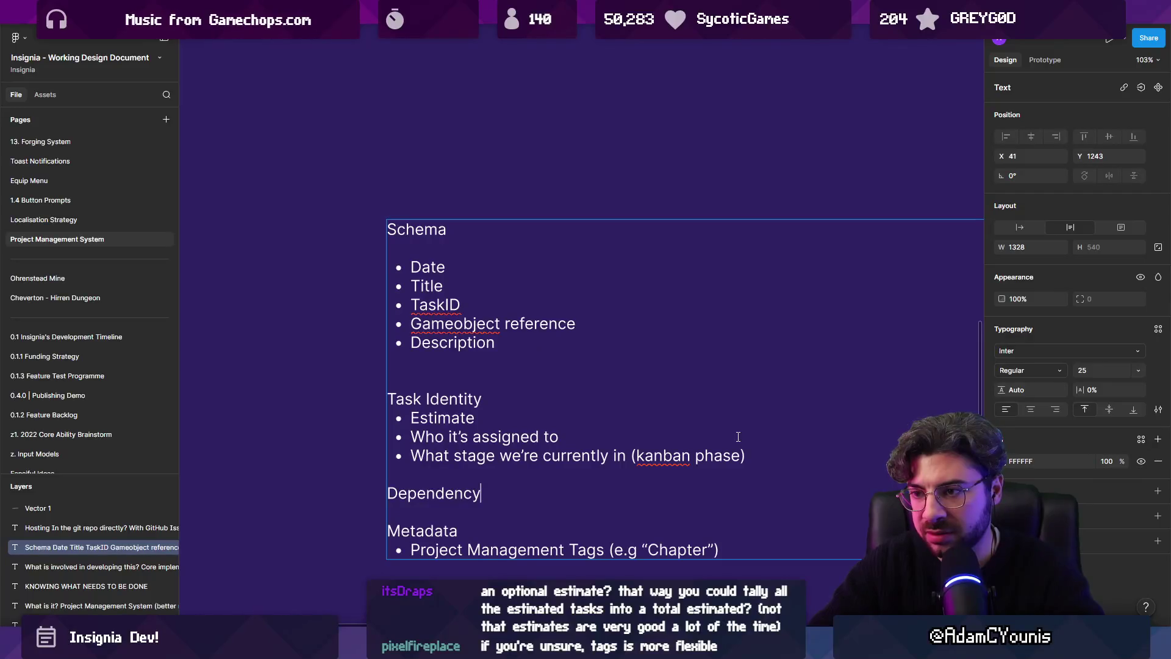
pyautogui.press('Return')
pyautogui.write('Blocki')
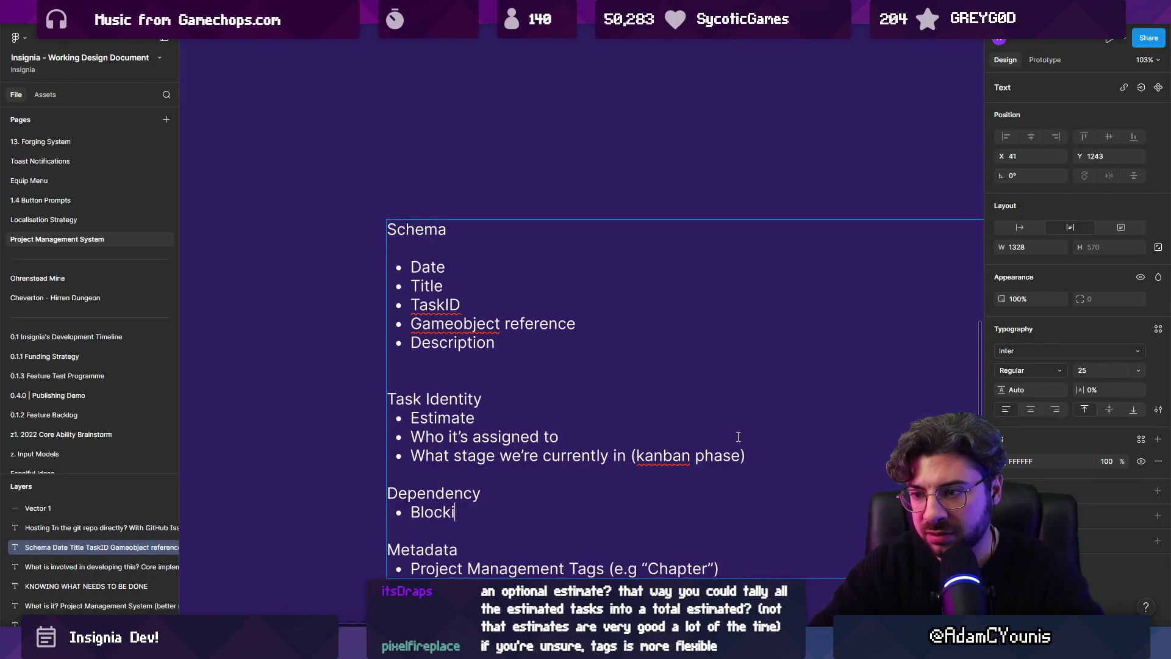
pyautogui.press('BackSpace')
pyautogui.write('ed by')
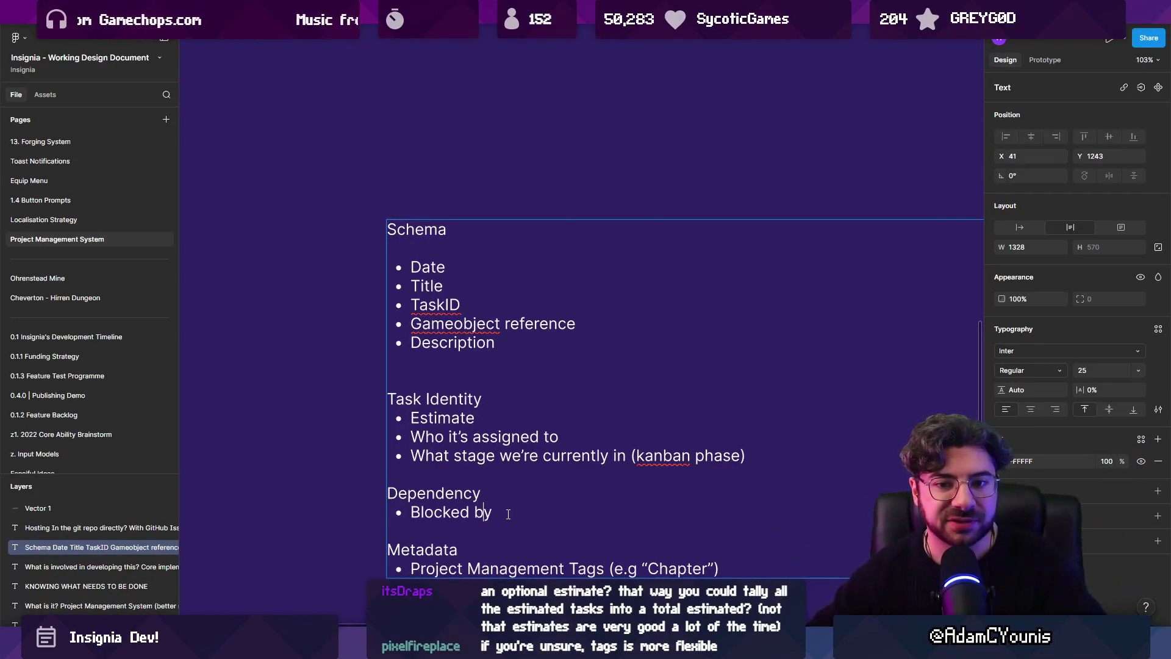
pyautogui.hotkey('shift', 'Home')
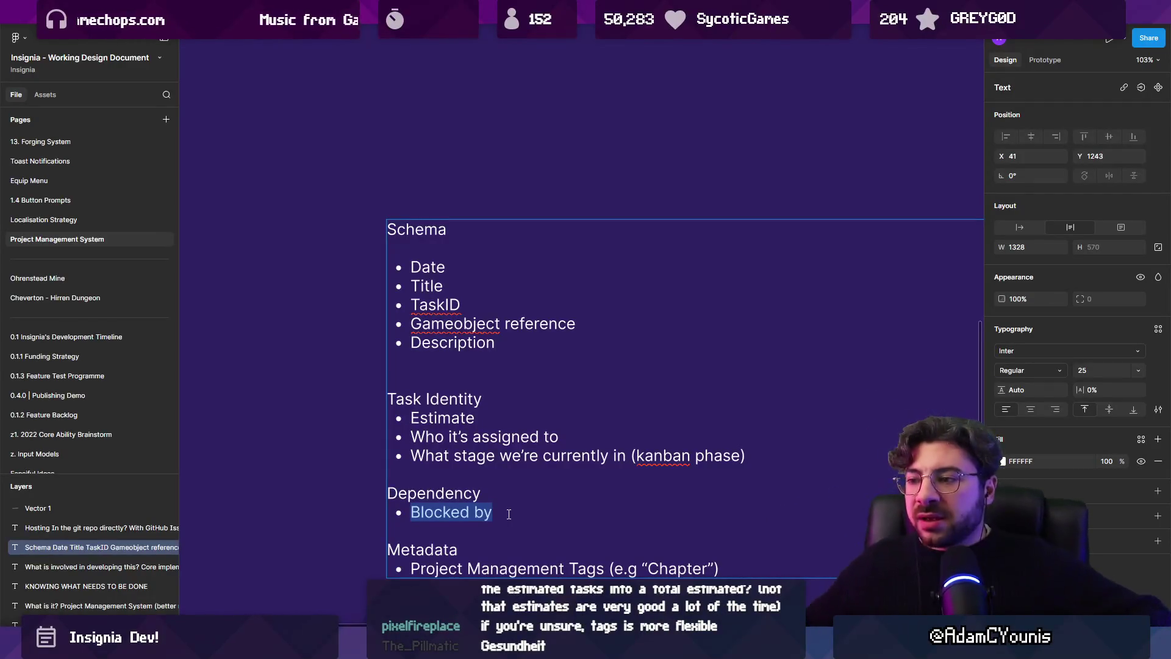
pyautogui.scroll(-1, 516, 499)
# Select various ranges of Schema bullets, from Date to Task Identity, then clear the selection
pyautogui.click(520, 499)
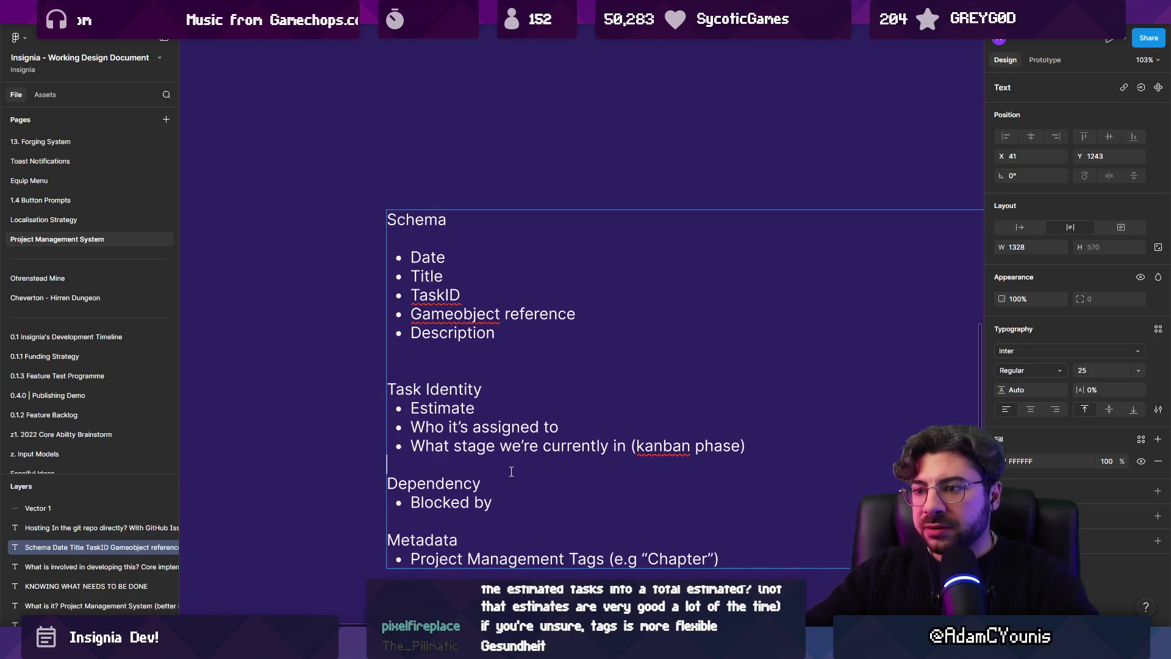
pyautogui.moveTo(748, 446); pyautogui.dragTo(390, 254)
pyautogui.moveTo(535, 339); pyautogui.dragTo(357, 233)
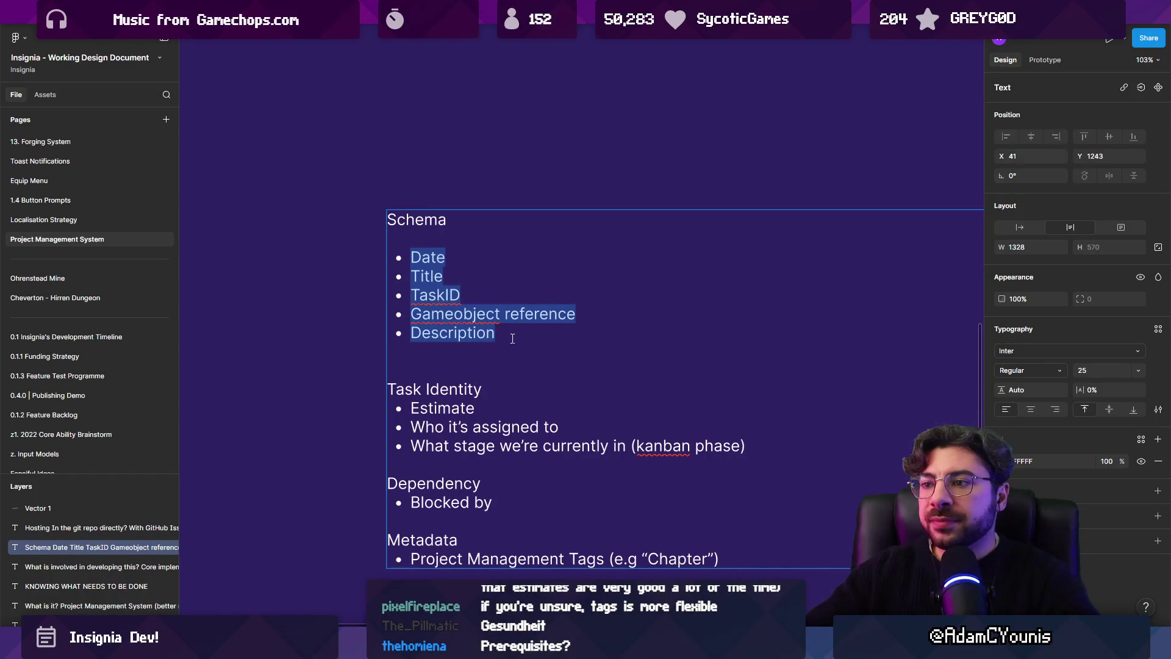
pyautogui.click(578, 337)
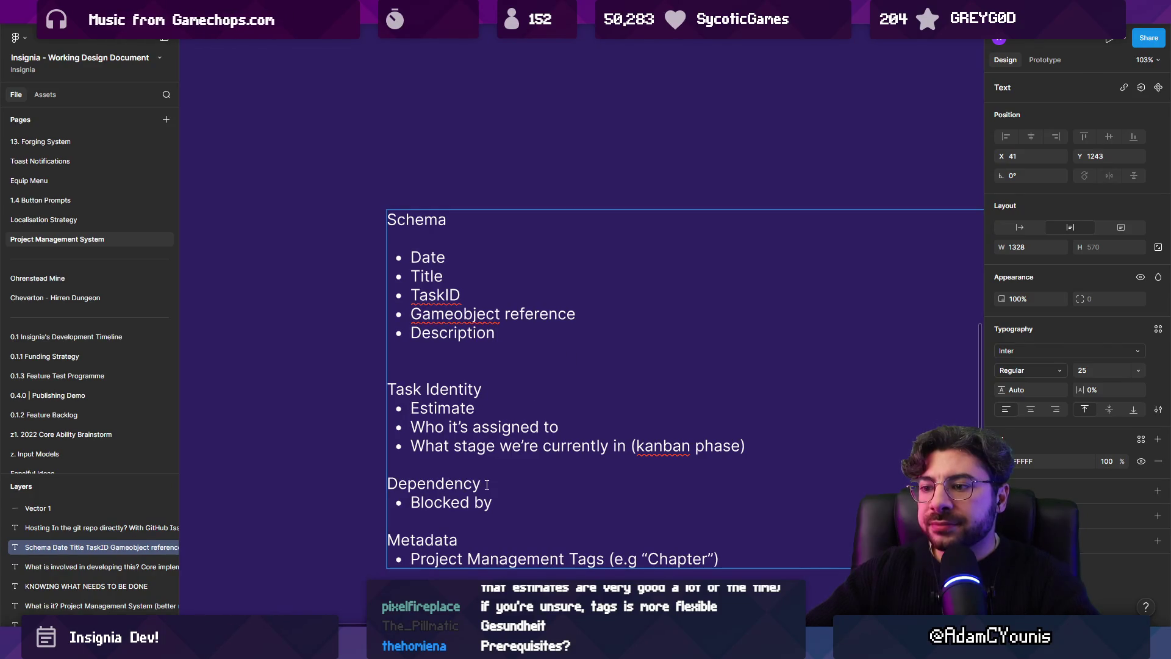
pyautogui.moveTo(415, 404)
pyautogui.mouseDown()
pyautogui.moveTo(752, 448)
pyautogui.moveTo(411, 408)
pyautogui.mouseUp()
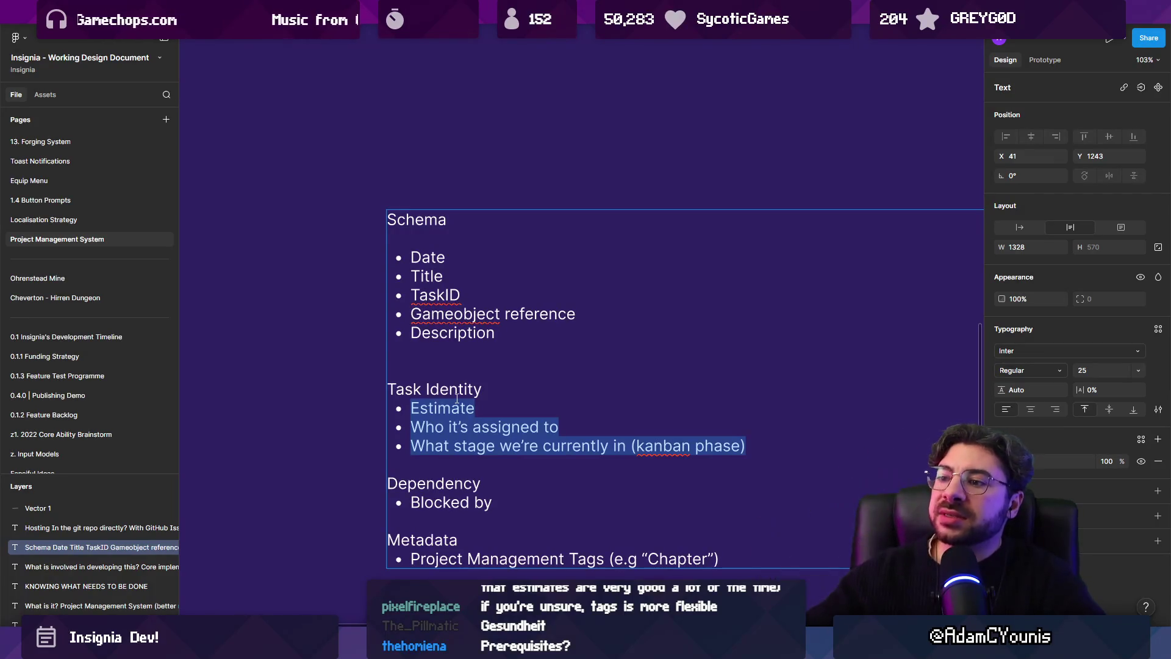
# Move the kanban phase bullet to the top of Task Identity and remove the empty bullet
pyautogui.tripleClick(580, 451)
pyautogui.hotkey('ctrl', 'x')
pyautogui.press('Up')
pyautogui.press('Up')
pyautogui.press('Return')
pyautogui.press('Up')
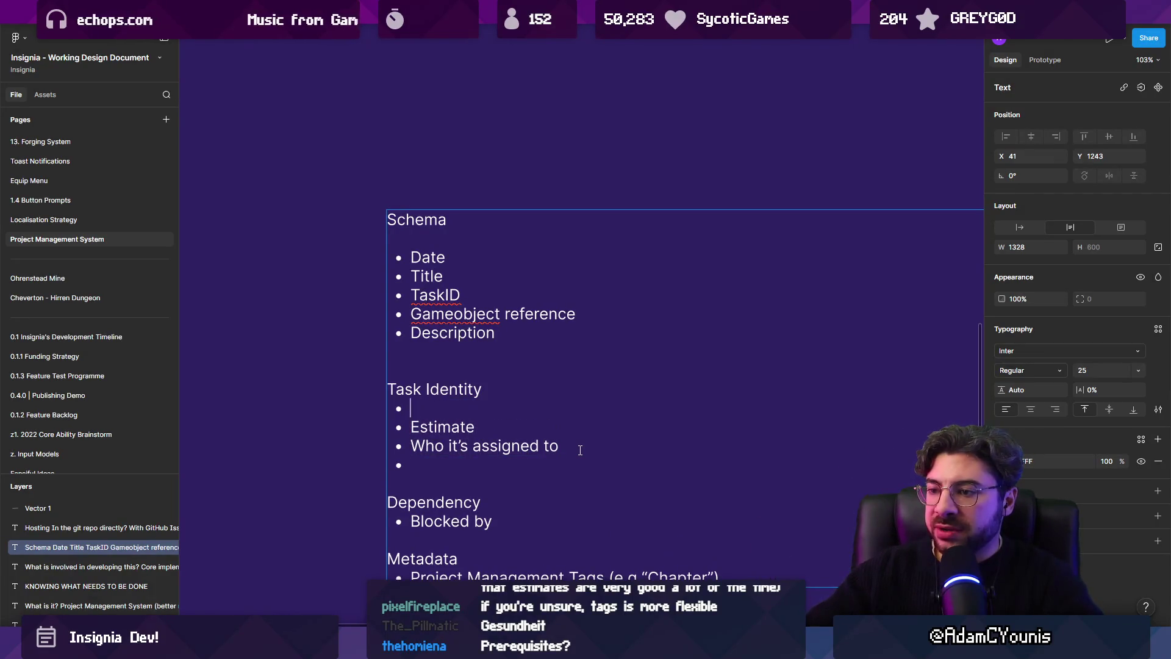
pyautogui.hotkey('ctrl', 'v')
pyautogui.press('Down')
pyautogui.press('Down')
pyautogui.press('Down')
pyautogui.press('BackSpace')
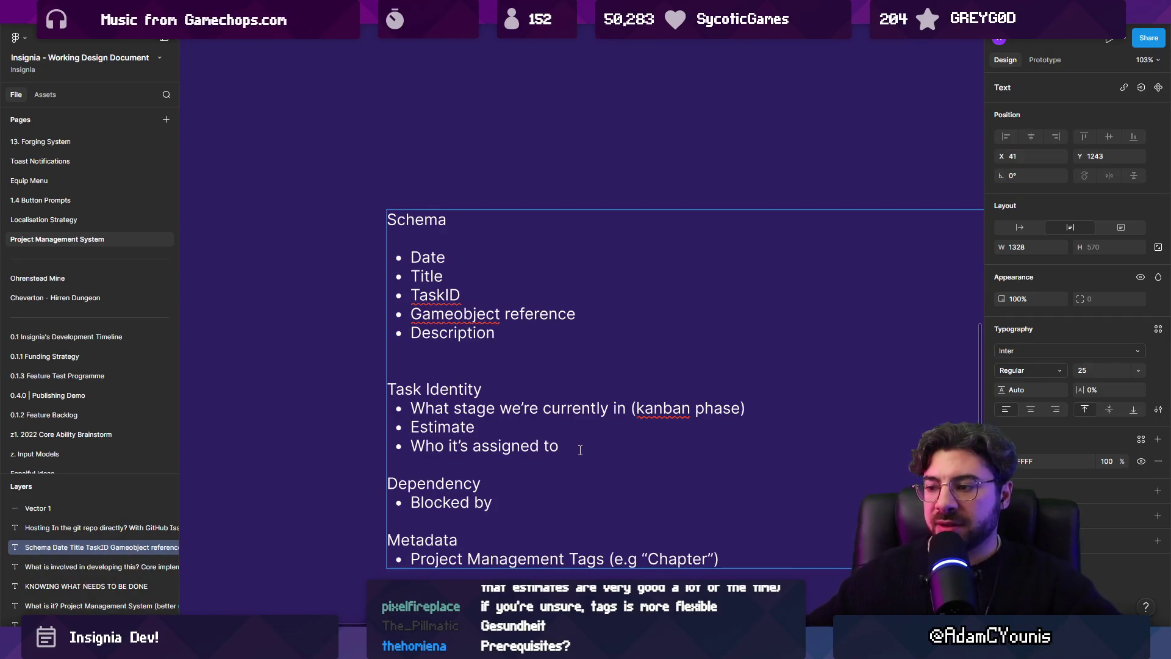
# In Sketchable, draw a large rounded box above the warning triangle, undoing stray strokes
pyautogui.hotkey('alt', 'Tab')
pyautogui.scroll(-5, 669, 238)
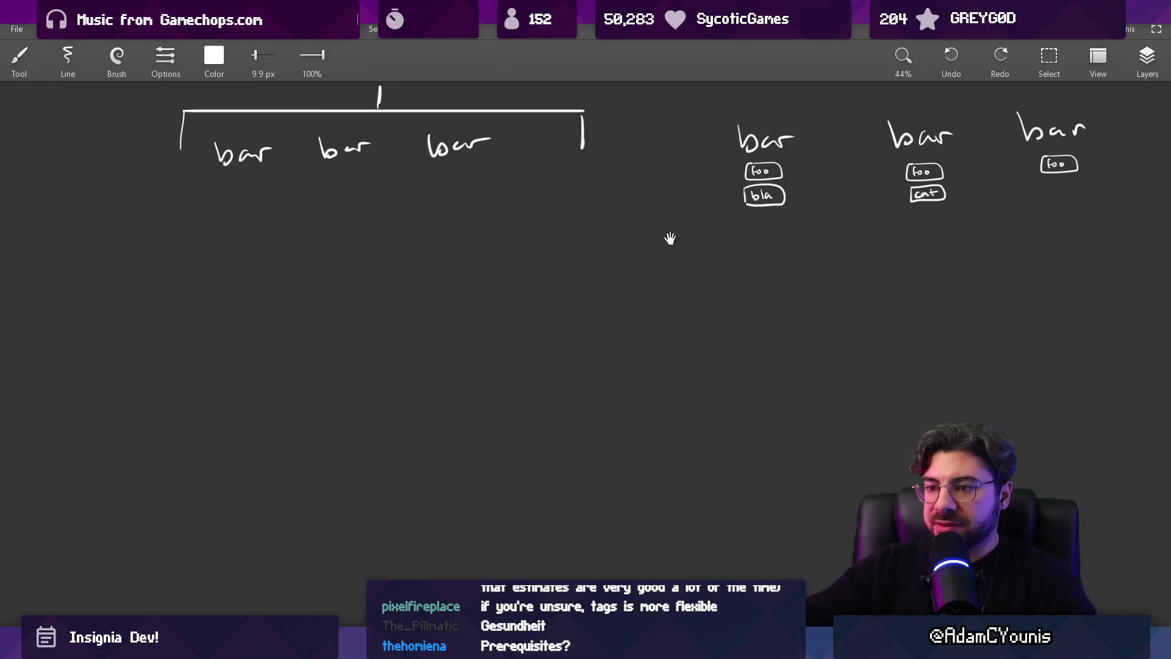
pyautogui.scroll(-1, 480, 346)
pyautogui.scroll(2, 480, 346)
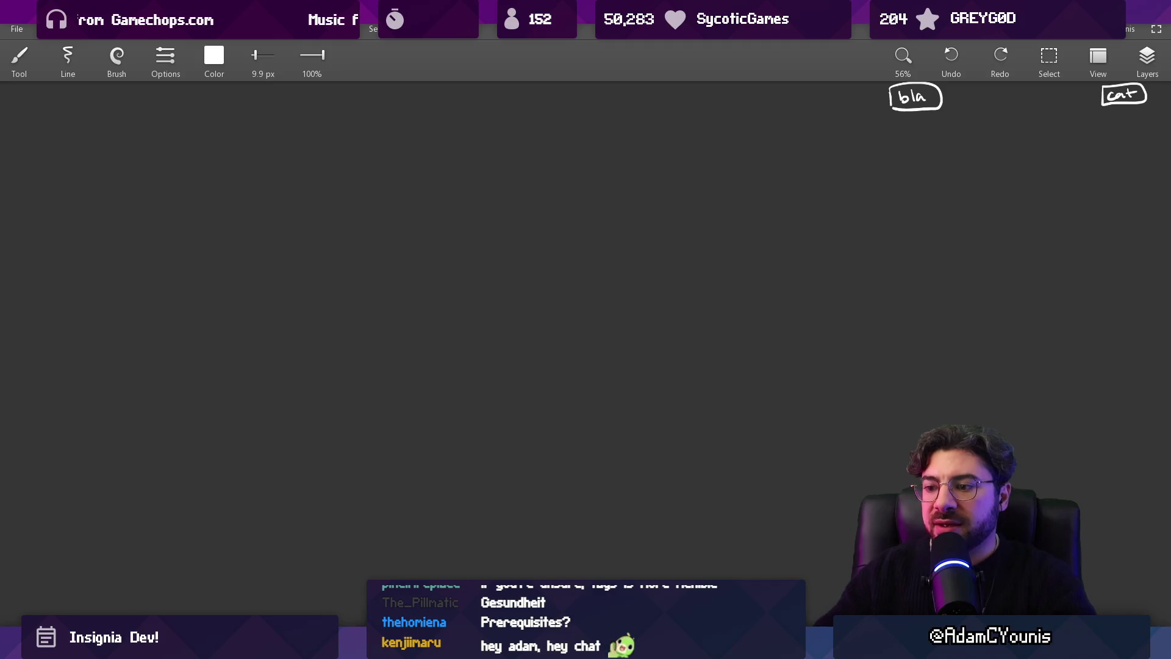
pyautogui.moveTo(474, 249)
pyautogui.mouseDown()
pyautogui.moveTo(520, 287)
pyautogui.moveTo(517, 256)
pyautogui.moveTo(475, 272)
pyautogui.moveTo(511, 235)
pyautogui.moveTo(510, 263)
pyautogui.moveTo(514, 235)
pyautogui.mouseUp()
pyautogui.hotkey('ctrl', 'z')
pyautogui.hotkey('ctrl', 'z')
pyautogui.hotkey('ctrl', 'z')
pyautogui.hotkey('ctrl', 'z')
pyautogui.hotkey('ctrl', 'z')
pyautogui.moveTo(367, 140)
pyautogui.mouseDown()
pyautogui.moveTo(706, 172)
pyautogui.moveTo(364, 129)
pyautogui.mouseUp()
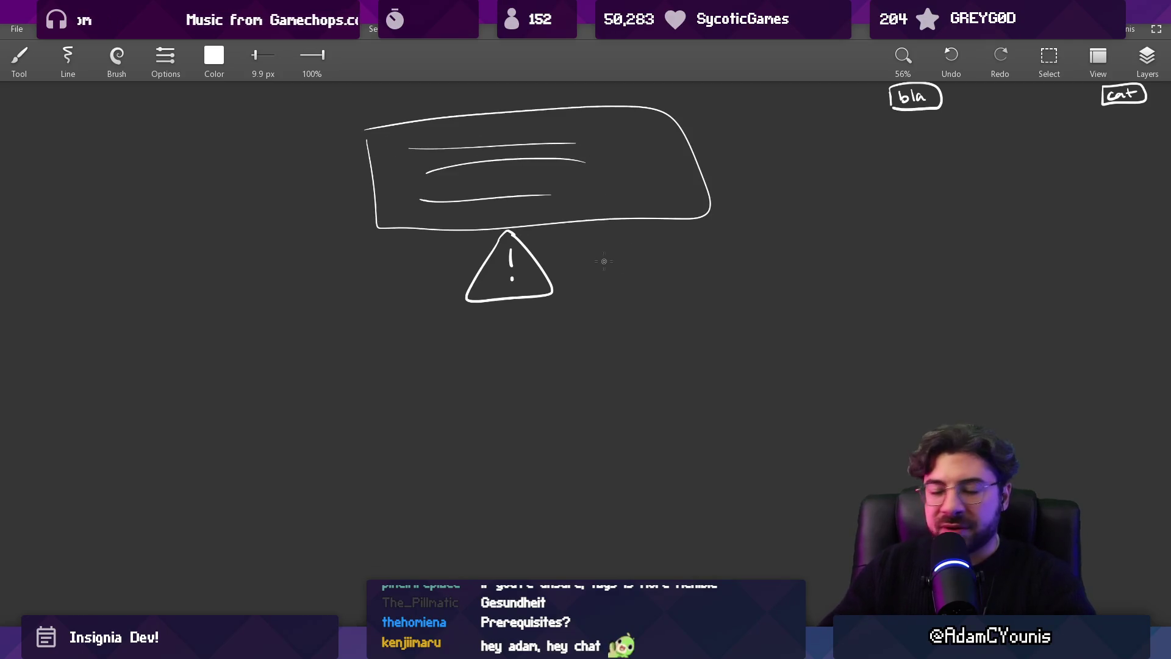
pyautogui.moveTo(574, 87); pyautogui.dragTo(570, 84)
pyautogui.hotkey('ctrl', 'z')
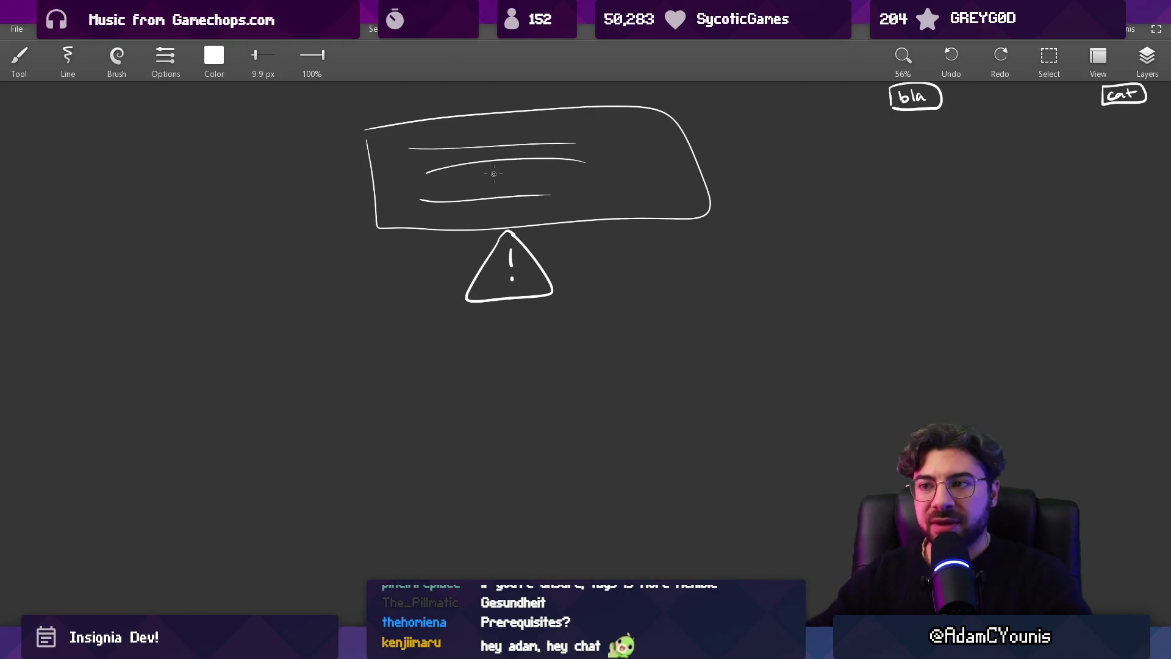
# Draw branch lines fanning down from the triangle and copy the small warning triangle along them
pyautogui.moveTo(433, 337); pyautogui.dragTo(268, 494)
pyautogui.moveTo(473, 334); pyautogui.dragTo(409, 522)
pyautogui.moveTo(517, 337); pyautogui.dragTo(523, 554)
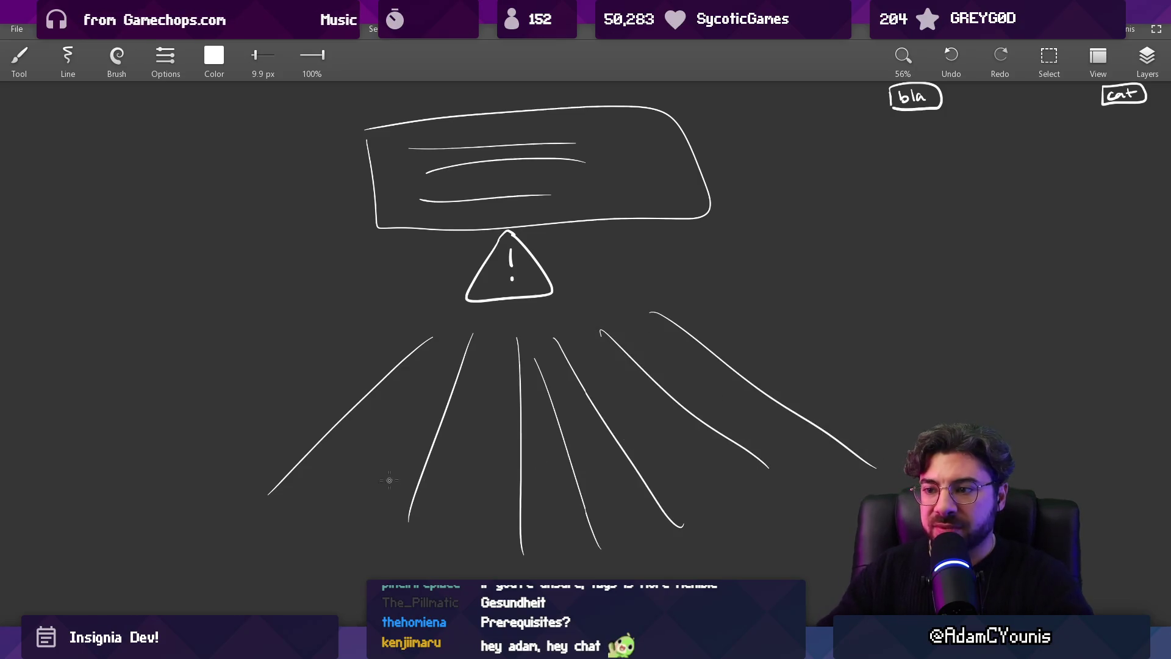
pyautogui.scroll(-4, 389, 480)
pyautogui.hscroll(-3, 366, 396)
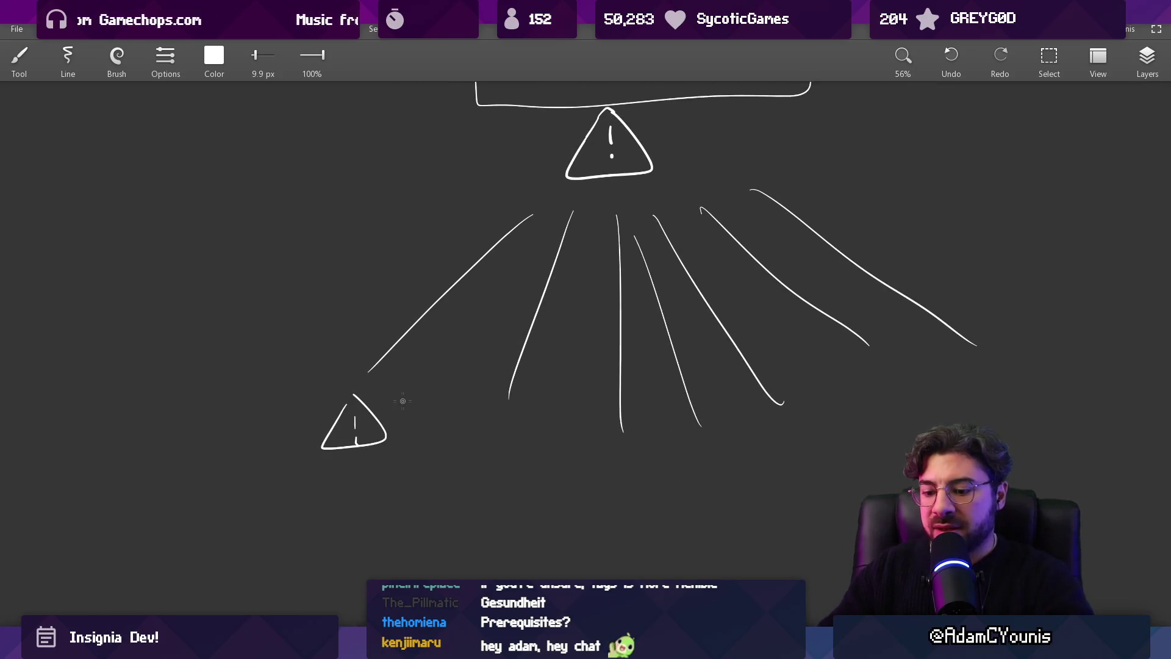
pyautogui.press('s')
pyautogui.moveTo(366, 371); pyautogui.dragTo(368, 373)
pyautogui.moveTo(357, 435)
pyautogui.mouseDown()
pyautogui.moveTo(611, 490)
pyautogui.moveTo(789, 468)
pyautogui.mouseUp()
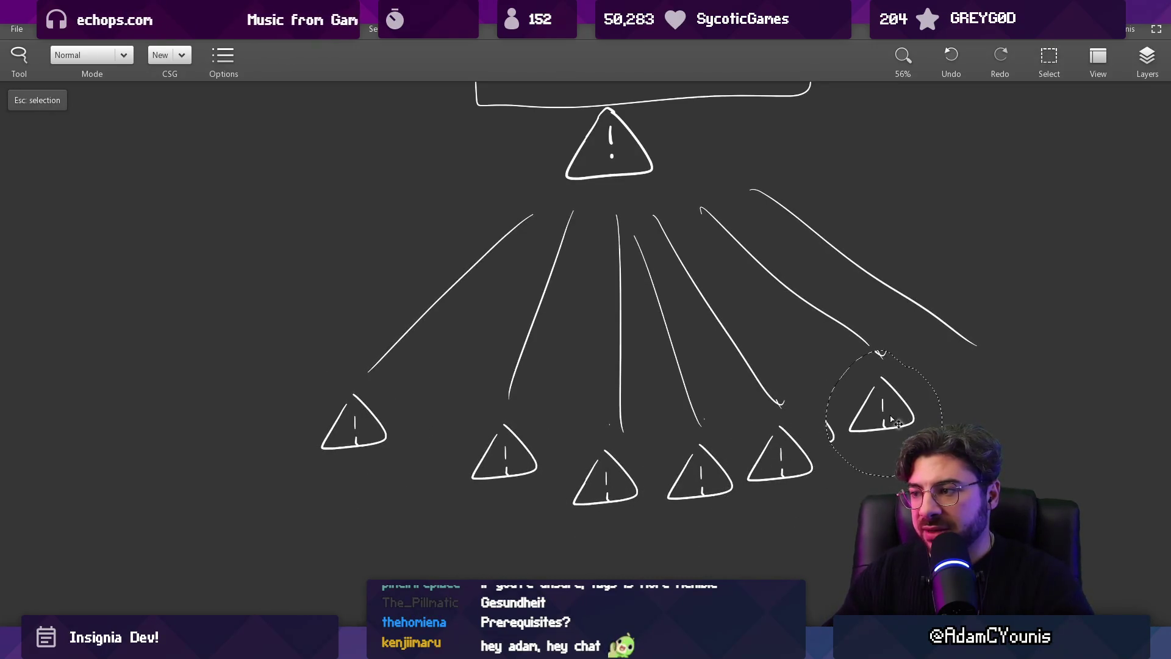
# Clean up the sketch, undoing trial circle and oval strokes, and open the Start menu
pyautogui.press('e')
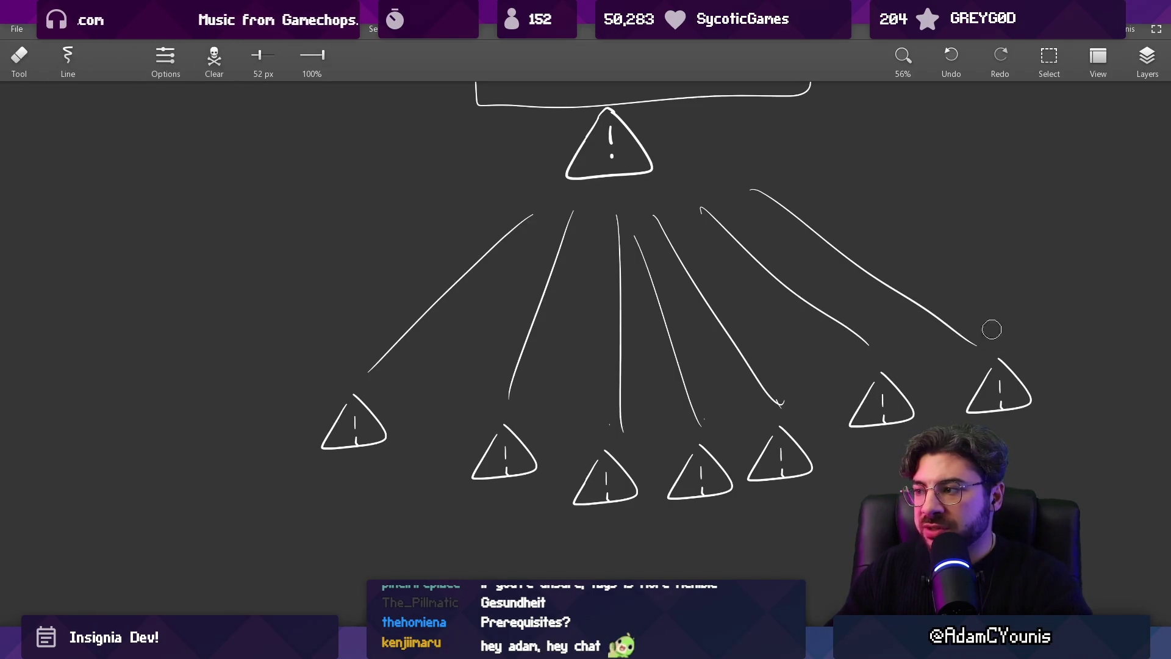
pyautogui.press('b')
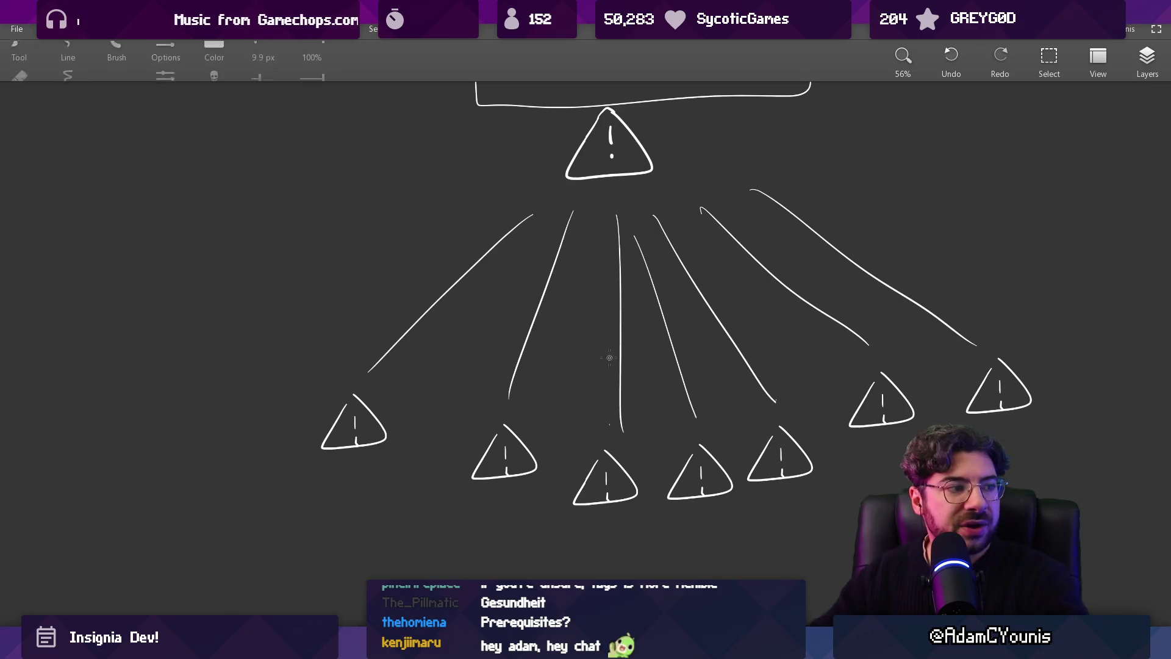
pyautogui.moveTo(665, 306); pyautogui.dragTo(613, 354)
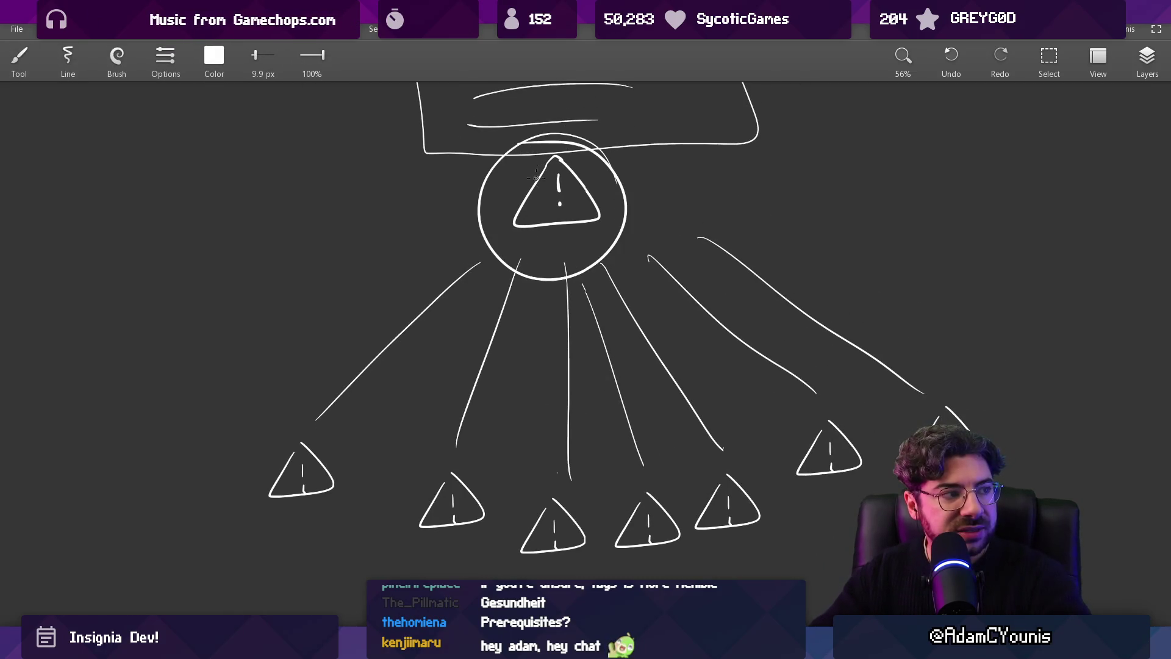
pyautogui.hotkey('ctrl', 'z')
pyautogui.scroll(-2, 502, 176)
pyautogui.moveTo(338, 352)
pyautogui.mouseDown()
pyautogui.moveTo(903, 421)
pyautogui.moveTo(372, 350)
pyautogui.mouseUp()
pyautogui.hotkey('ctrl', 'z')
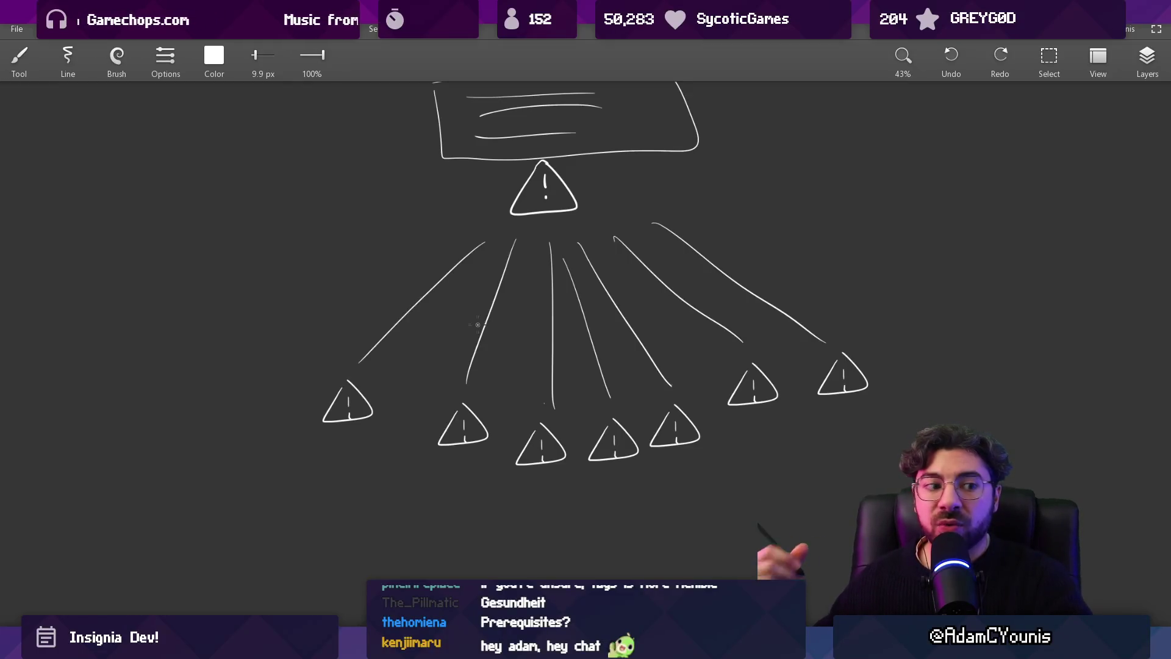
pyautogui.press('super')
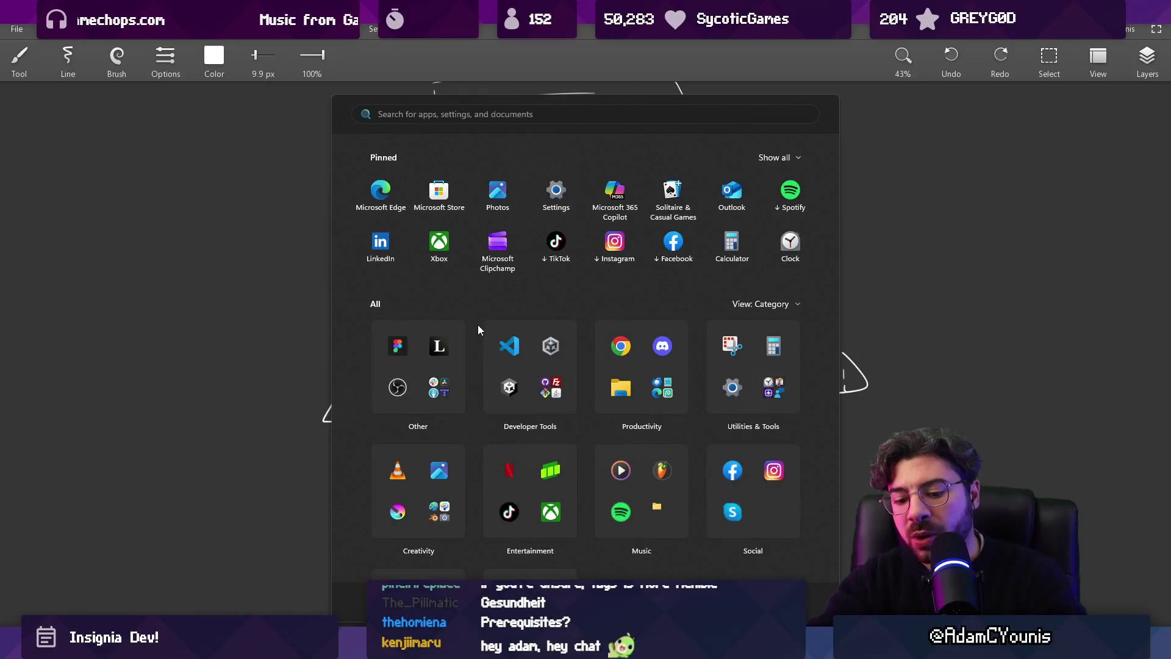
# Launch Chrome from Start and search the web for 'quire.'
pyautogui.write('chrome')
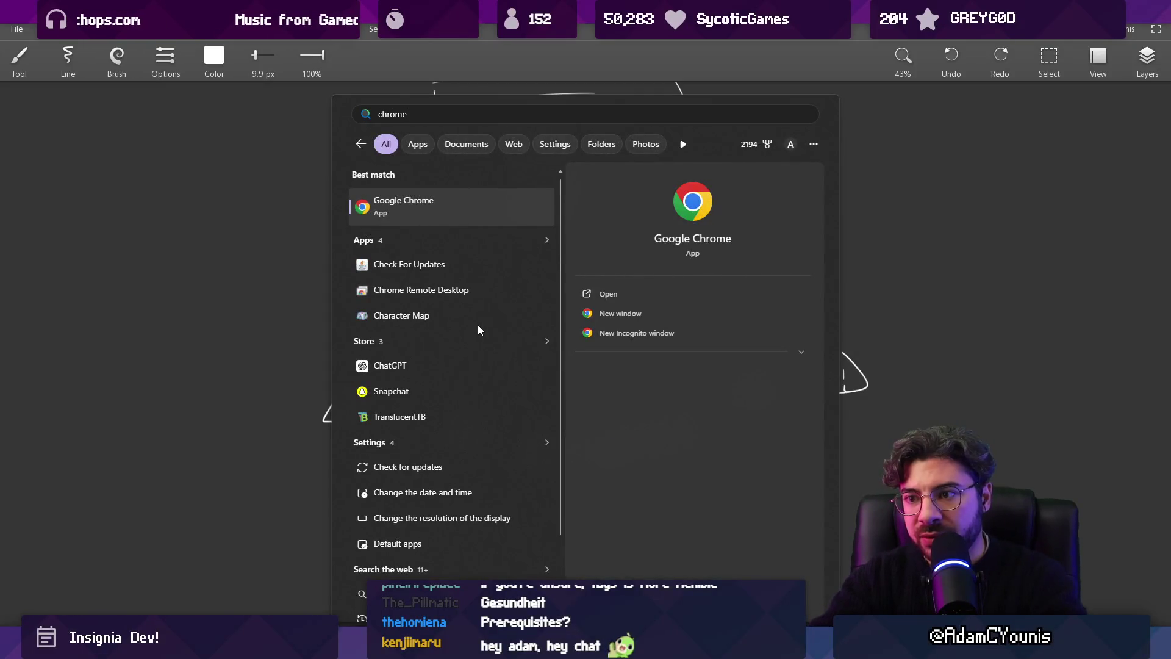
pyautogui.press('Return')
pyautogui.write('quire.')
pyautogui.press('Return')
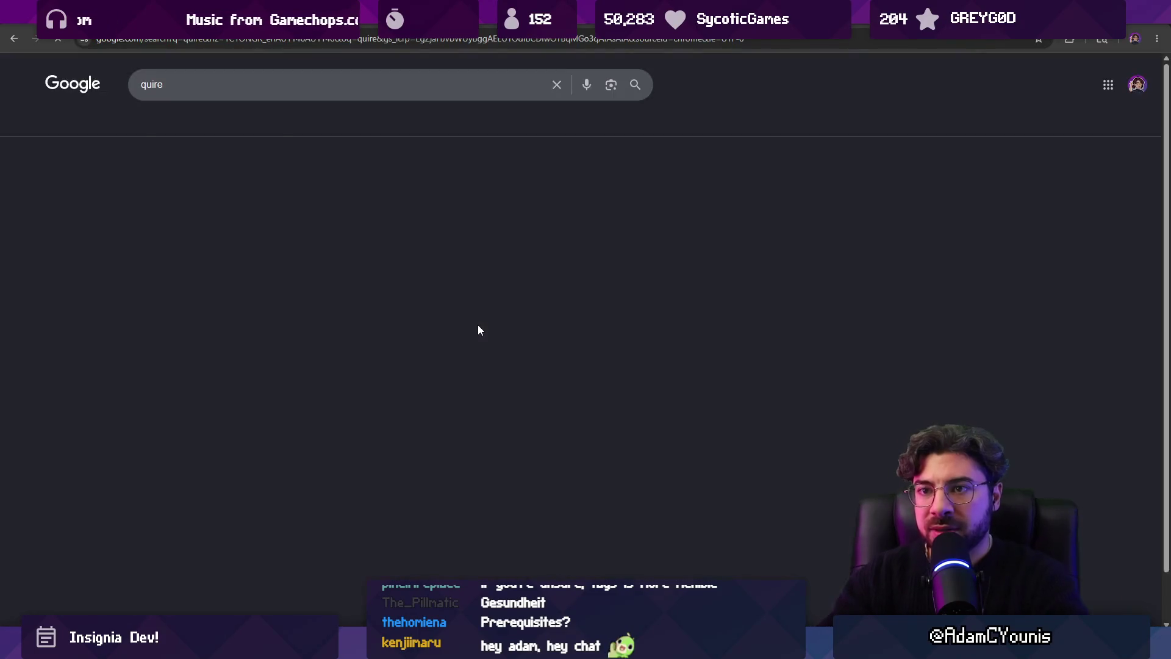
# Scroll through the Quire site's feature sections, then return to the warning-triangle sketch
pyautogui.scroll(-9, 123, 293)
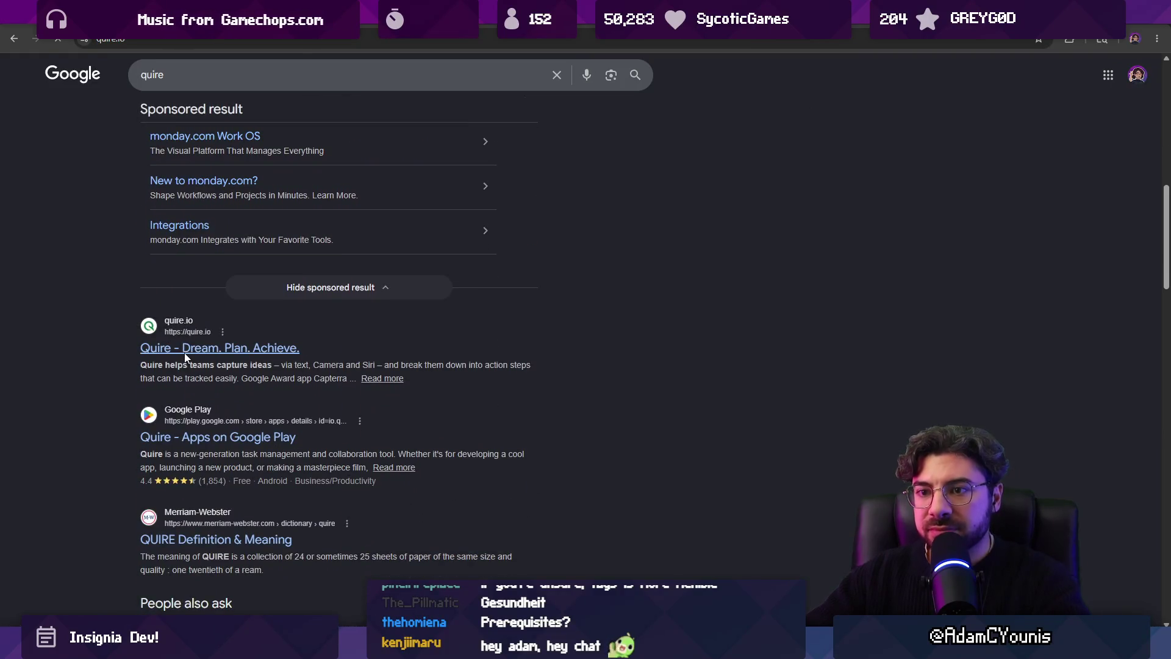
pyautogui.scroll(-5, 291, 274)
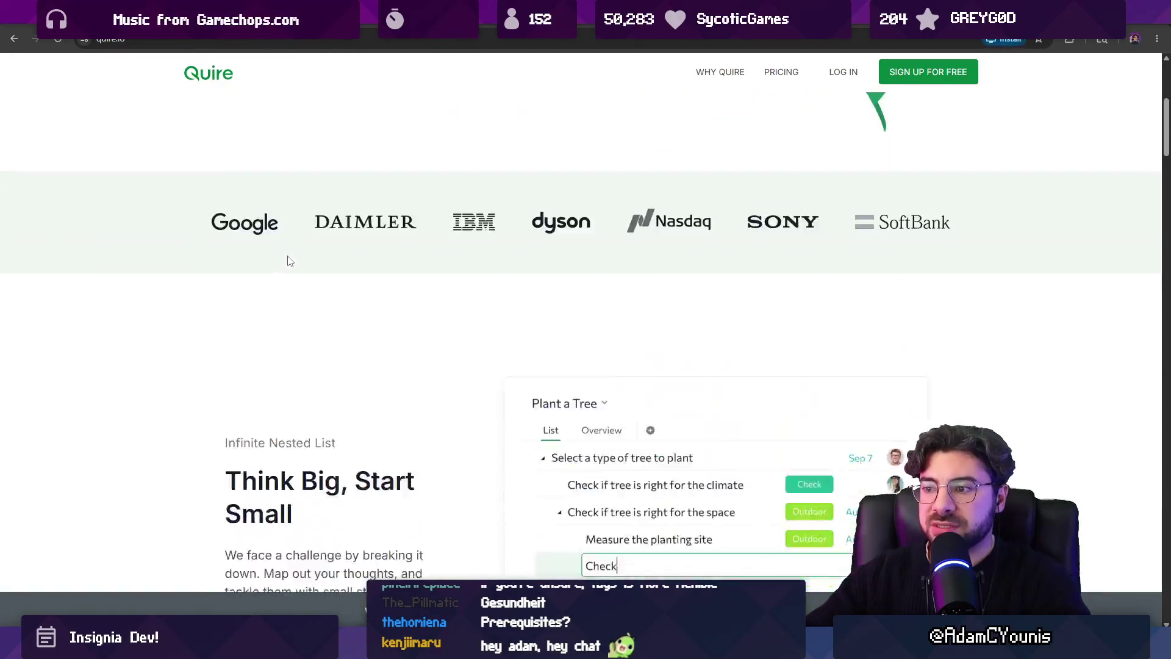
pyautogui.scroll(-3, 290, 261)
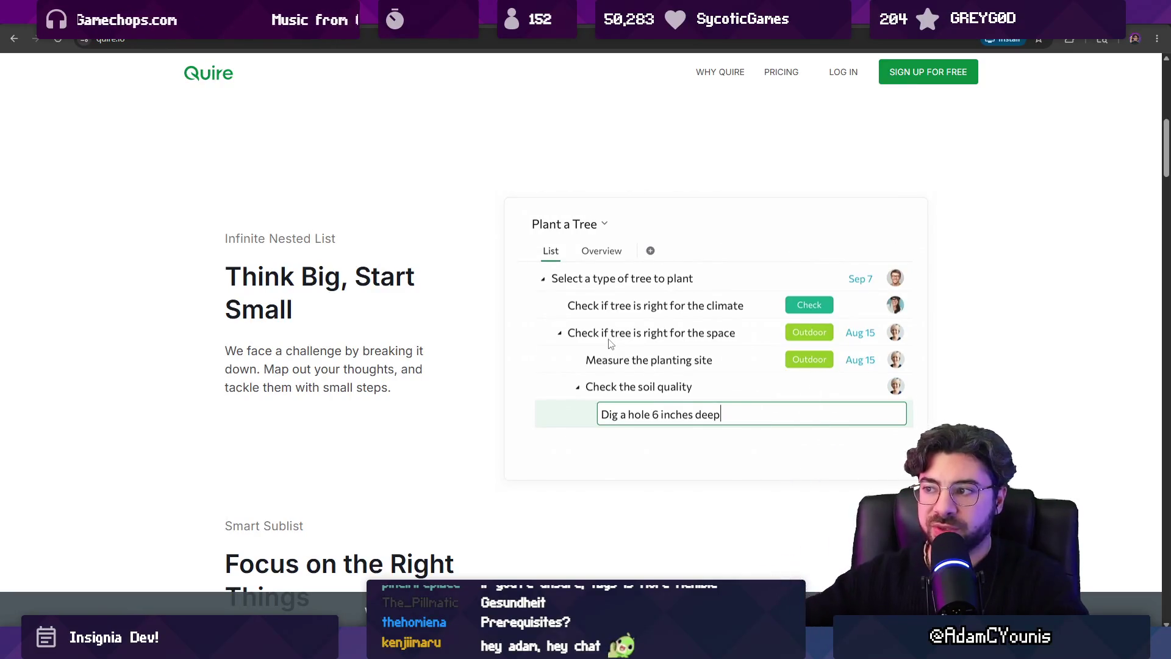
pyautogui.scroll(-10, 607, 336)
pyautogui.scroll(5, 604, 334)
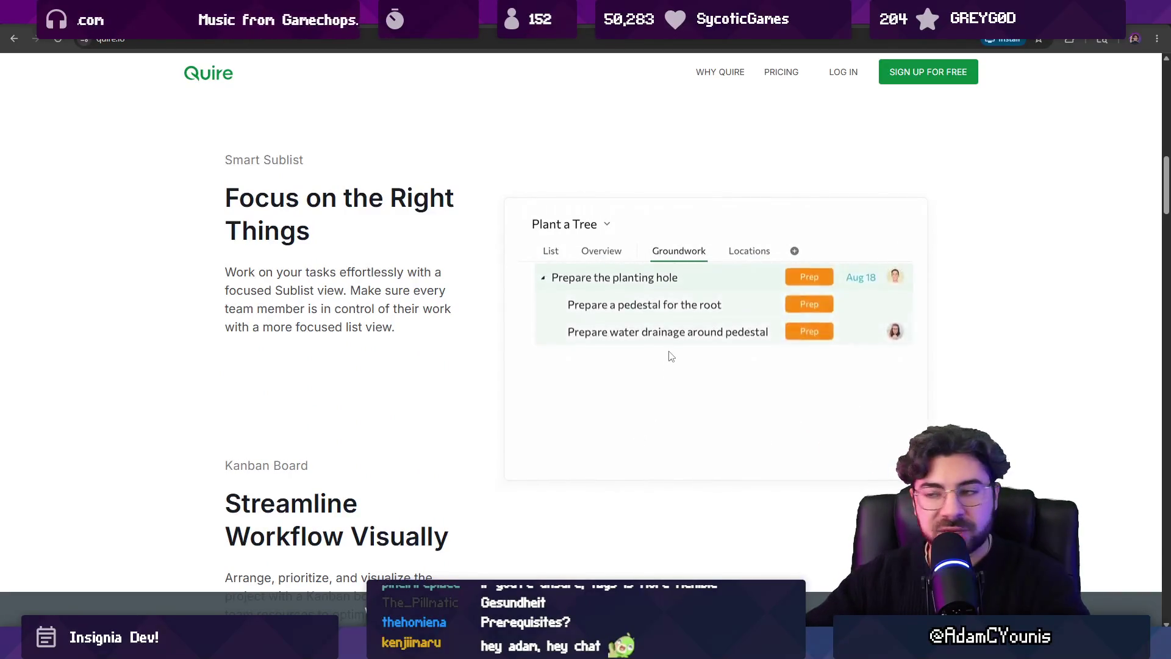
pyautogui.scroll(-4, 671, 360)
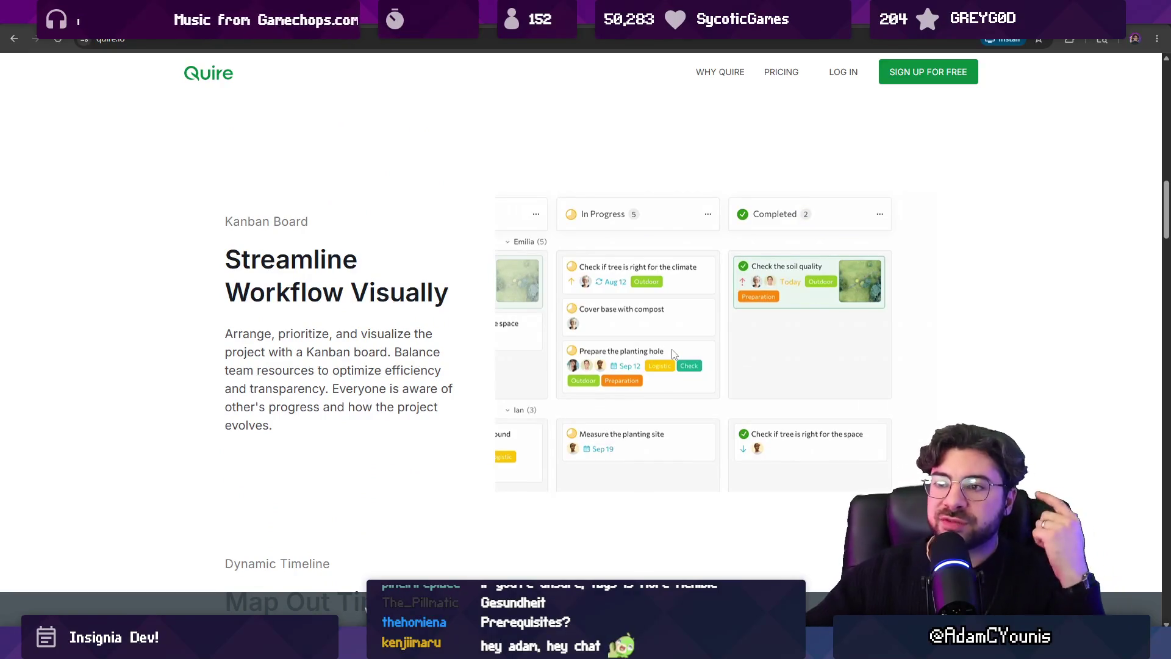
pyautogui.scroll(-5, 673, 354)
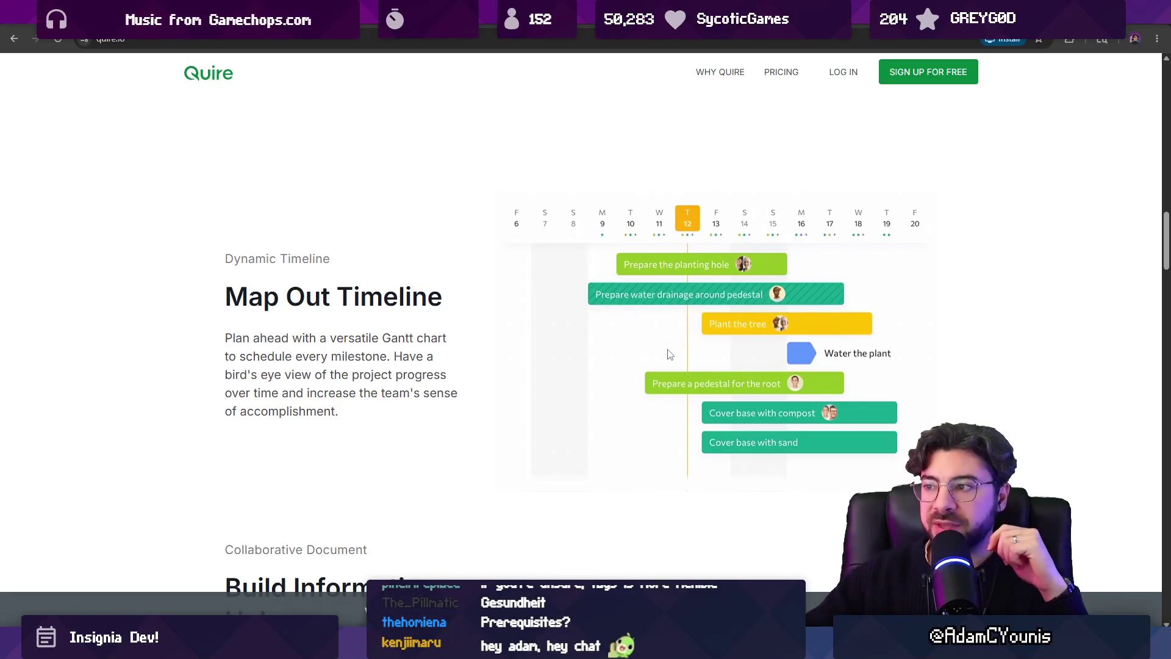
pyautogui.scroll(-2, 669, 353)
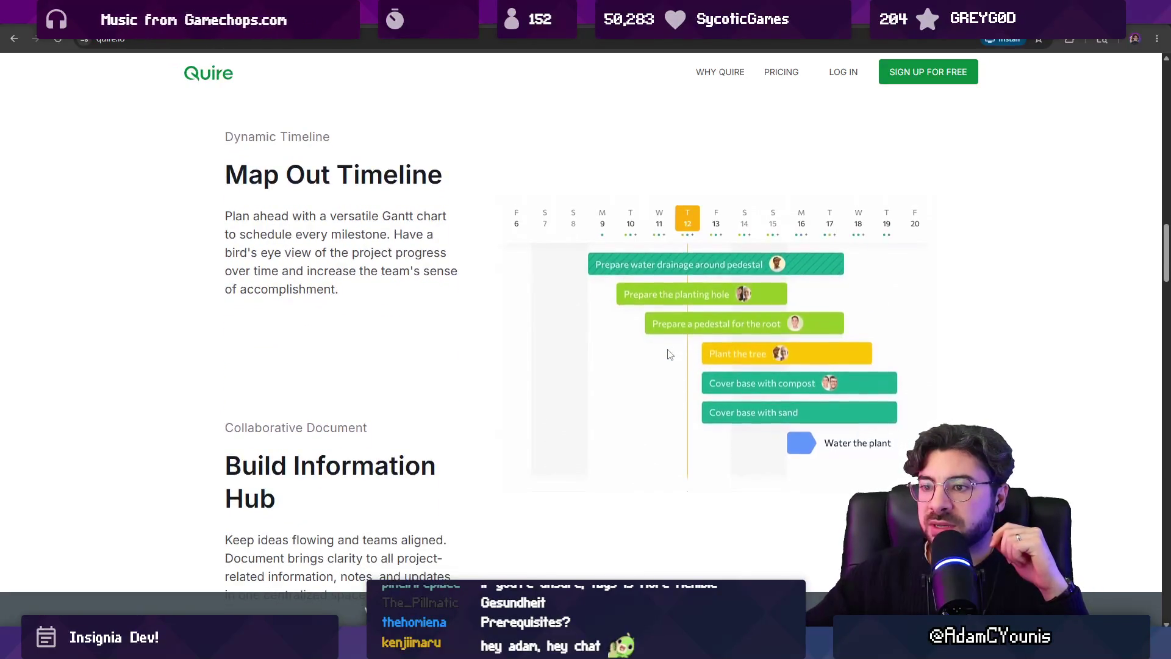
pyautogui.scroll(-4, 669, 354)
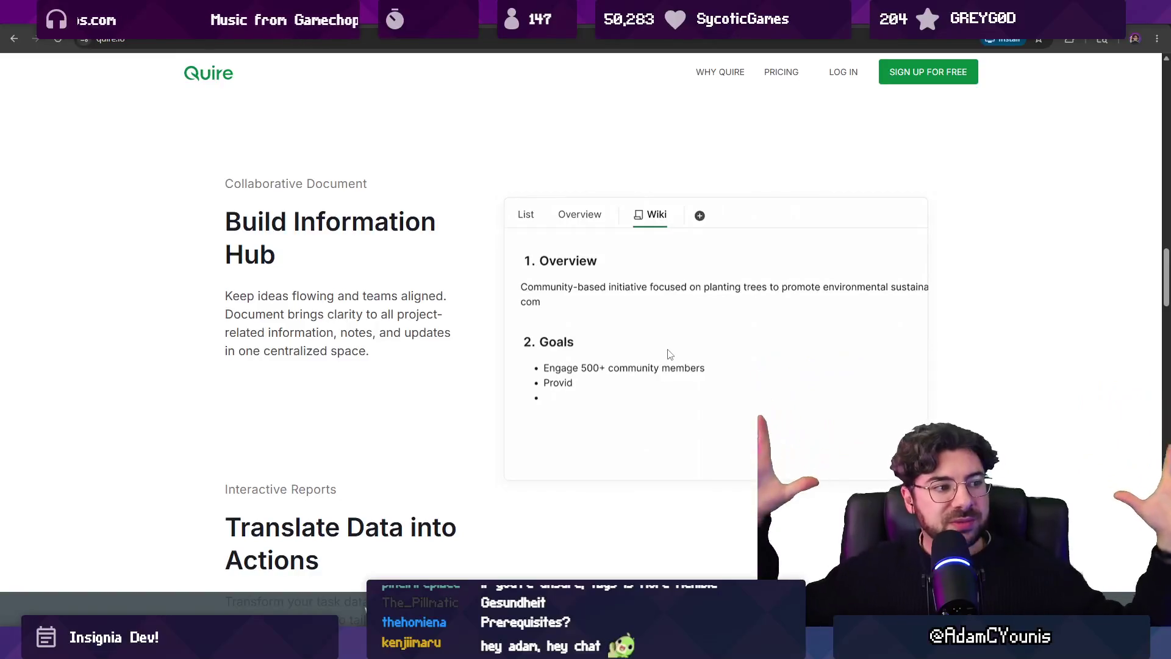
pyautogui.scroll(-3, 457, 305)
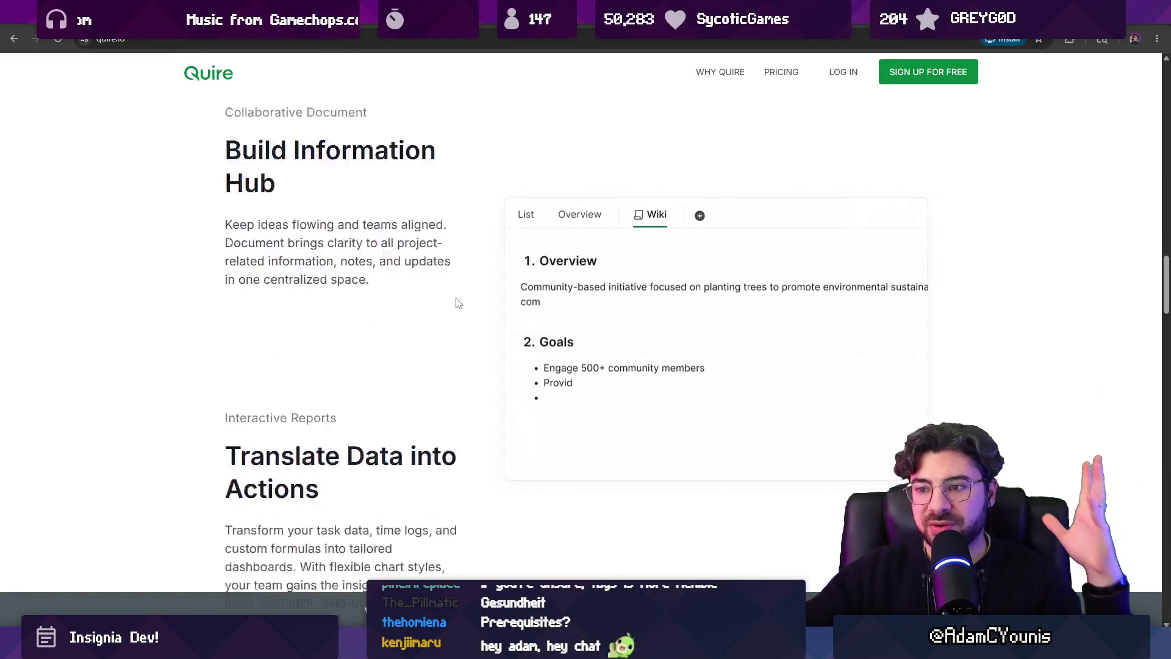
pyautogui.hotkey('alt', 'Tab')
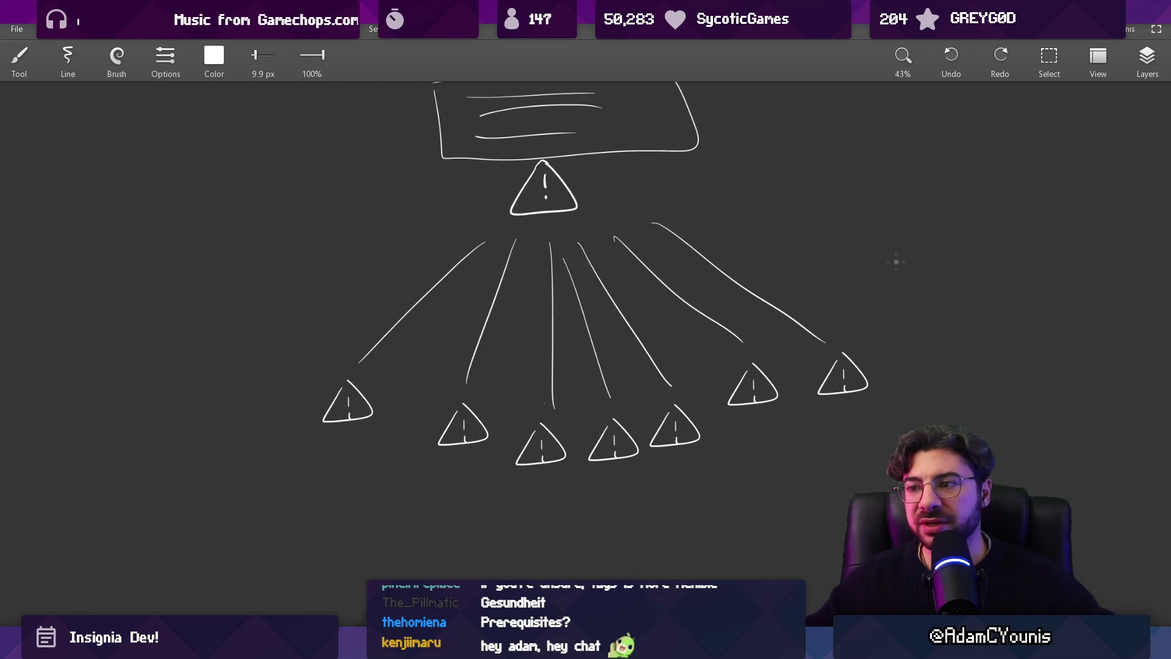
# Erase stray strokes, lasso the branching lines and upper triangle, then switch to Unity
pyautogui.press('e')
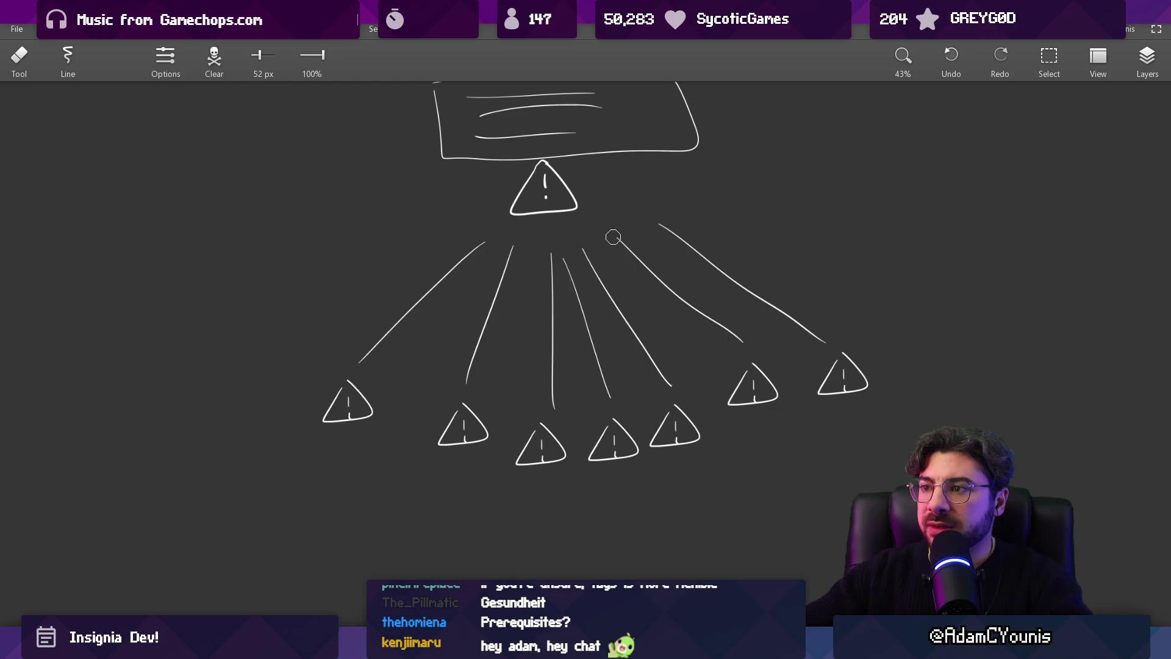
pyautogui.scroll(-3, 562, 226)
pyautogui.press('l')
pyautogui.moveTo(500, 241)
pyautogui.mouseDown()
pyautogui.moveTo(686, 241)
pyautogui.moveTo(423, 348)
pyautogui.moveTo(418, 294)
pyautogui.mouseUp()
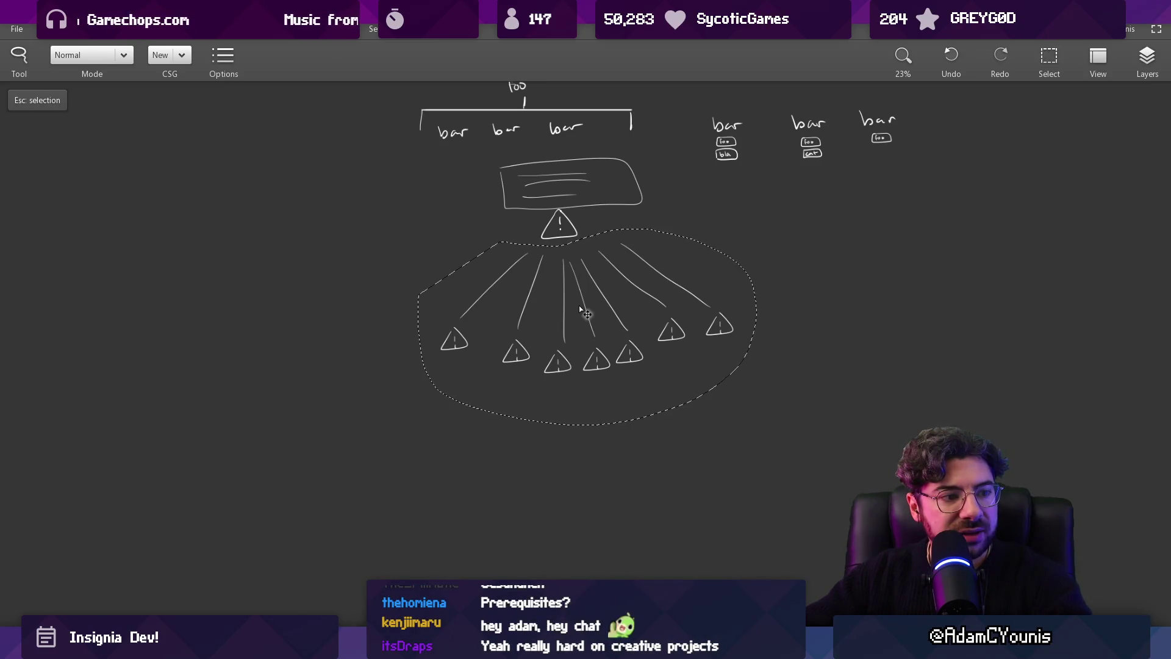
pyautogui.scroll(5, 565, 211)
pyautogui.moveTo(490, 189)
pyautogui.mouseDown()
pyautogui.moveTo(525, 269)
pyautogui.moveTo(477, 160)
pyautogui.moveTo(584, 137)
pyautogui.mouseUp()
pyautogui.press('Escape')
pyautogui.scroll(-2, 583, 119)
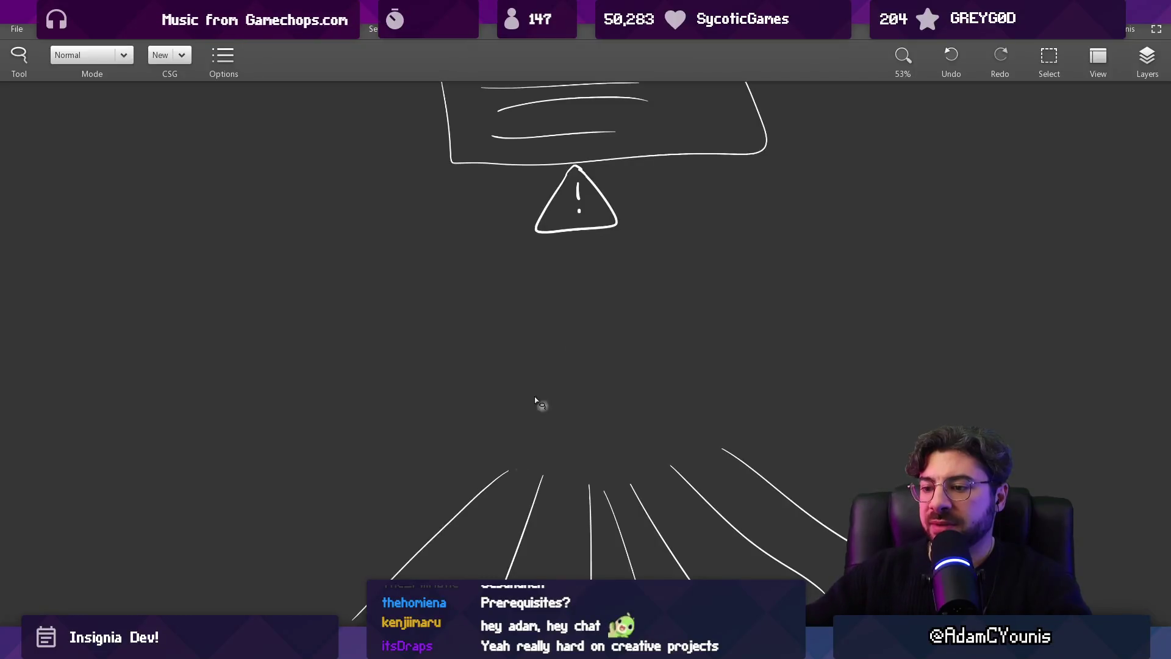
pyautogui.hotkey('alt', 'Tab')
pyautogui.scroll(5, 533, 211)
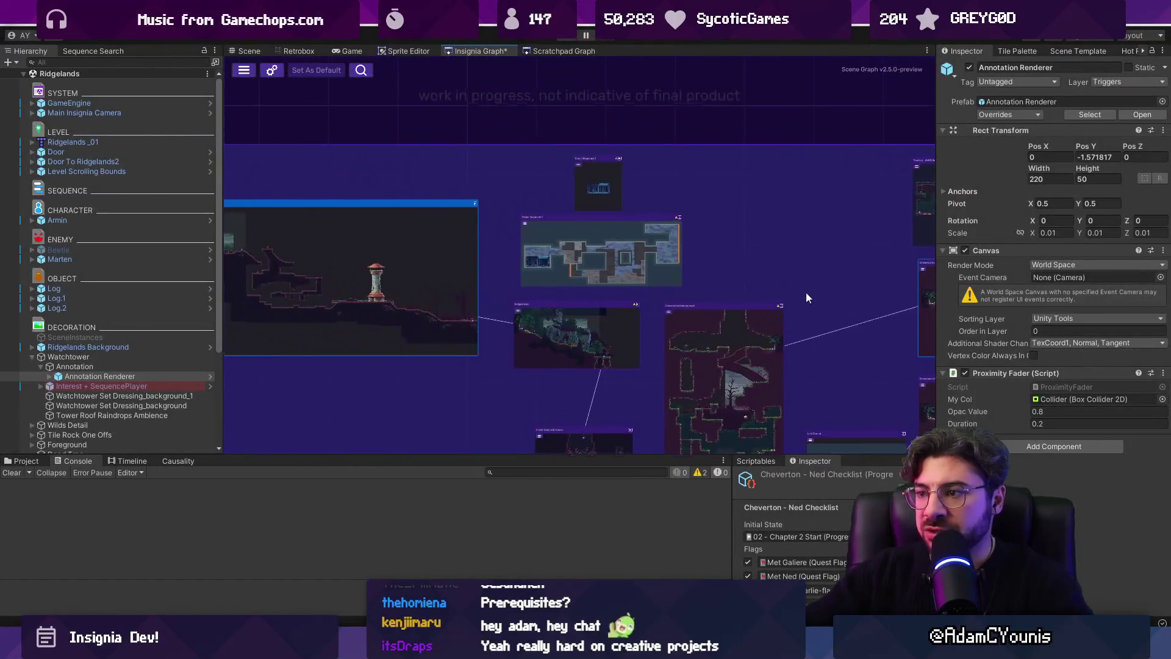
# Frame the watchtower node, start Play mode, and trigger Armin's door cutscene with S
pyautogui.press('f')
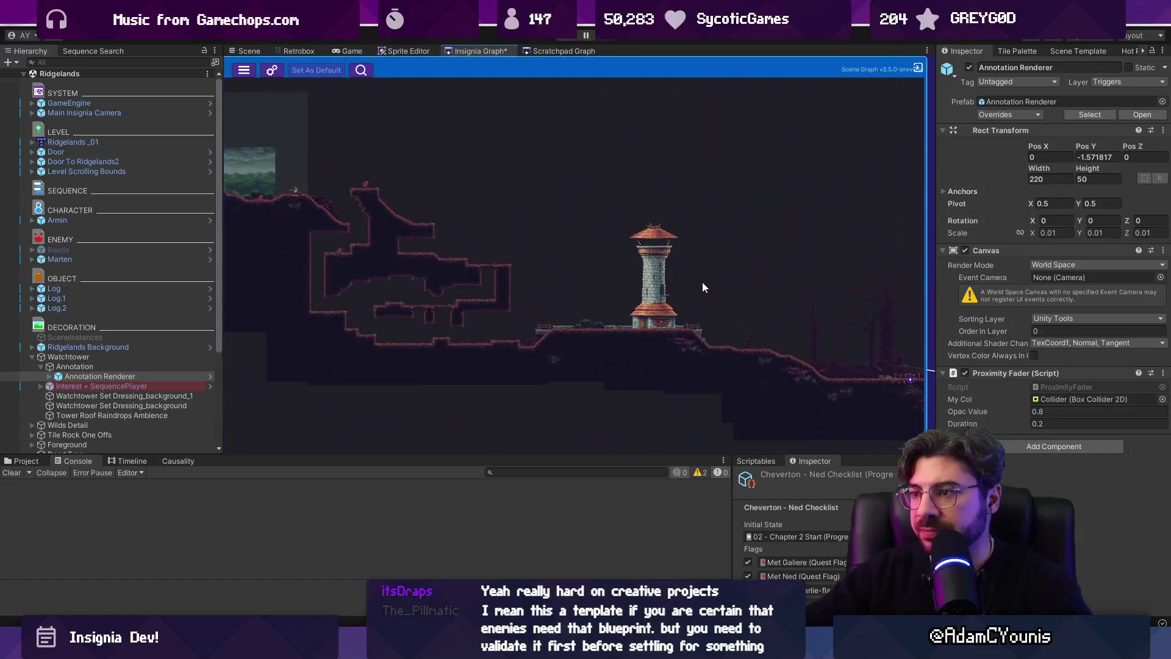
pyautogui.scroll(3, 575, 287)
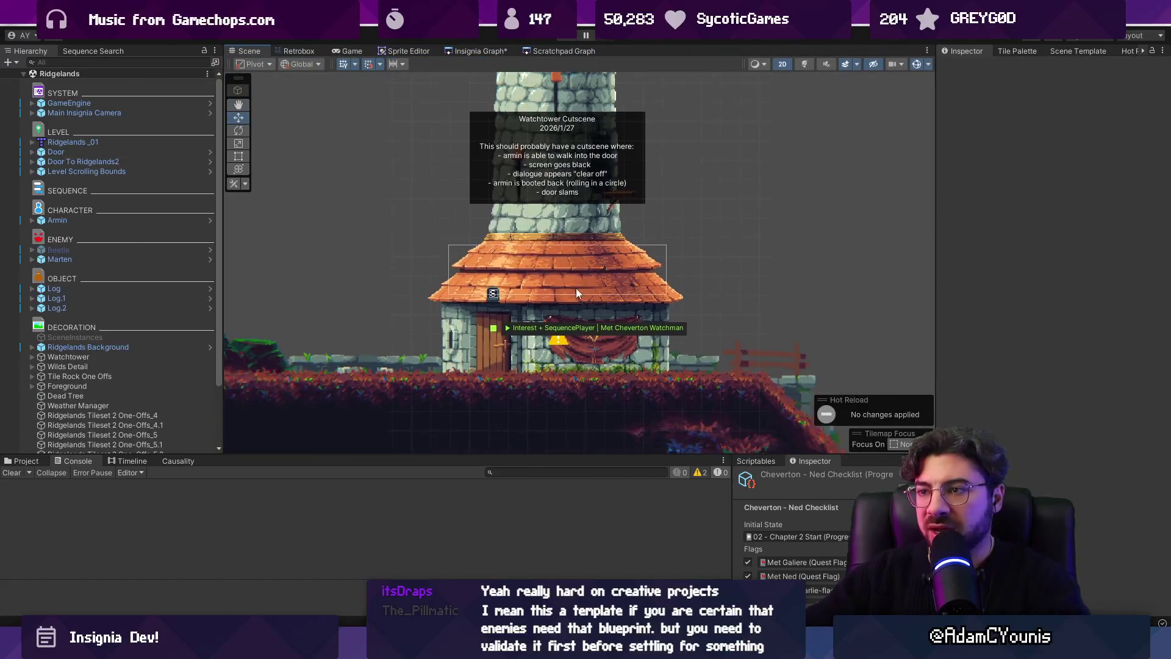
pyautogui.click(571, 35)
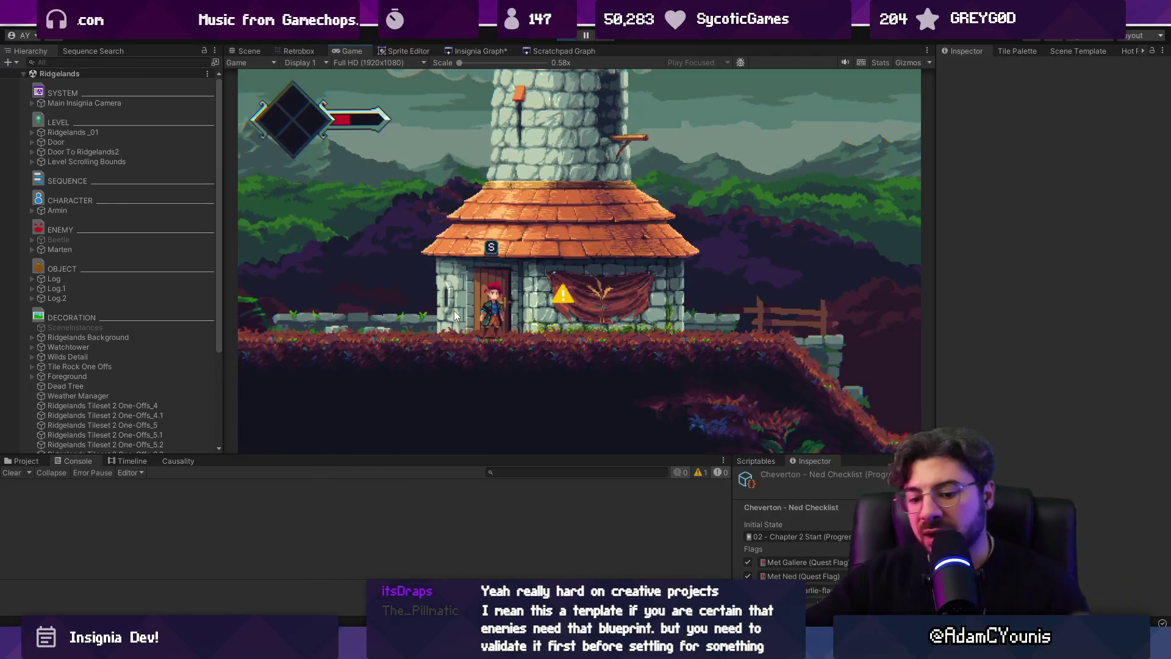
pyautogui.press('s')
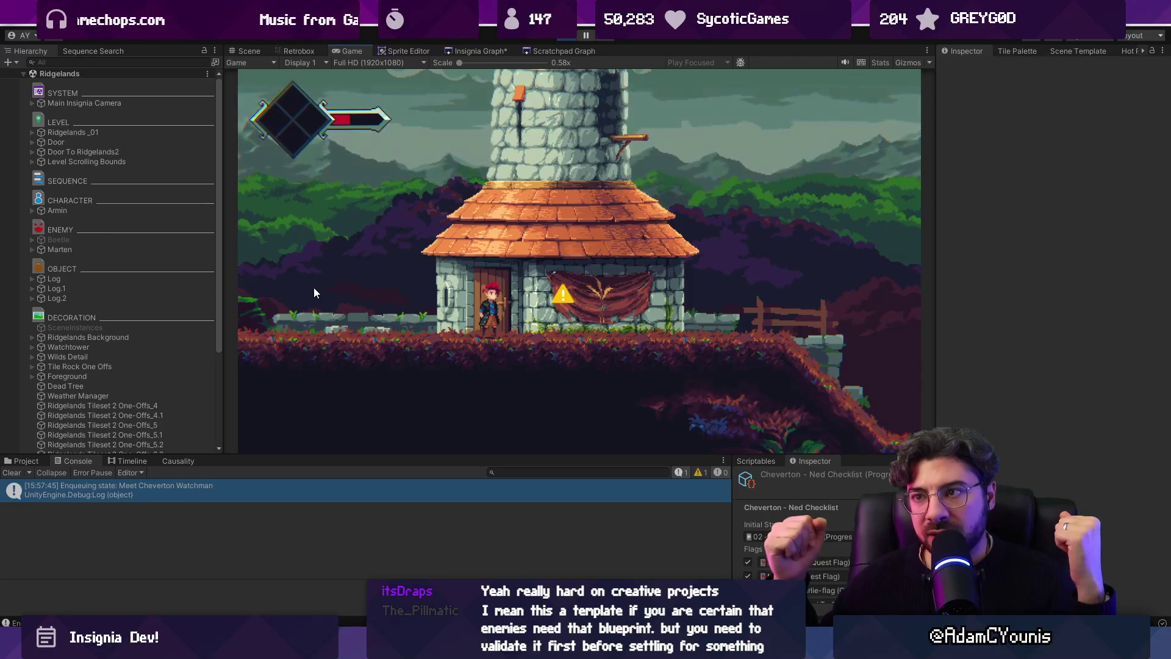
# Show the Timeline panel after the watchtower cutscene plays
pyautogui.click(133, 462)
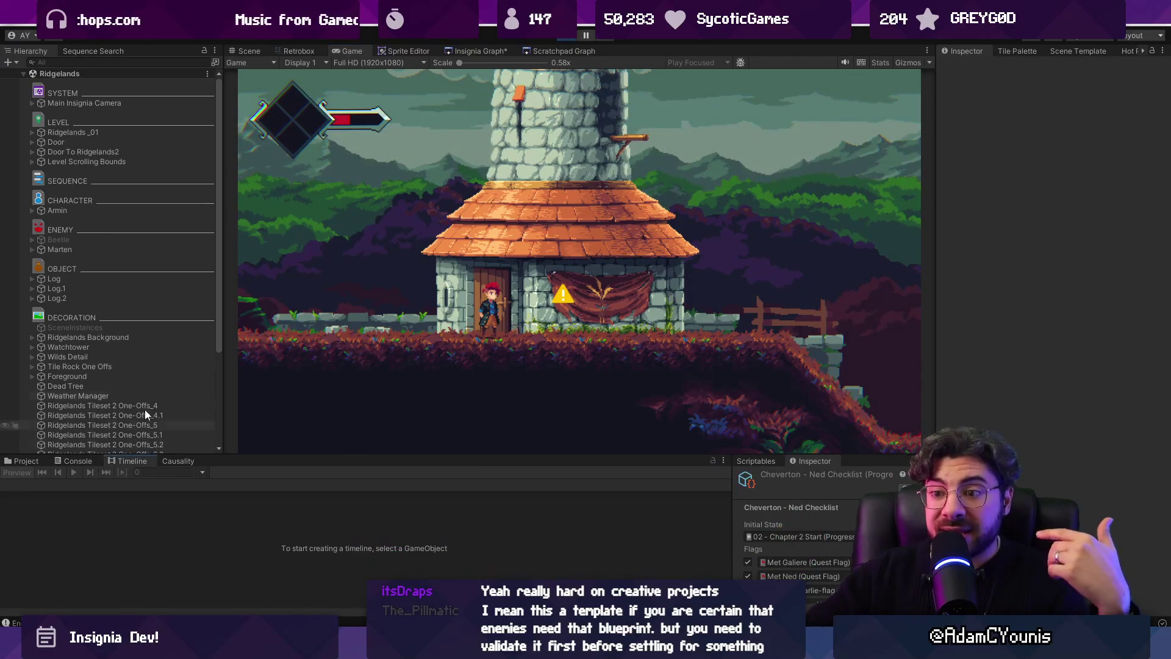
# Select Level Scrolling Bounds in the hierarchy and switch to the Scene view
pyautogui.click(116, 200)
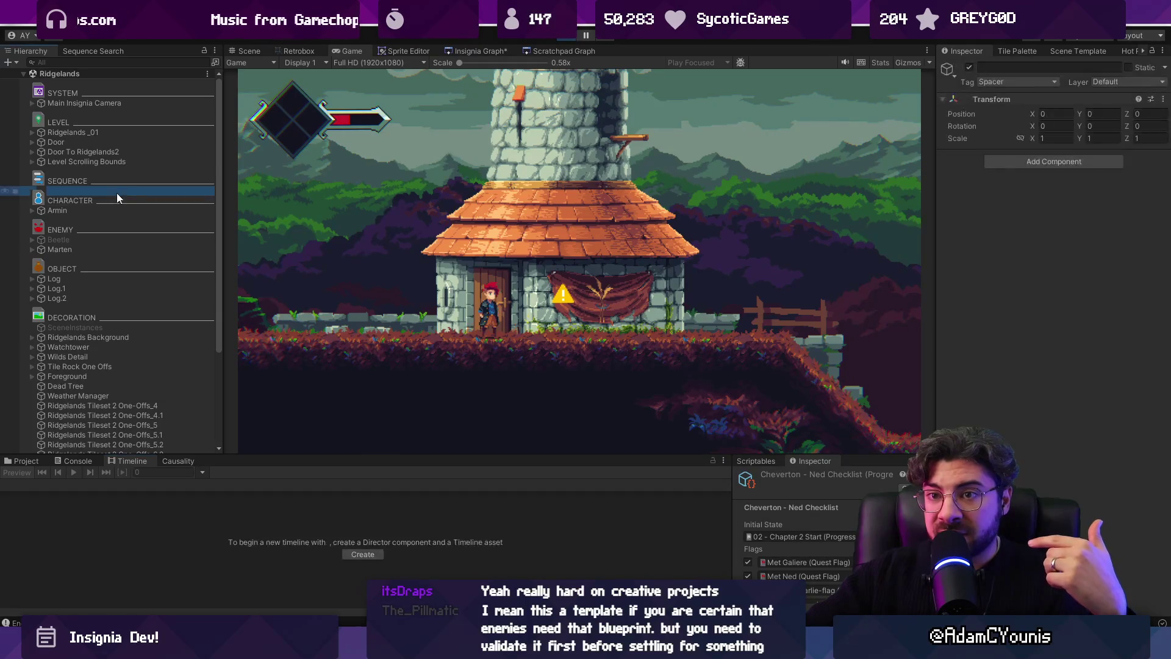
pyautogui.click(118, 141)
pyautogui.click(118, 161)
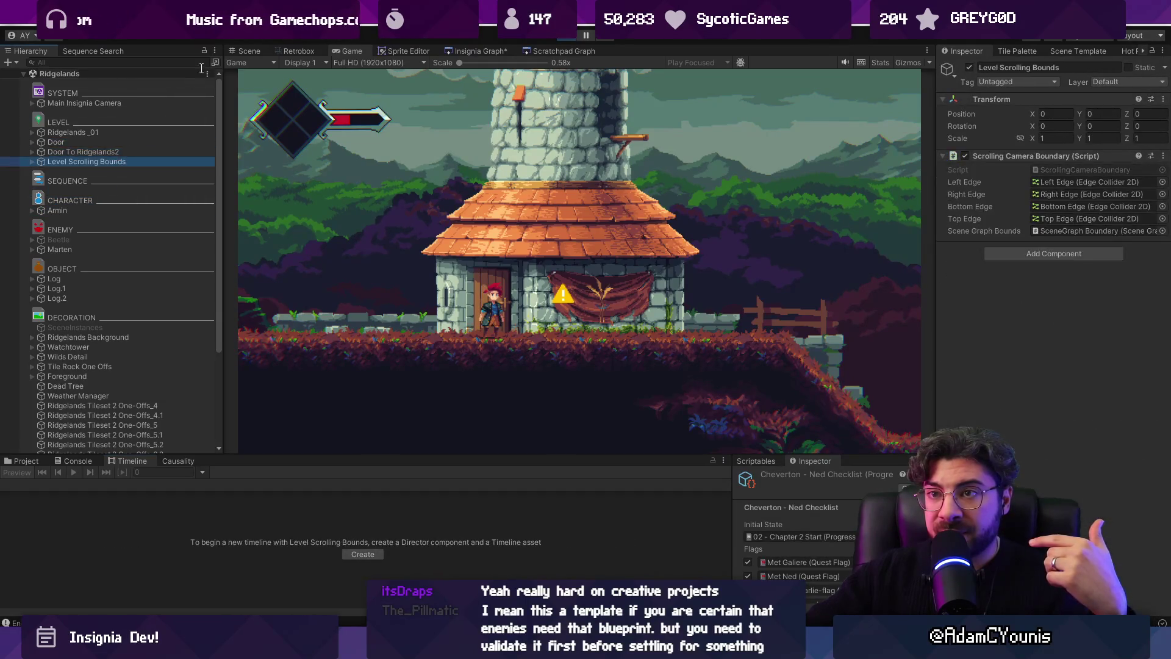
pyautogui.hotkey('ctrl', '1')
pyautogui.scroll(2, 450, 358)
pyautogui.click(559, 401)
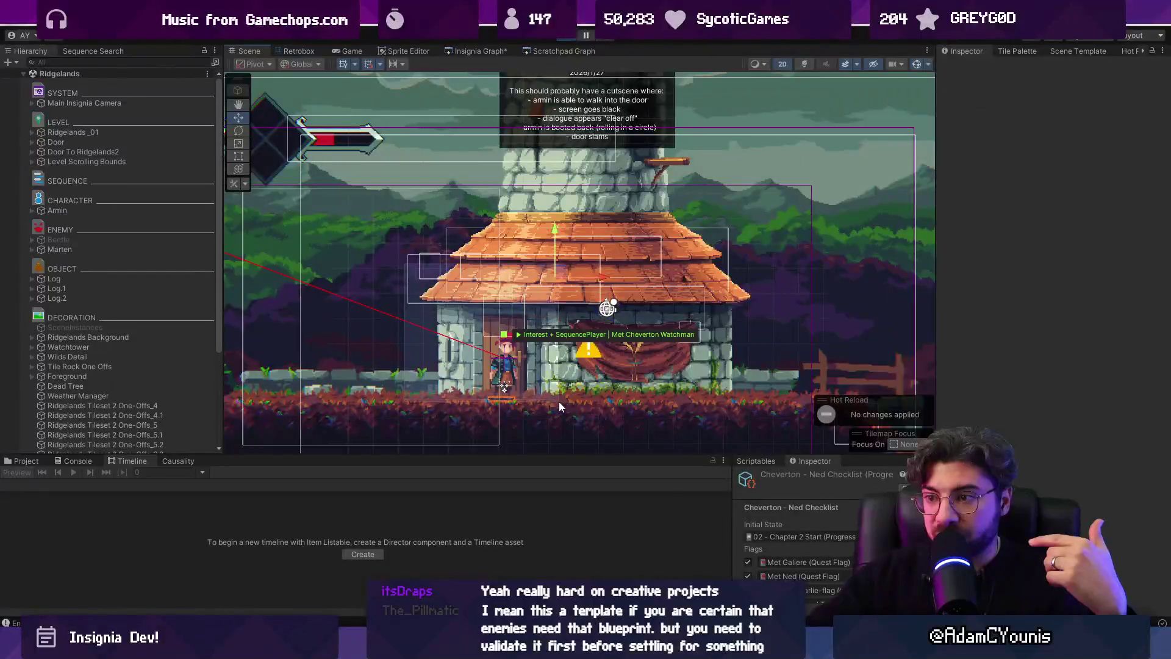
pyautogui.hotkey('ctrl', 'a')
# Search sequences for 'rack' and open the Watchtower_1_2_Meeting sequence
pyautogui.click(85, 51)
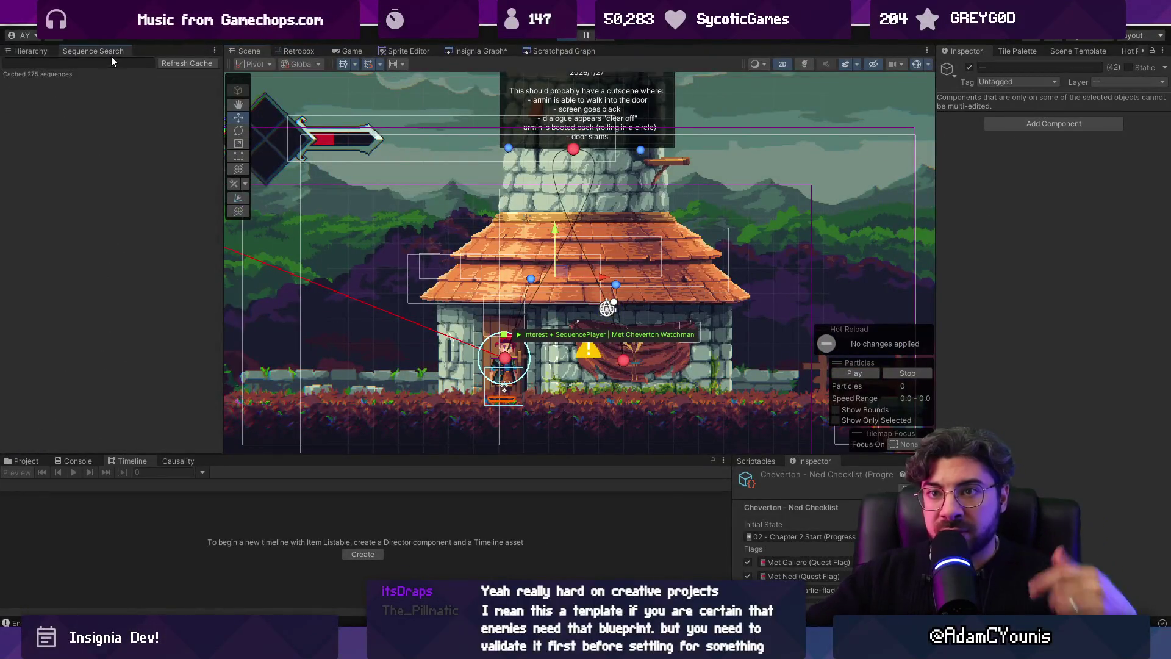
pyautogui.click(43, 52)
pyautogui.click(83, 55)
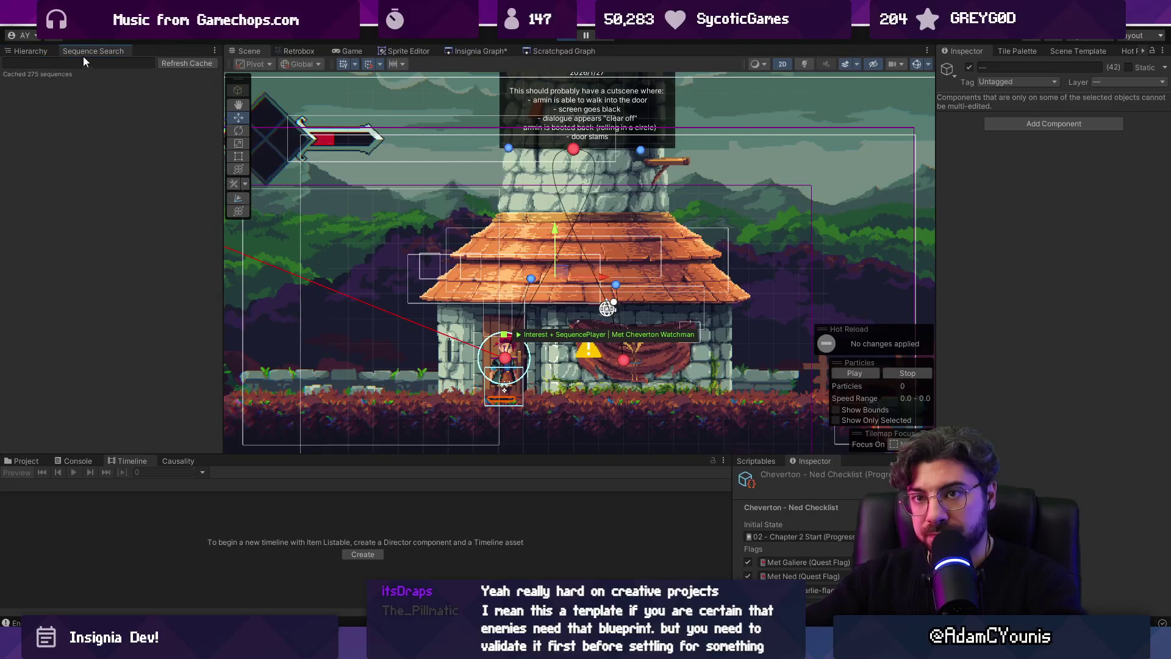
pyautogui.write('rack')
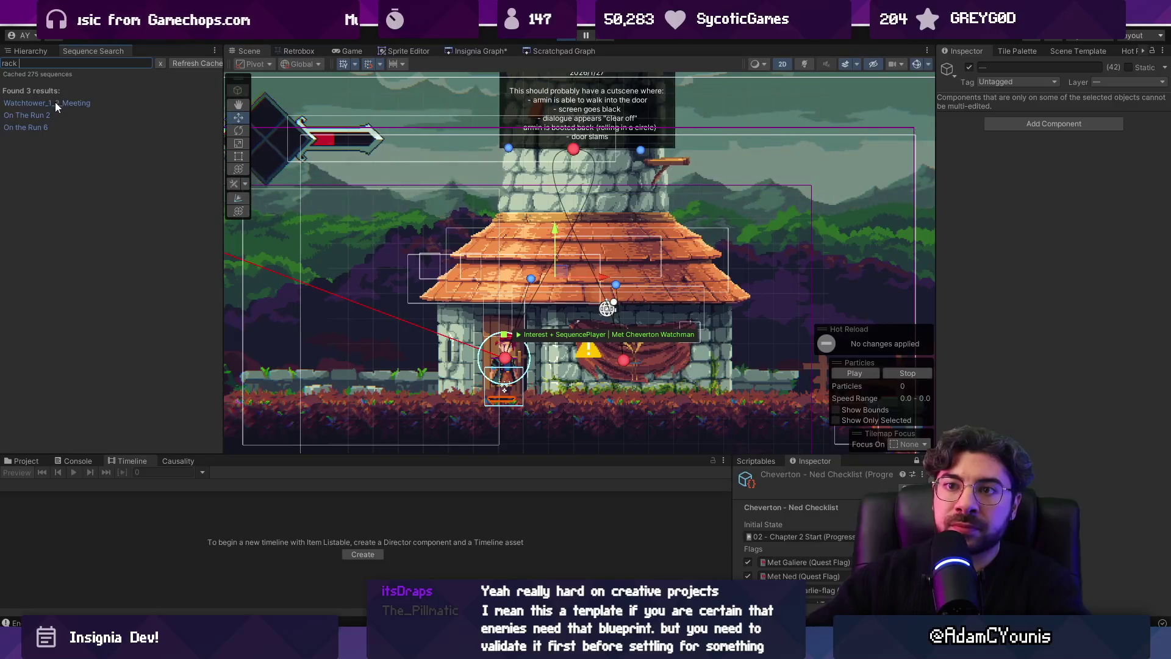
pyautogui.click(58, 104)
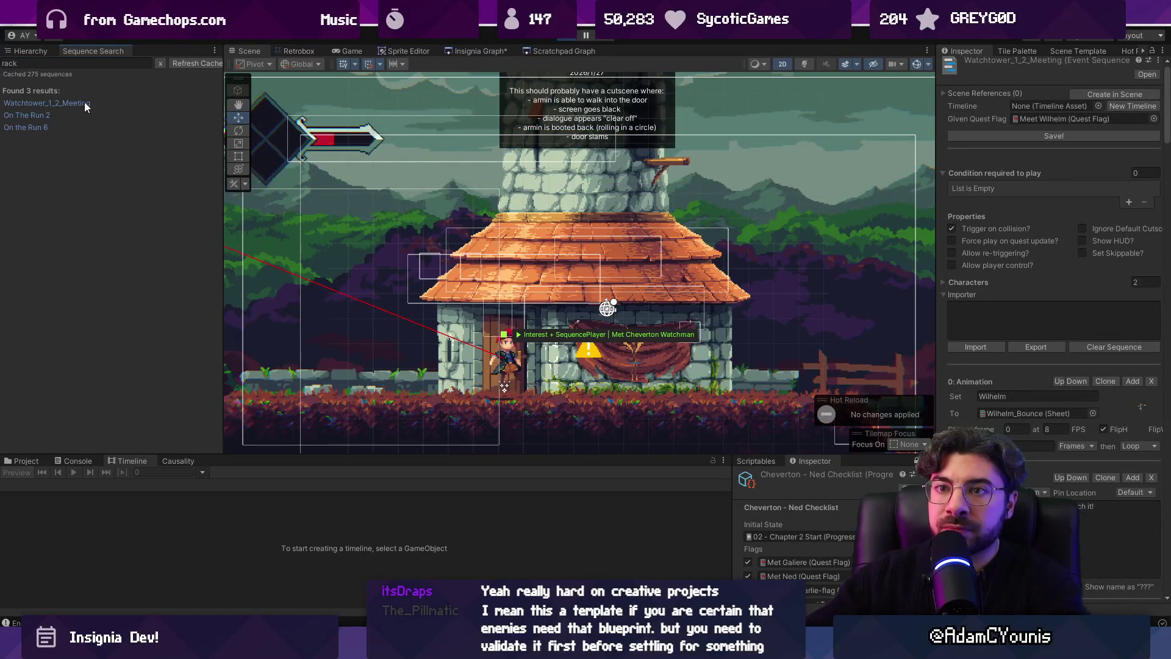
# Search for 'clear off' and open the Meet Cheverton Watchman sequence
pyautogui.click(71, 62)
pyautogui.write('lear o')
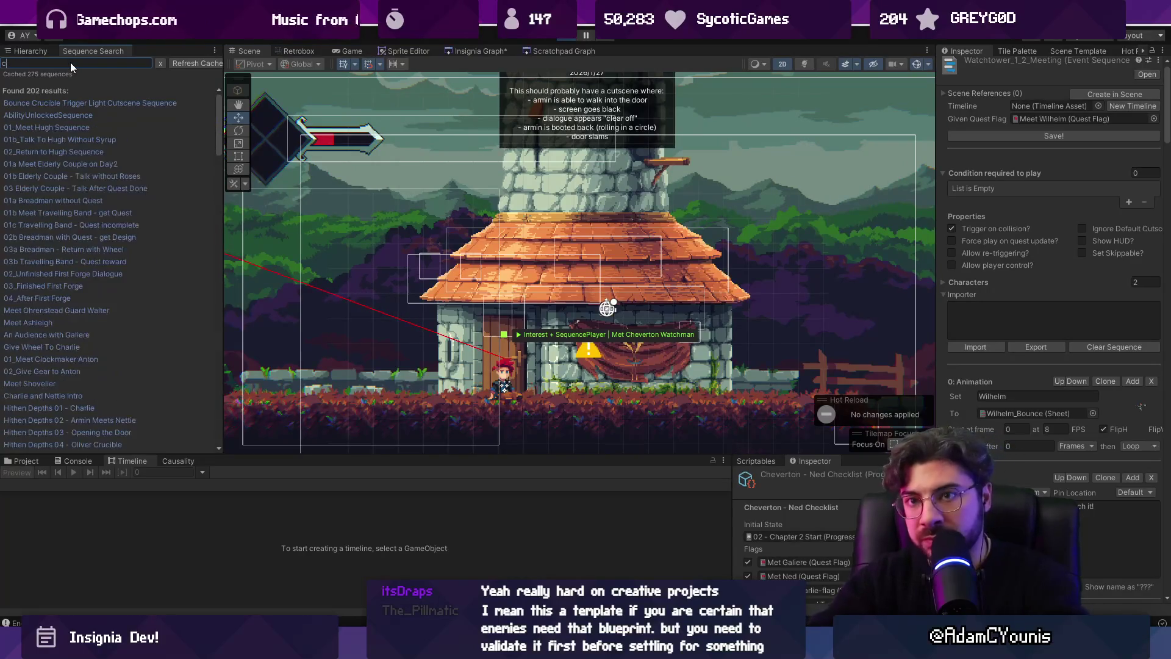
pyautogui.write('ff')
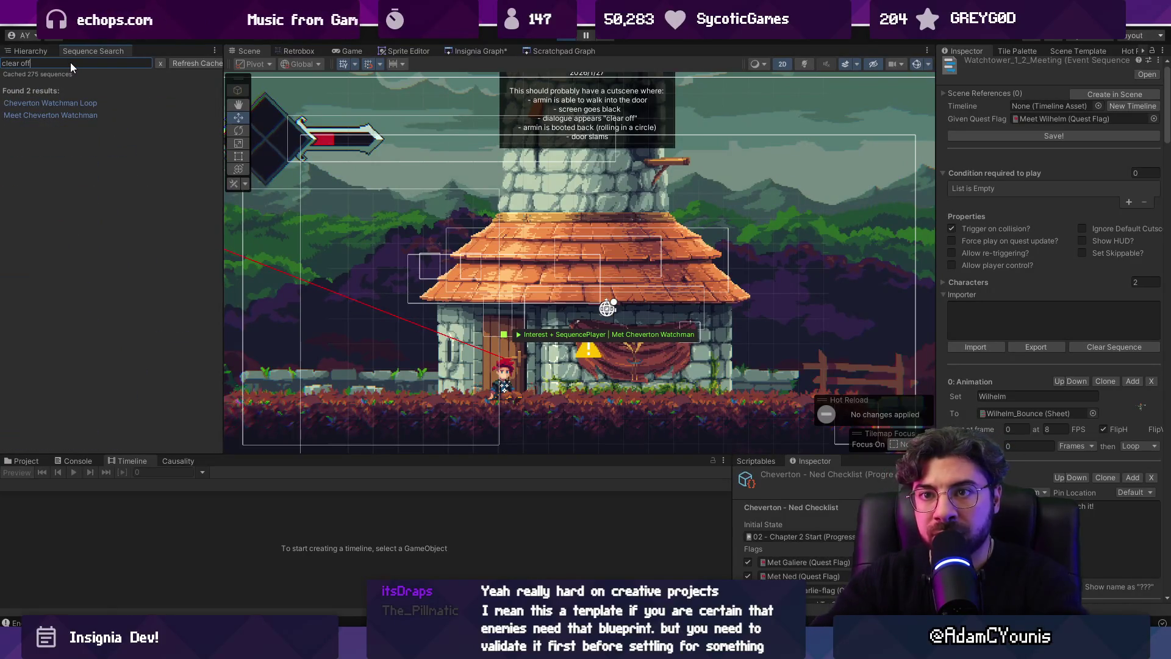
pyautogui.click(61, 113)
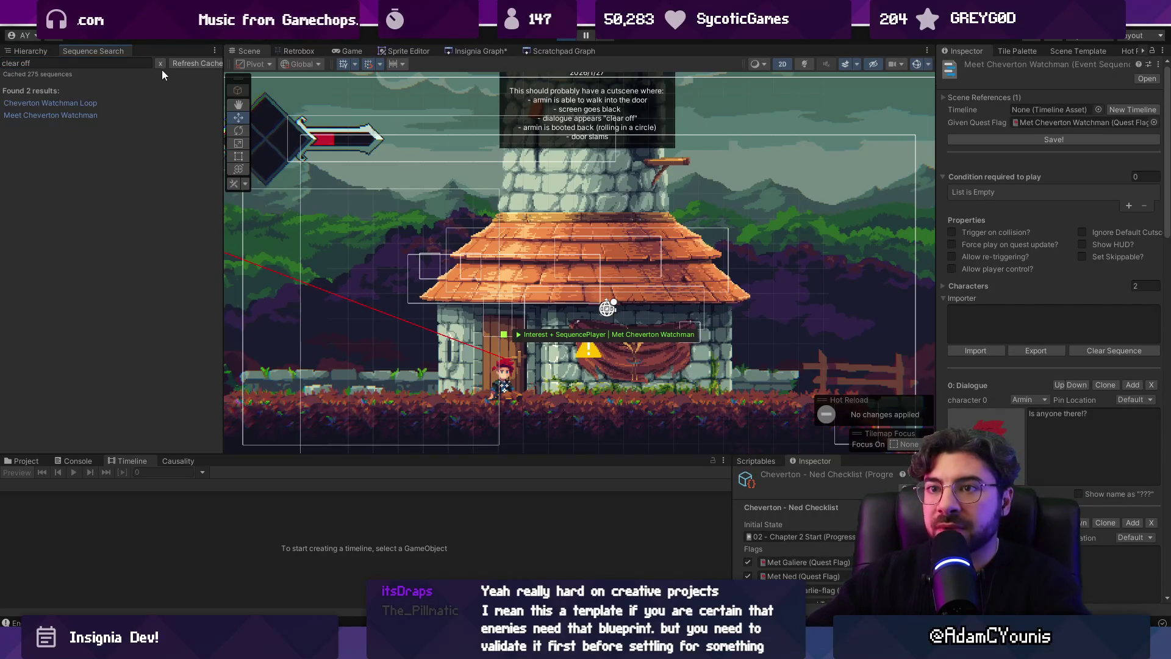
pyautogui.click(43, 53)
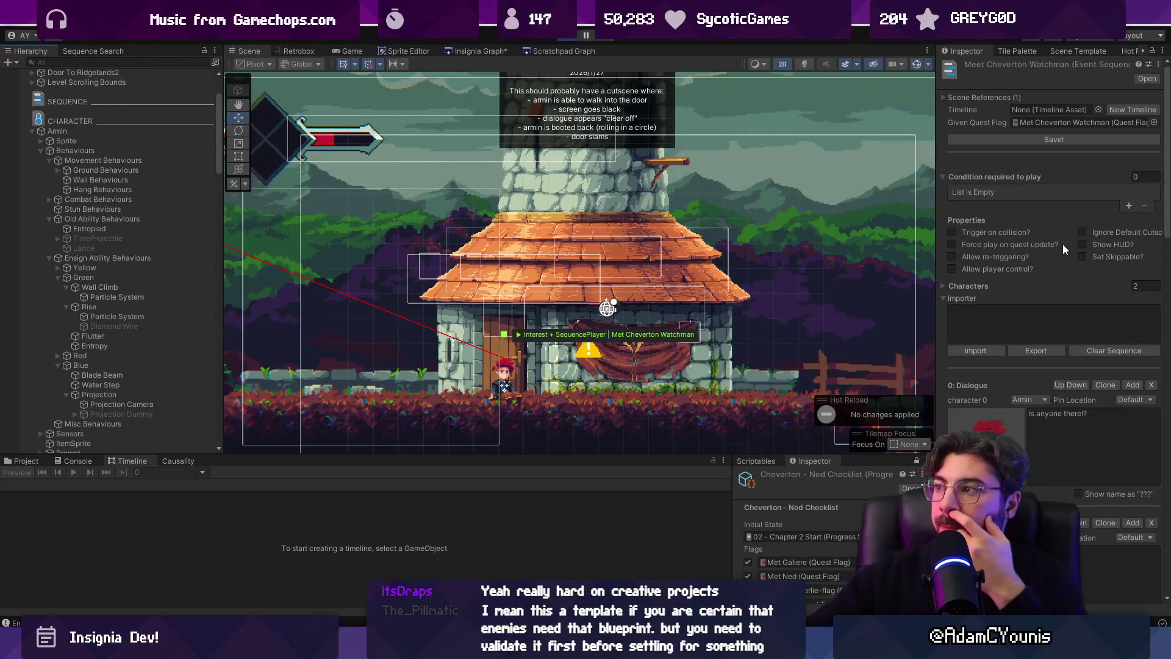
# Follow the Meet Cheverton Watchman quest flag's Scene Reference to the Interest + SequencePlayer object
pyautogui.doubleClick(1034, 123)
pyautogui.click(980, 263)
pyautogui.click(1028, 290)
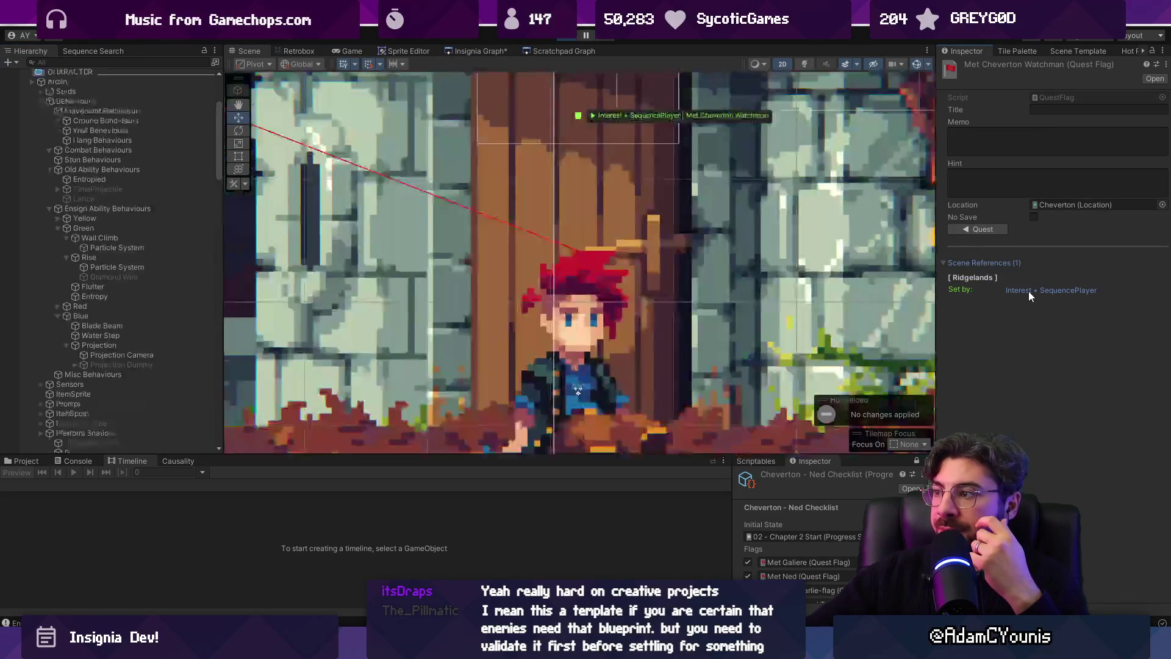
pyautogui.scroll(-5, 87, 384)
pyautogui.click(86, 302)
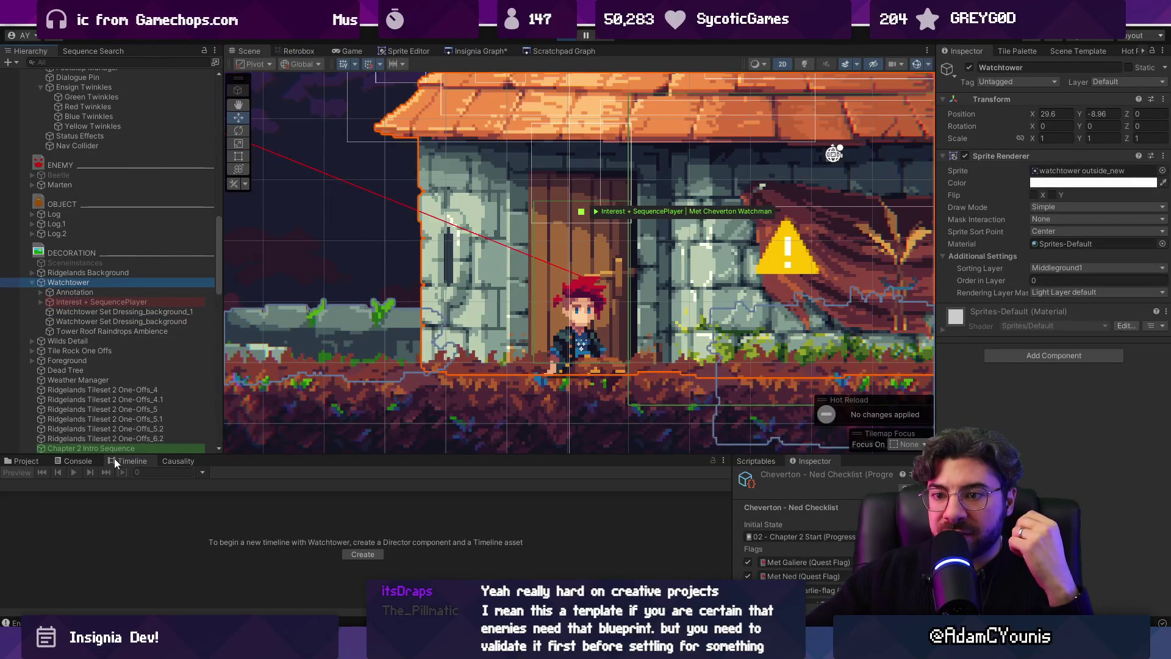
pyautogui.click(104, 309)
pyautogui.click(52, 301)
pyautogui.click(40, 302)
pyautogui.click(68, 311)
pyautogui.click(72, 302)
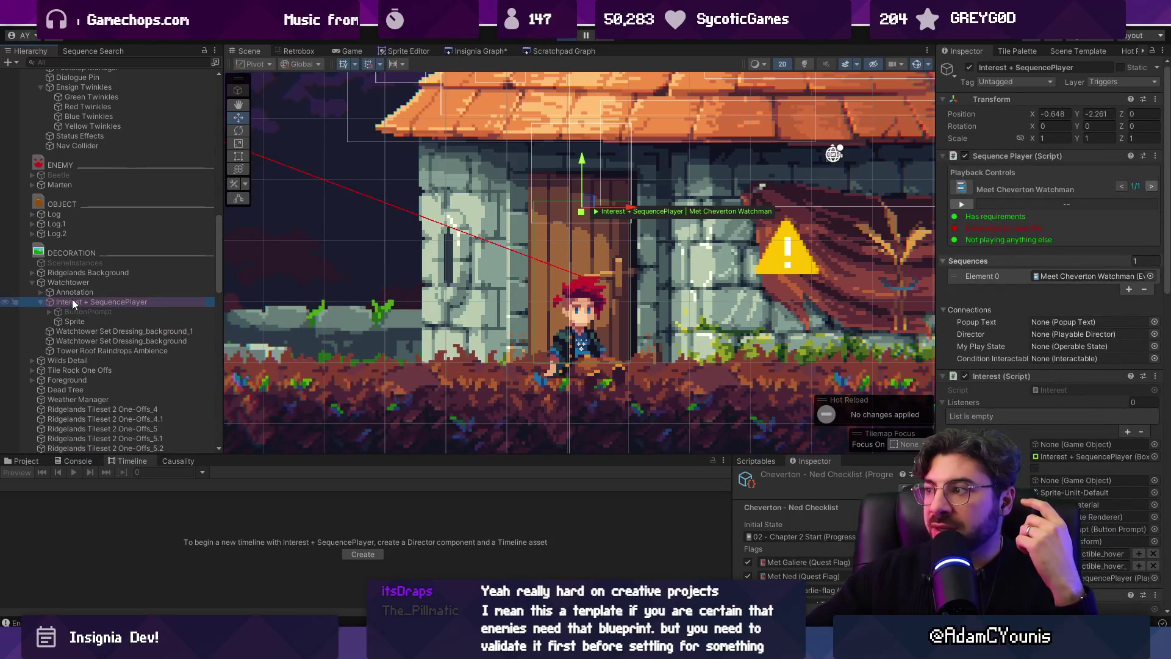
# Widen the Inspector, review the Meet Cheverton Watchman sequence, and frame the object in the scene
pyautogui.moveTo(935, 184); pyautogui.dragTo(802, 183)
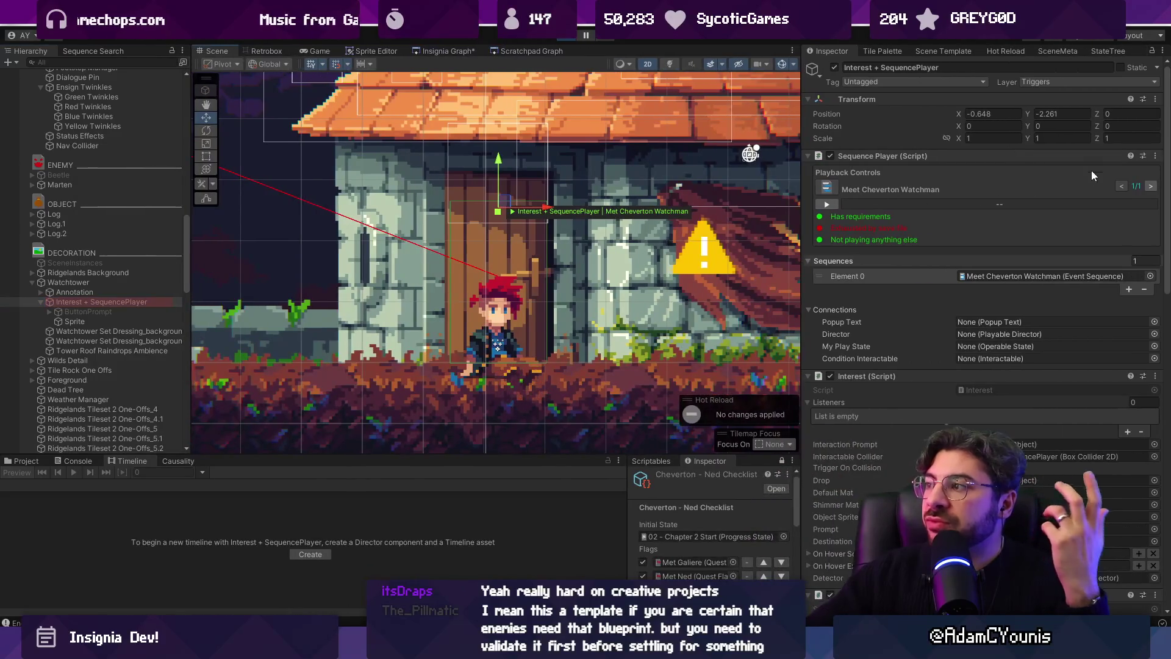
pyautogui.doubleClick(1007, 277)
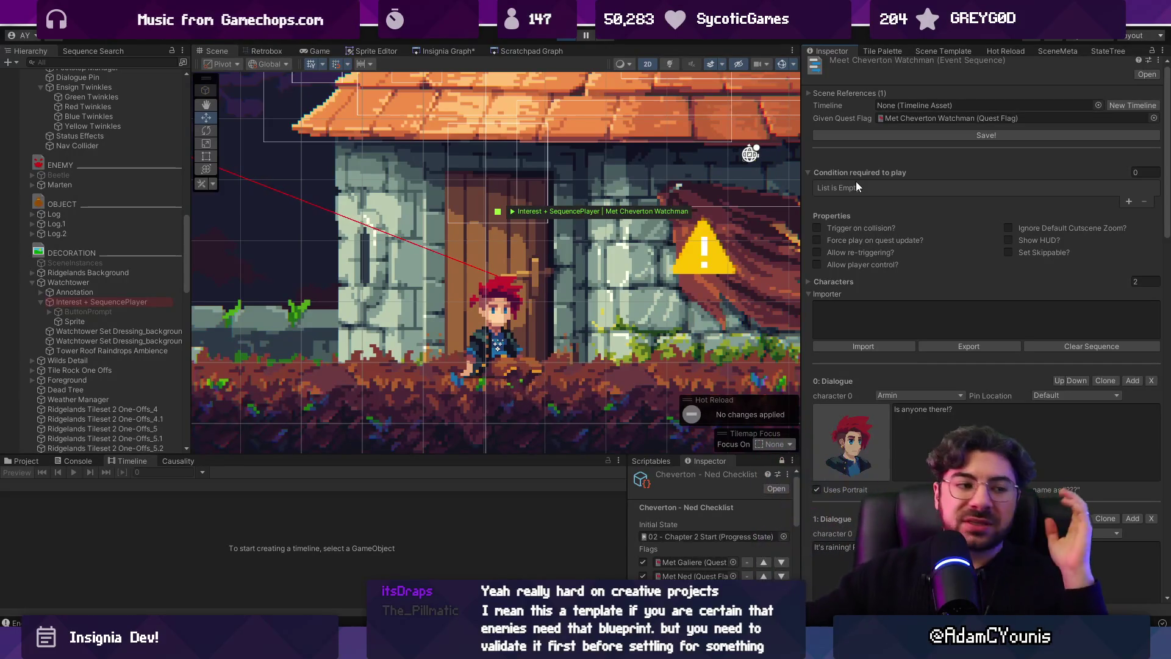
pyautogui.scroll(-2, 705, 140)
pyautogui.scroll(-2, 704, 140)
pyautogui.scroll(2, 488, 244)
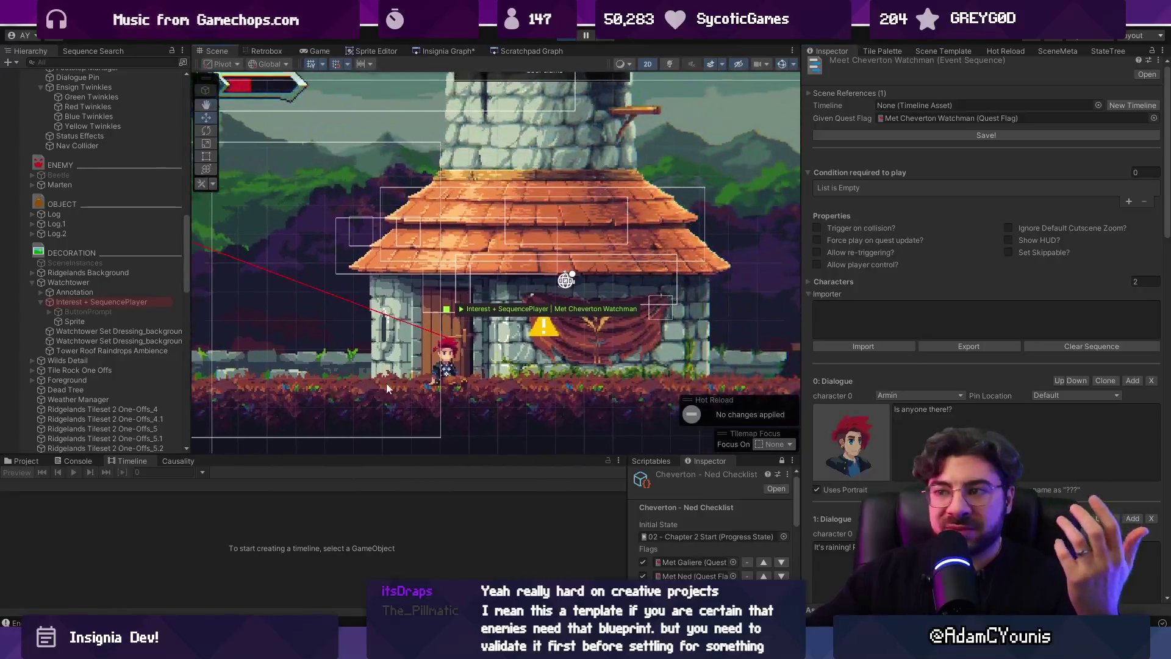
pyautogui.scroll(-2, 896, 208)
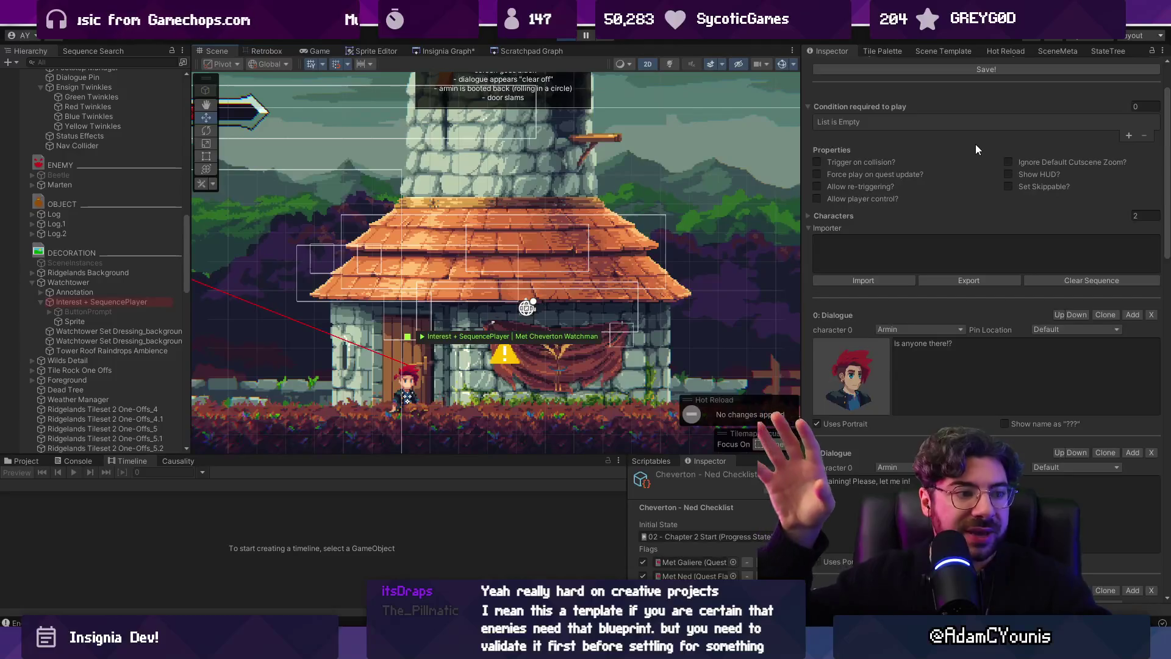
pyautogui.press('f')
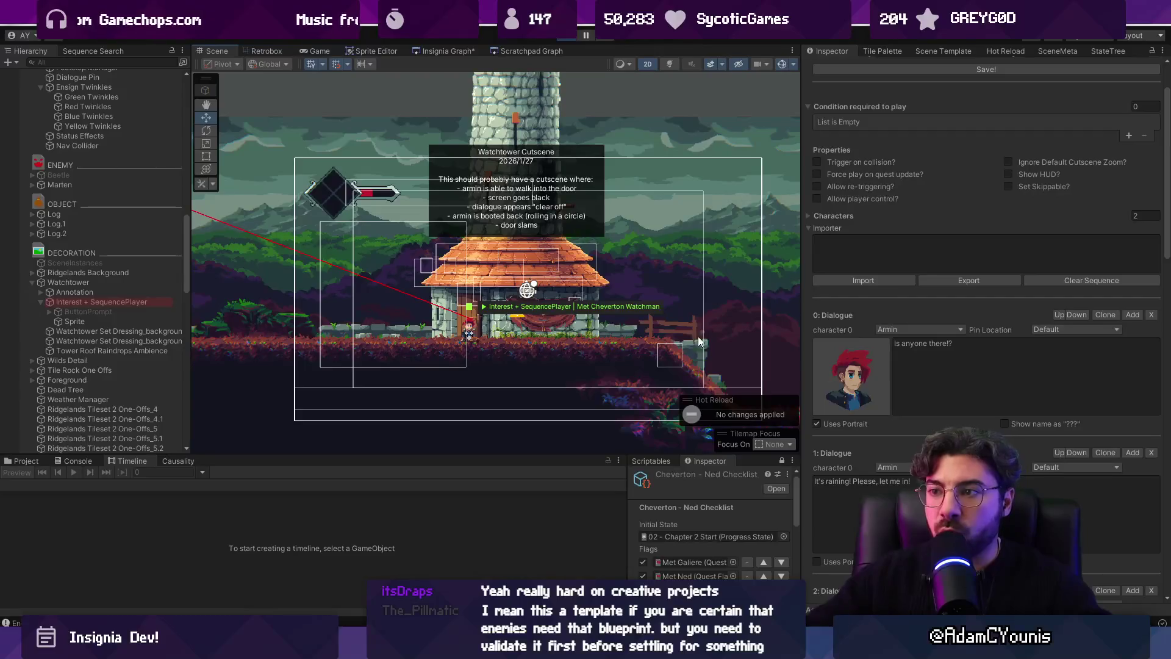
pyautogui.doubleClick(142, 295)
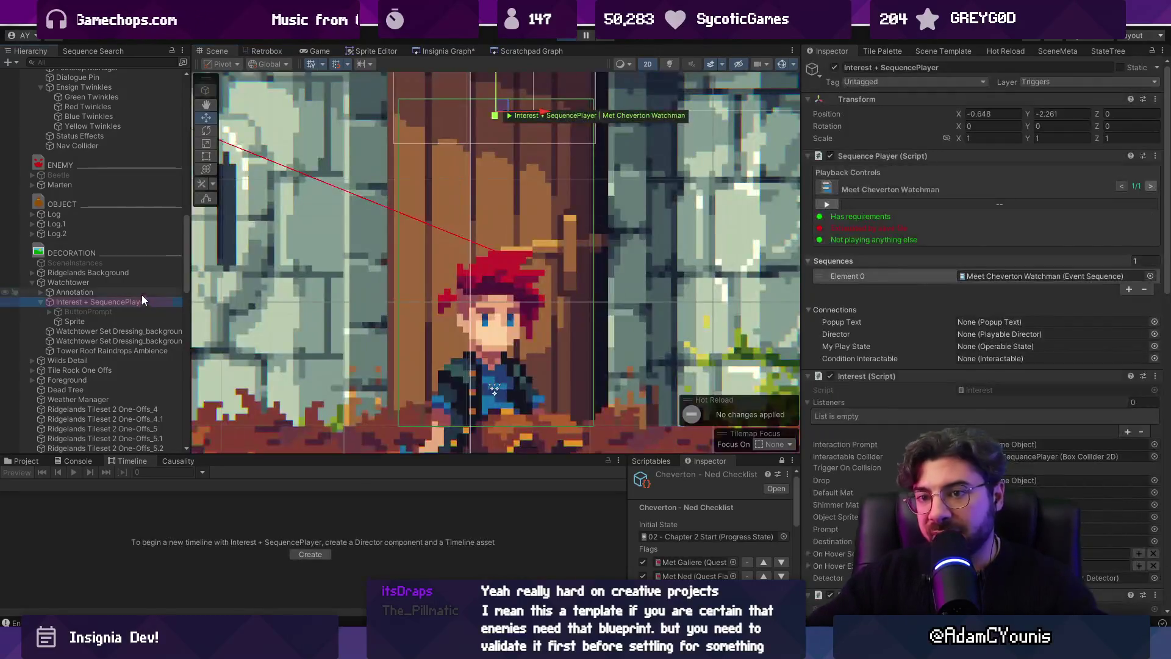
# Frame Interest + SequencePlayer, collapse its Interest, Retro Animator and Player Detector components, then return to Game view
pyautogui.doubleClick(140, 301)
pyautogui.scroll(-3, 454, 296)
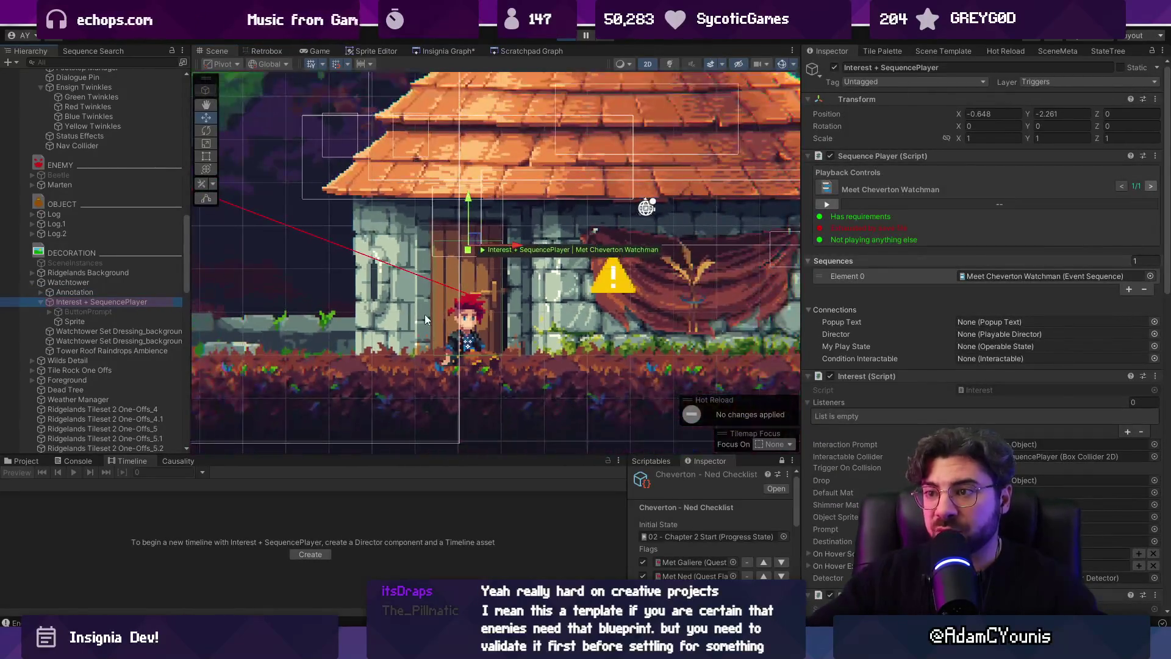
pyautogui.scroll(-2, 478, 257)
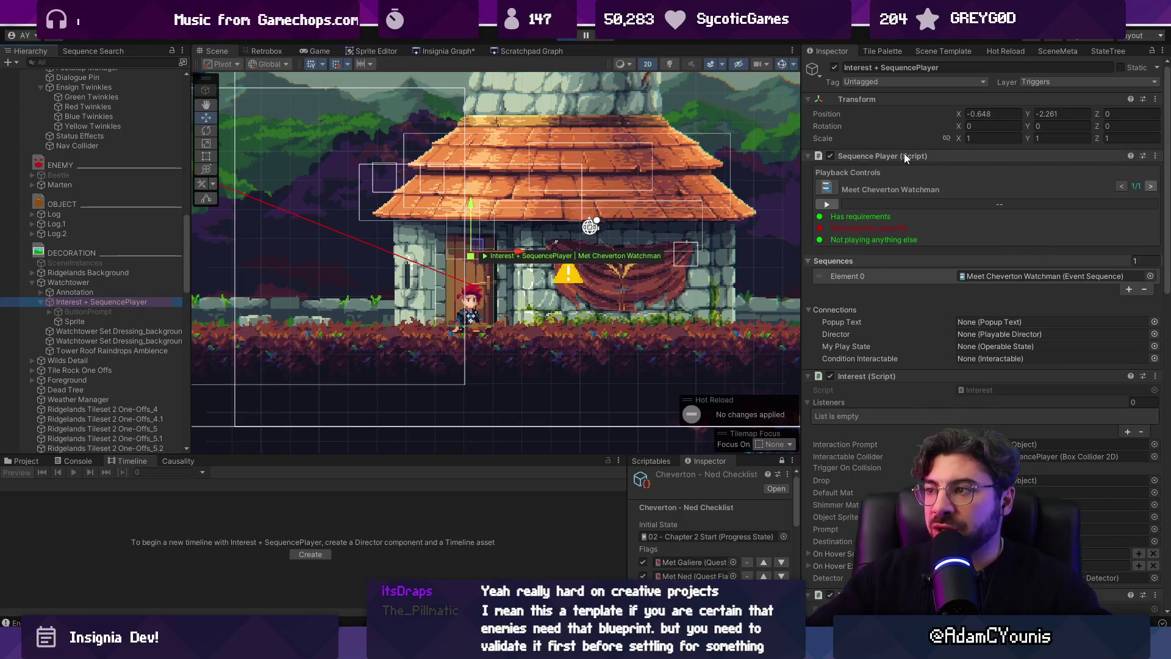
pyautogui.click(911, 375)
pyautogui.click(912, 389)
pyautogui.click(909, 403)
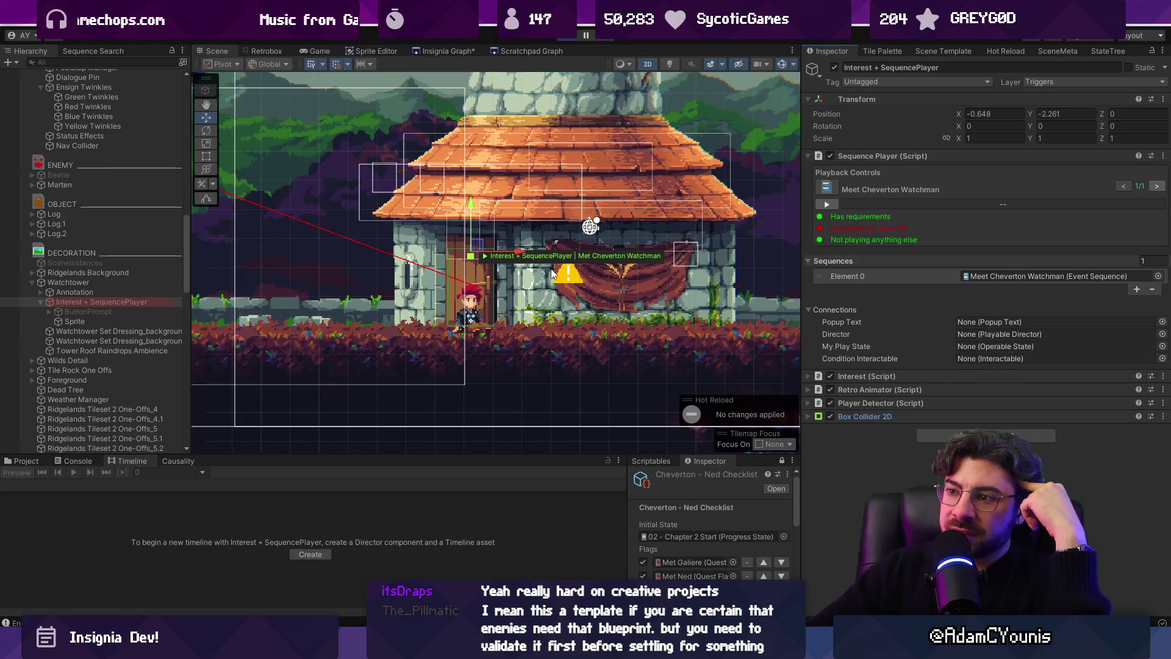
pyautogui.click(311, 48)
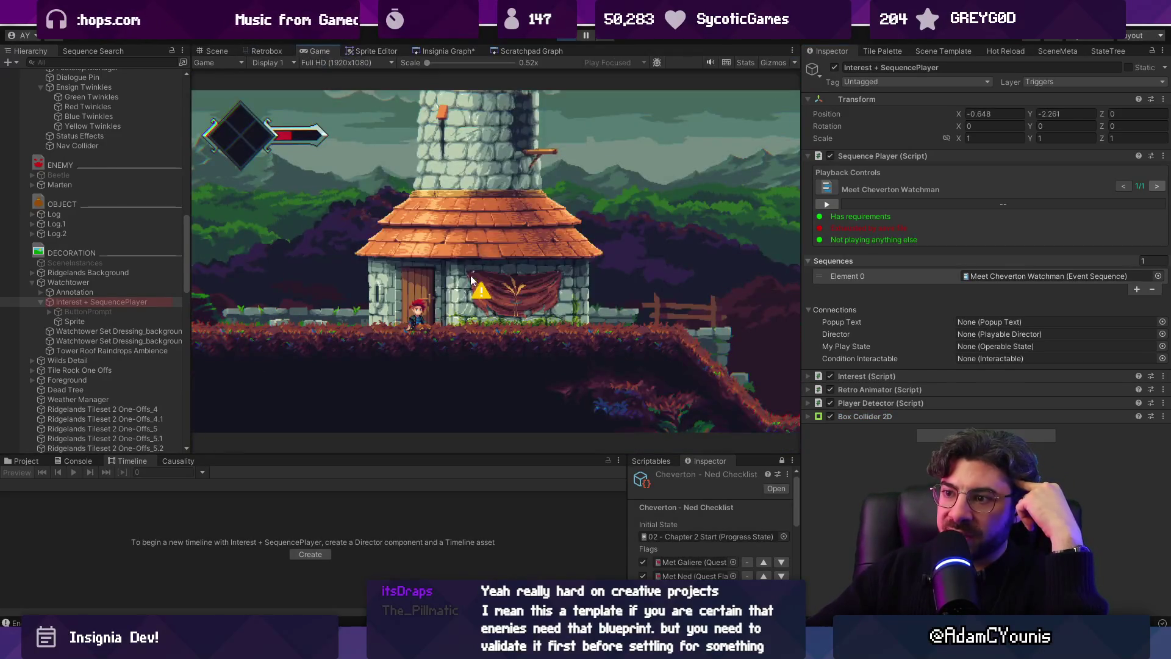
# Walk Armin left to the watchtower door in the running game
pyautogui.press('Left')
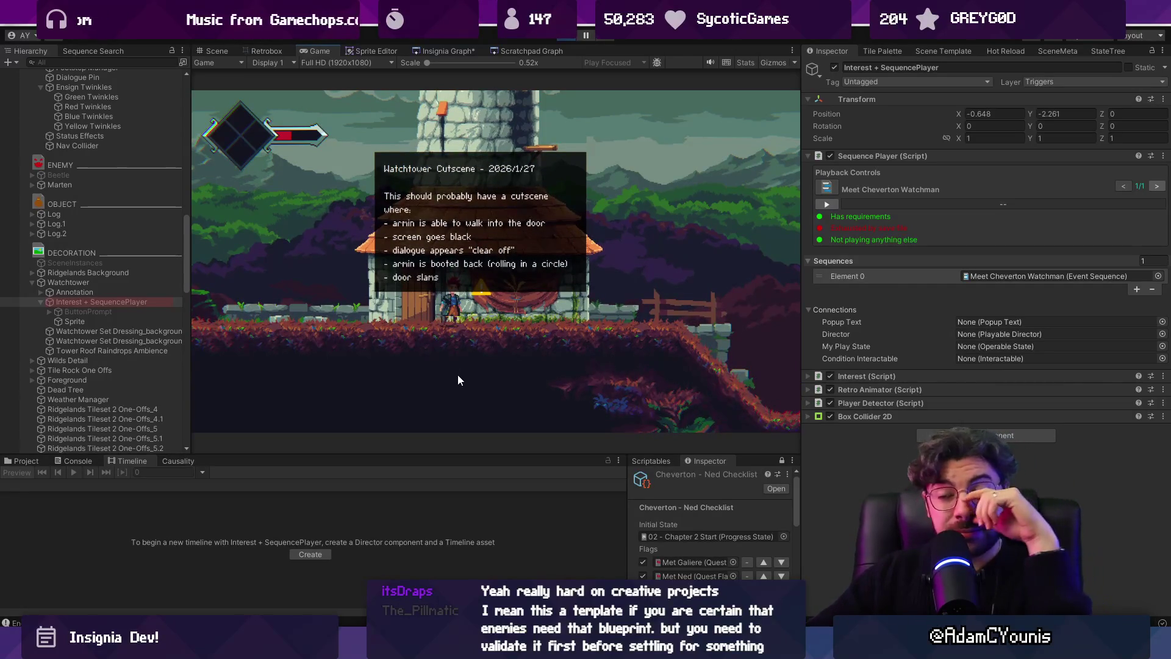
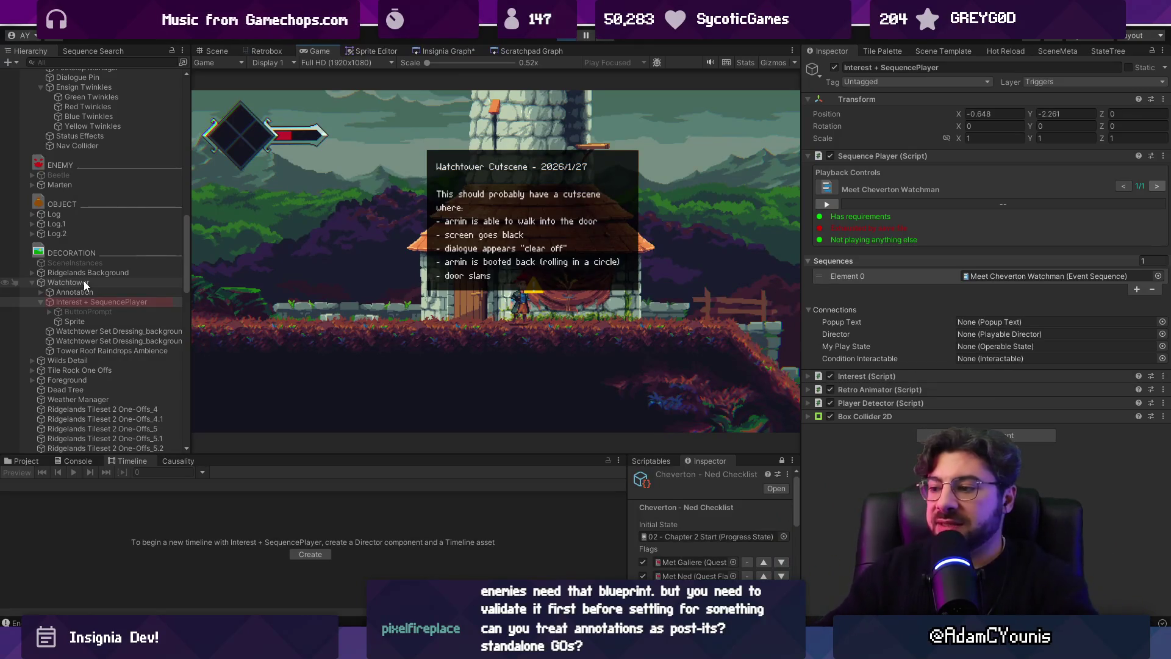
# Switch to the sketching app and pan the canvas toward the triangle tree diagram
pyautogui.hotkey('alt', 'Tab')
pyautogui.moveTo(612, 429); pyautogui.dragTo(460, 500)
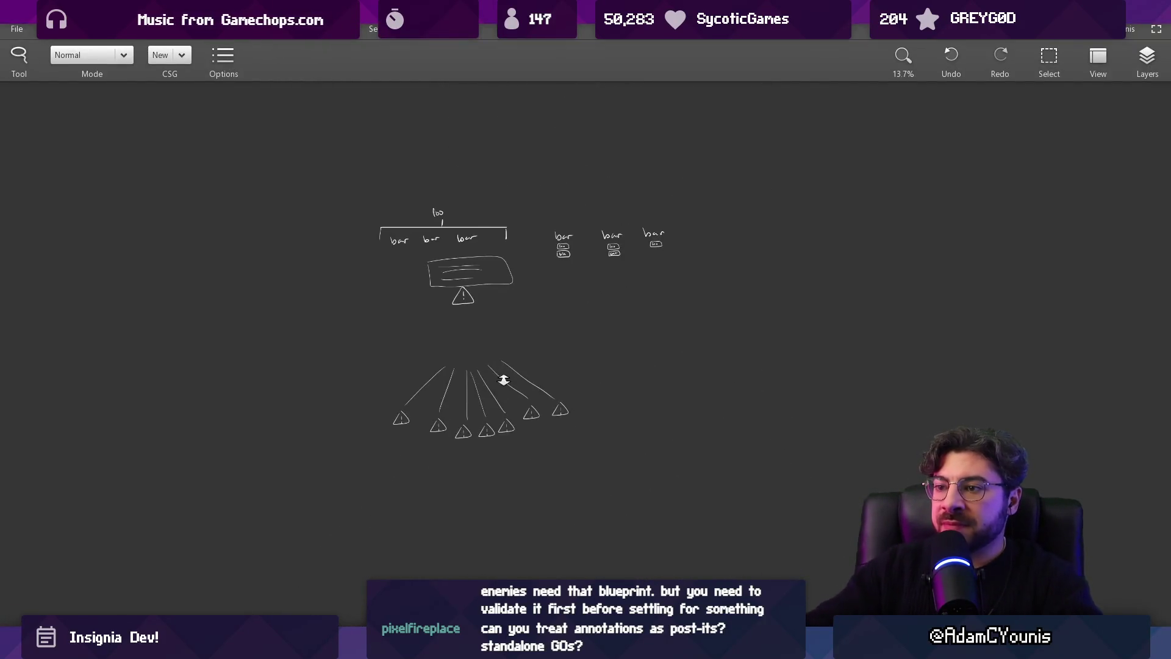
# Move the lower row of warning triangles up closer to the box
pyautogui.scroll(3, 425, 327)
pyautogui.moveTo(373, 339); pyautogui.dragTo(537, 314)
pyautogui.moveTo(463, 396); pyautogui.dragTo(454, 308)
pyautogui.click(363, 213)
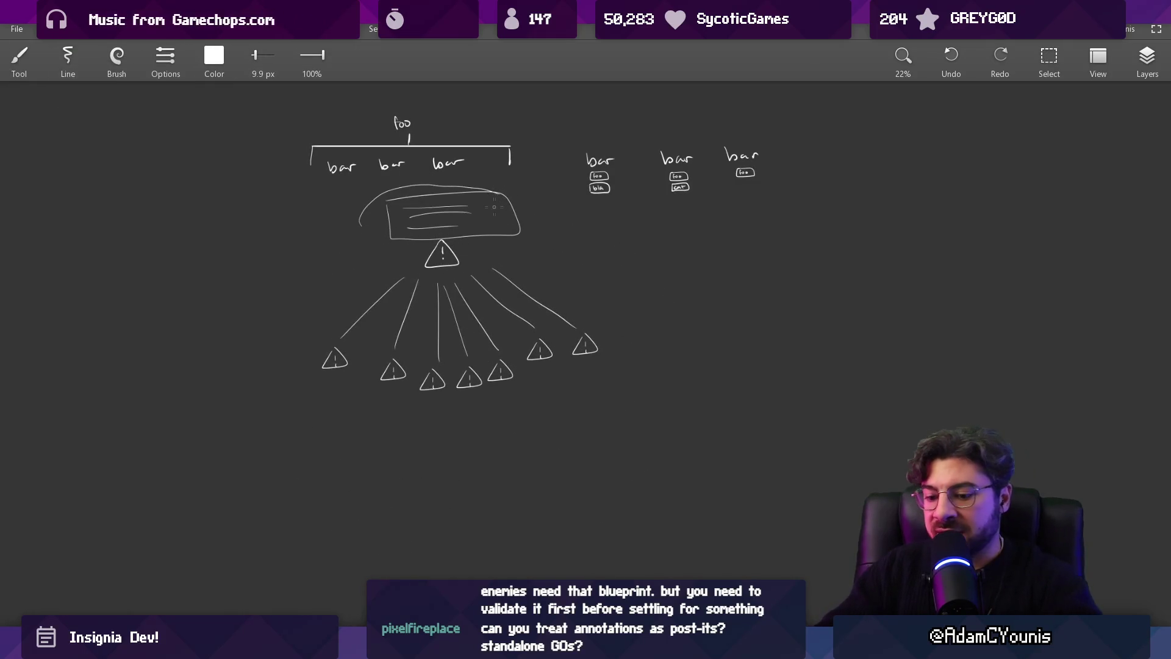
# Move the whole box-and-triangle tree down and to the left
pyautogui.press('s')
pyautogui.moveTo(355, 218); pyautogui.dragTo(396, 191)
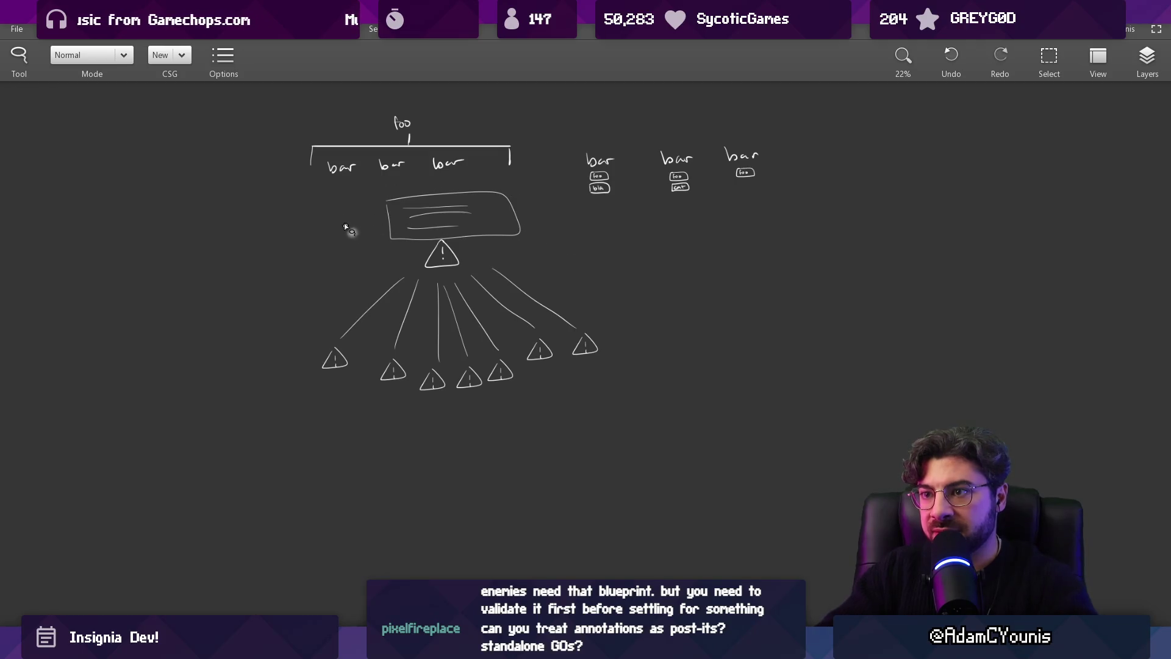
pyautogui.moveTo(562, 230); pyautogui.dragTo(293, 360)
pyautogui.scroll(-2, 541, 225)
pyautogui.moveTo(540, 225)
pyautogui.mouseDown()
pyautogui.moveTo(370, 392)
pyautogui.moveTo(415, 364)
pyautogui.mouseUp()
pyautogui.scroll(2, 414, 364)
pyautogui.press('Escape')
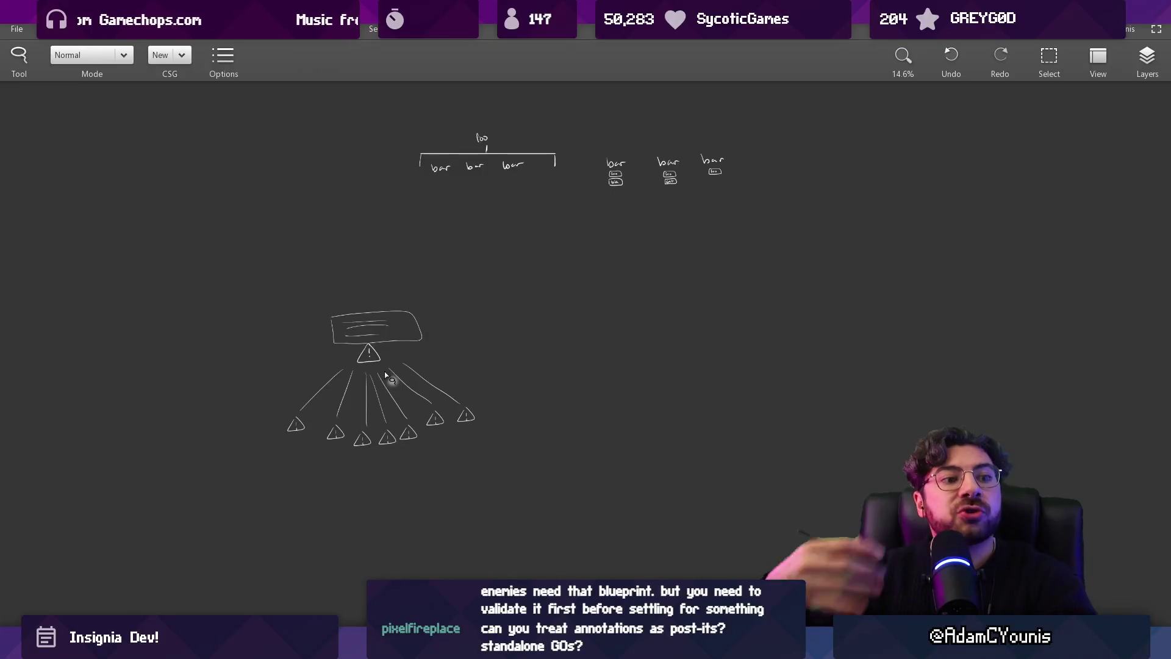
# Undo the test ellipse and outline drawn around the triangles
pyautogui.scroll(2, 333, 397)
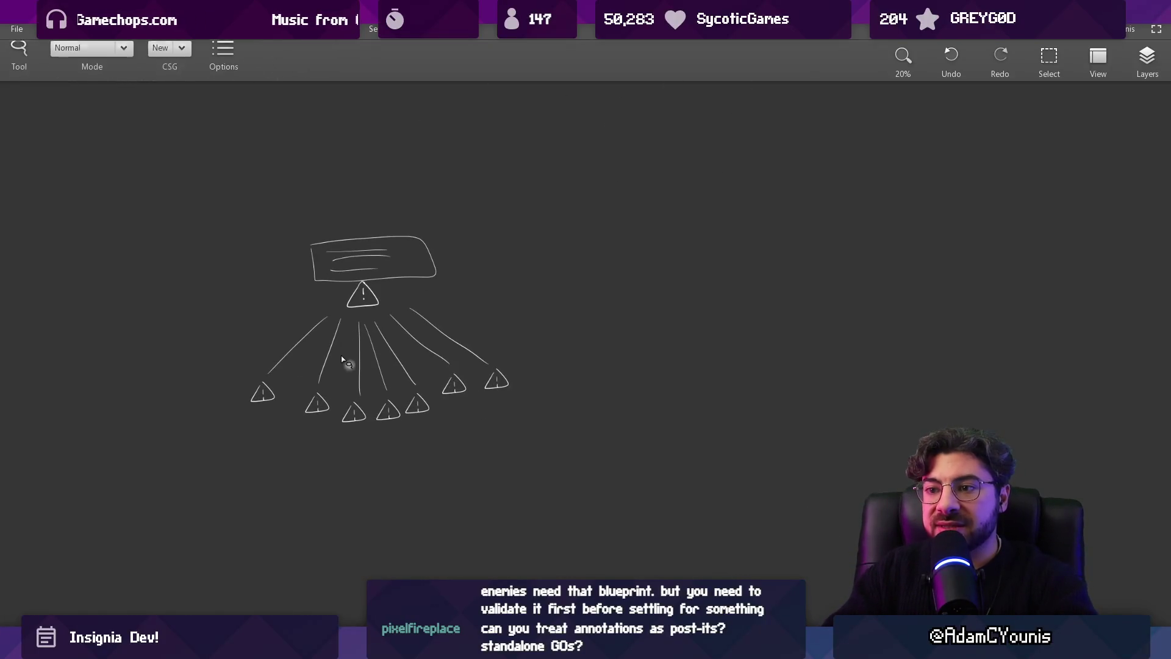
pyautogui.press('b')
pyautogui.hotkey('ctrl', 'z')
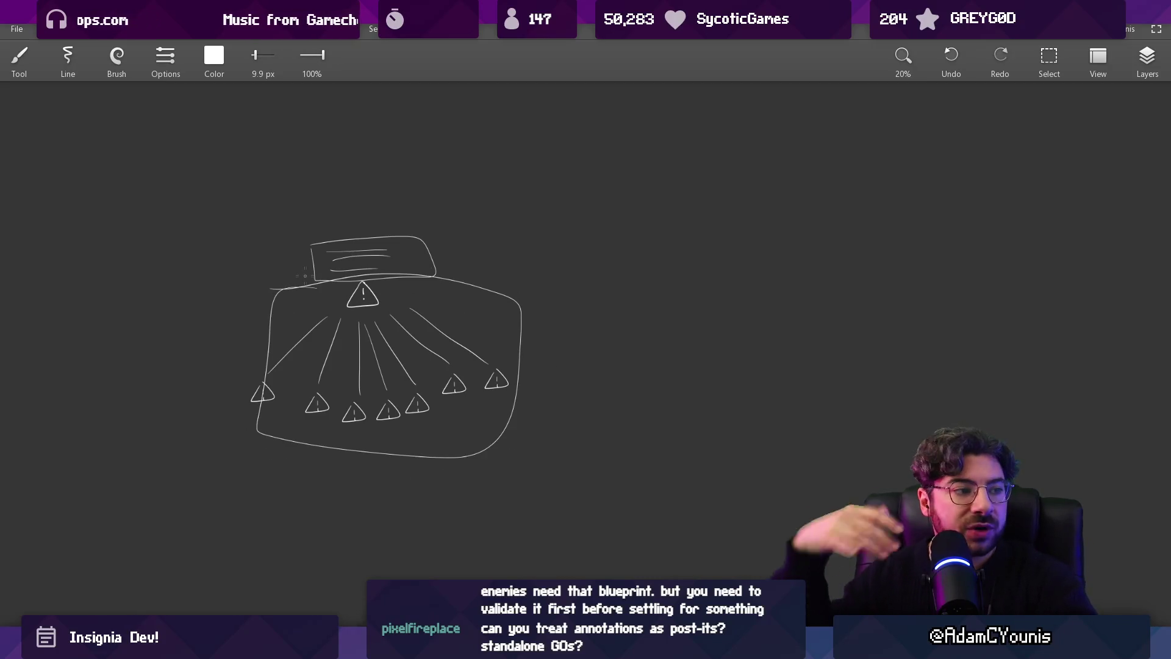
pyautogui.hotkey('ctrl', 'z')
# Place a duplicate of the tree diagram to the right of the original
pyautogui.press('l')
pyautogui.moveTo(392, 178)
pyautogui.mouseDown()
pyautogui.moveTo(512, 455)
pyautogui.moveTo(396, 177)
pyautogui.mouseUp()
pyautogui.moveTo(357, 302); pyautogui.dragTo(735, 302)
pyautogui.press('Escape')
pyautogui.press('e')
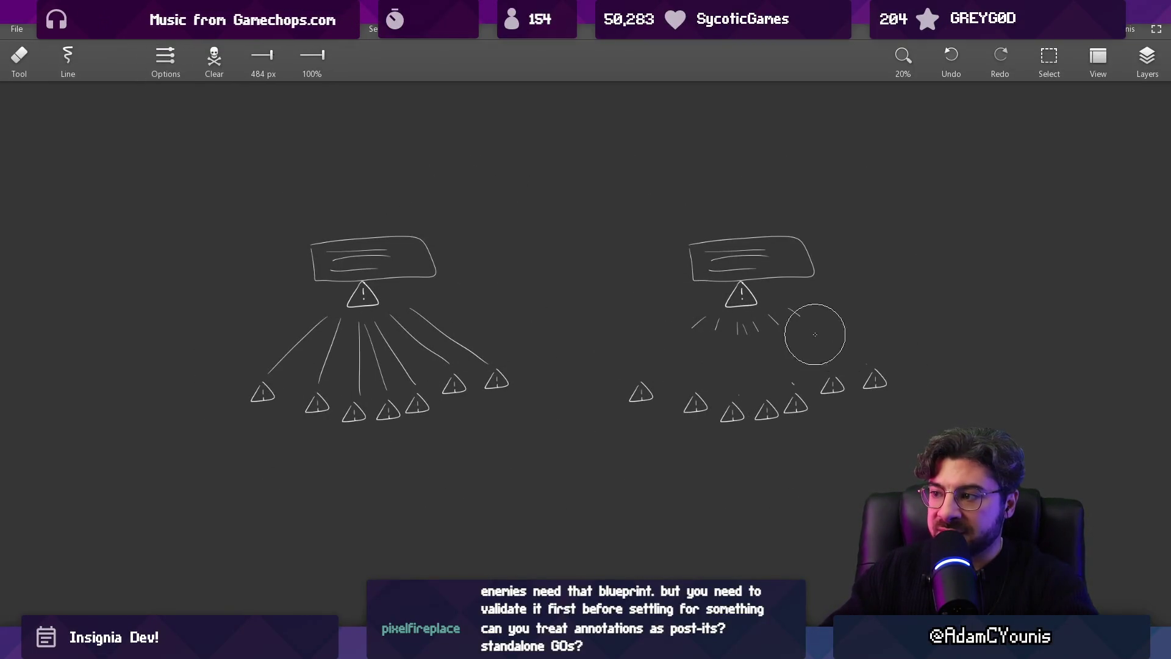
pyautogui.hotkey('ctrl', 'z')
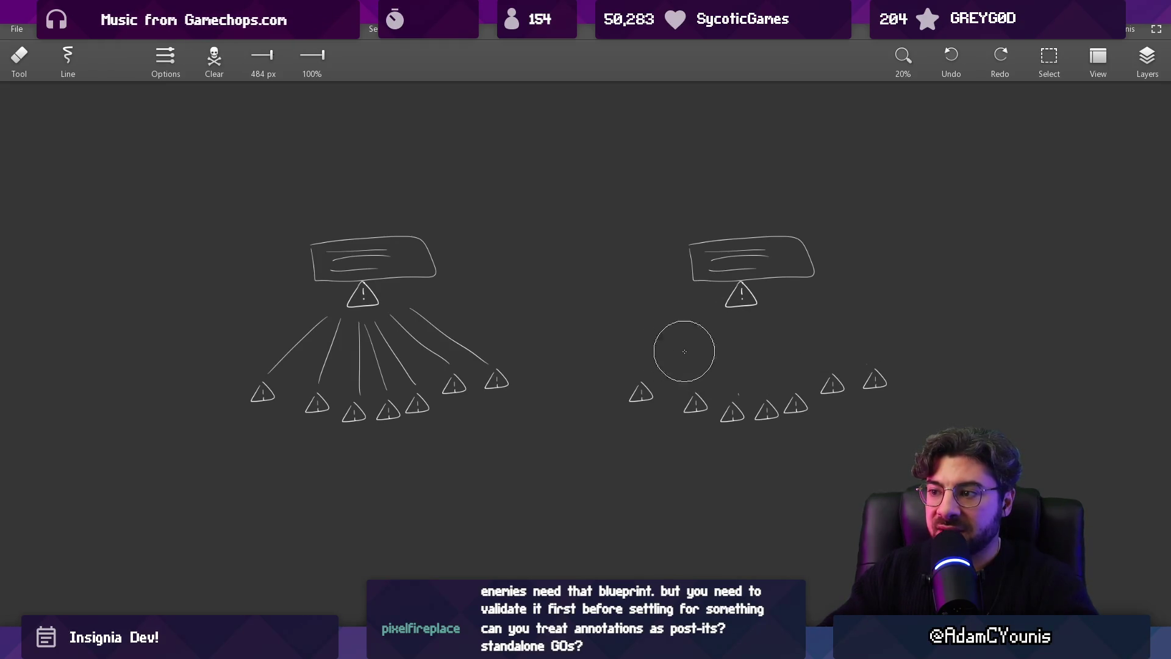
pyautogui.moveTo(745, 369); pyautogui.dragTo(701, 359)
pyautogui.press('b')
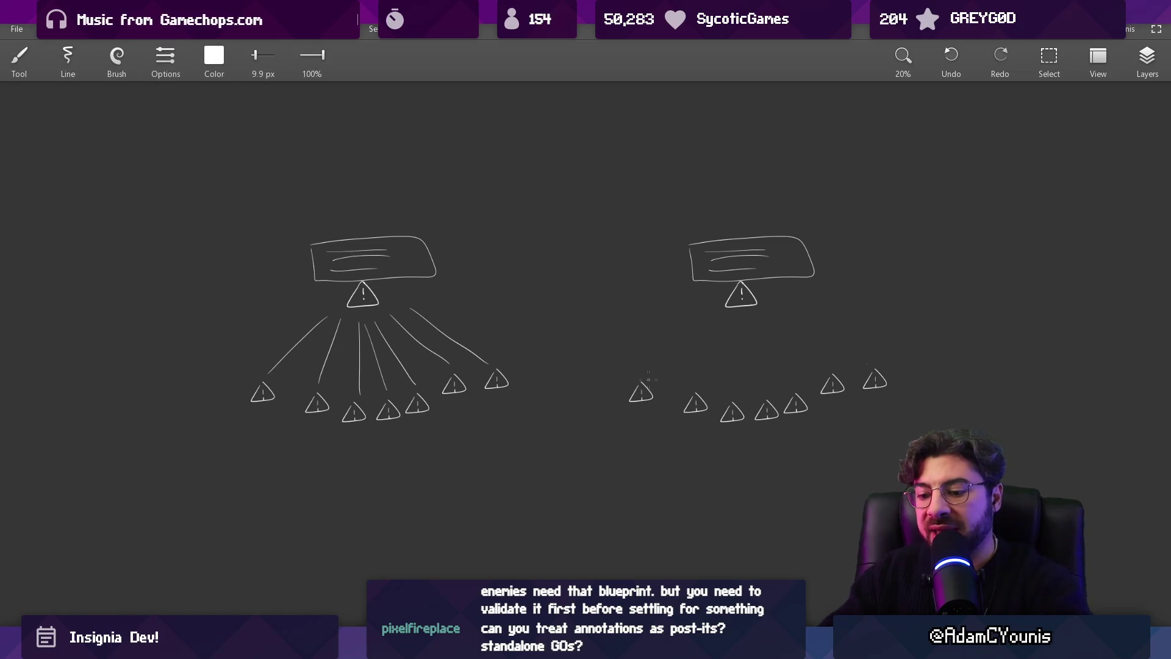
pyautogui.press('l')
pyautogui.moveTo(878, 354); pyautogui.dragTo(866, 390)
pyautogui.moveTo(915, 374); pyautogui.dragTo(932, 372)
pyautogui.moveTo(811, 394)
pyautogui.mouseDown()
pyautogui.moveTo(787, 417)
pyautogui.moveTo(823, 488)
pyautogui.moveTo(756, 421)
pyautogui.mouseUp()
pyautogui.moveTo(766, 410)
pyautogui.mouseDown()
pyautogui.moveTo(752, 478)
pyautogui.moveTo(733, 480)
pyautogui.mouseUp()
pyautogui.moveTo(735, 392)
pyautogui.mouseDown()
pyautogui.moveTo(735, 444)
pyautogui.moveTo(737, 394)
pyautogui.mouseUp()
pyautogui.moveTo(731, 418); pyautogui.dragTo(653, 487)
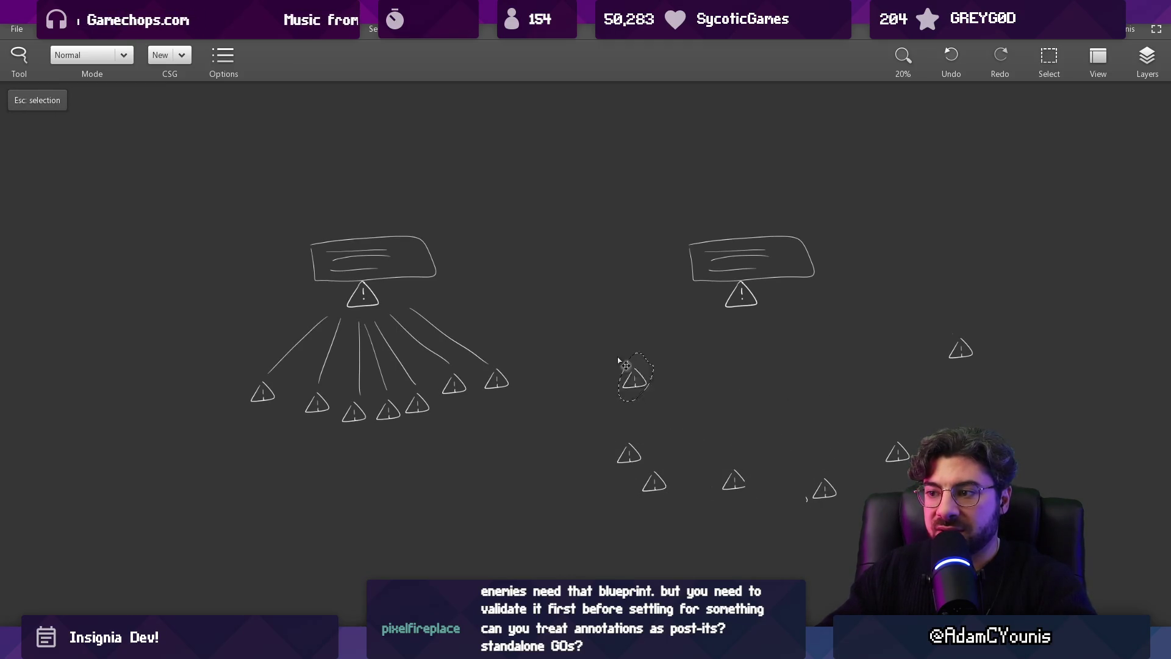
pyautogui.hotkey('ctrl', 'z')
pyautogui.hotkey('ctrl', 'z')
pyautogui.hotkey('ctrl', 'z')
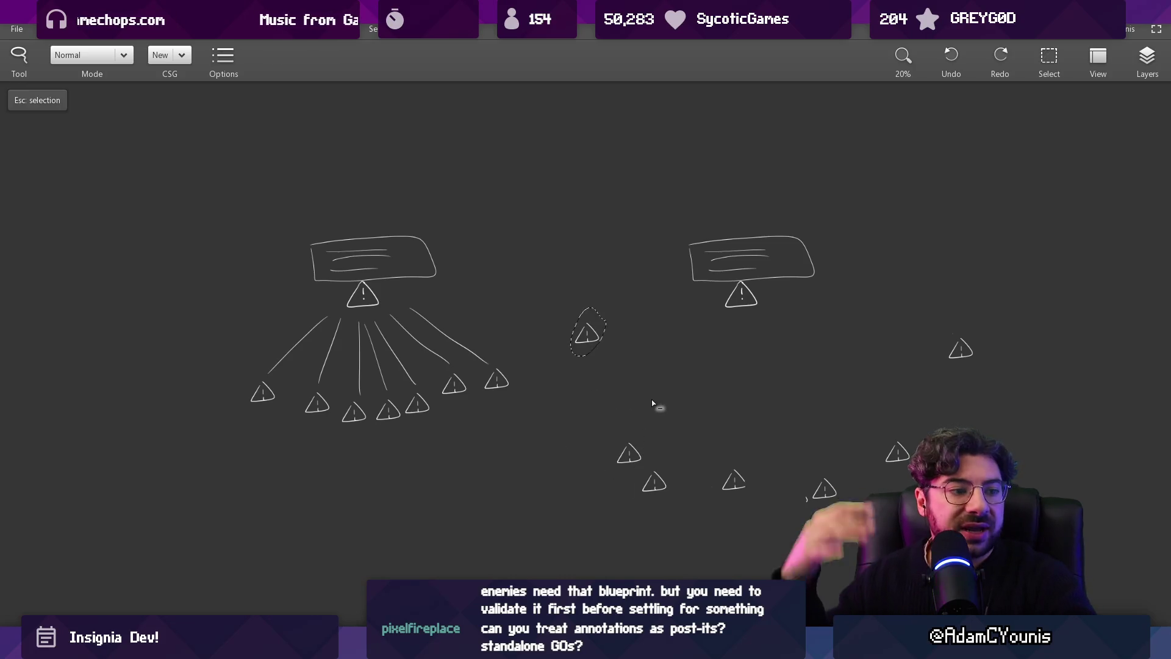
pyautogui.hotkey('ctrl', 'z')
pyautogui.hotkey('ctrl', 'z')
pyautogui.hotkey('ctrl', 'z')
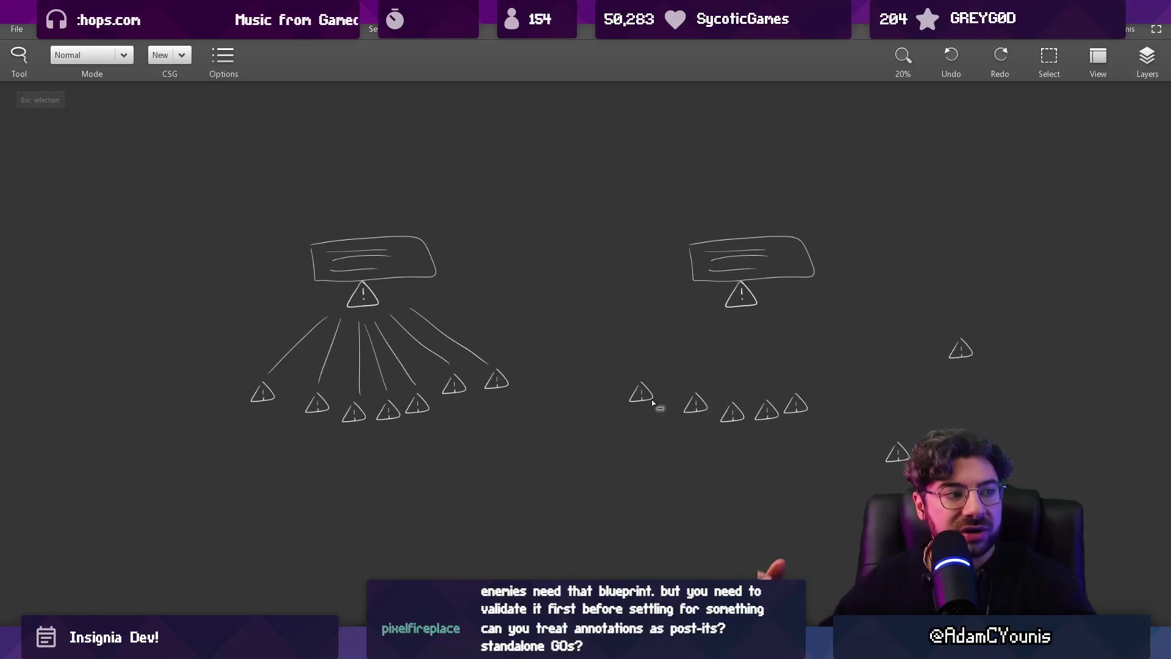
pyautogui.press('Escape')
pyautogui.press('e')
pyautogui.moveTo(727, 252); pyautogui.dragTo(782, 295)
pyautogui.press('l')
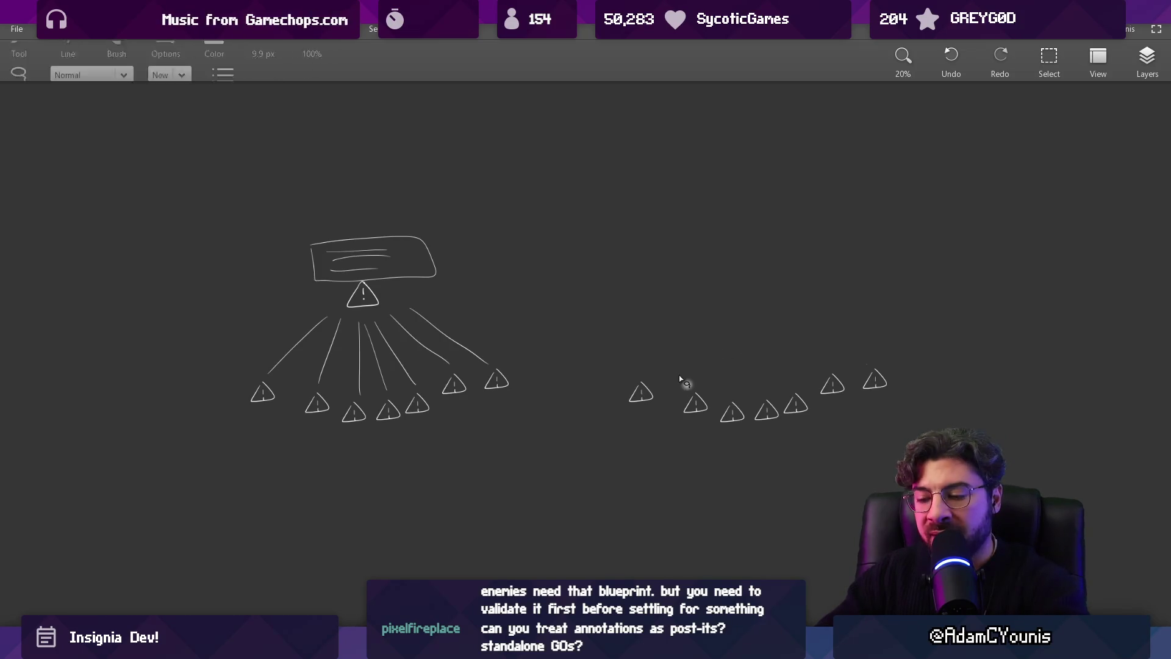
pyautogui.moveTo(680, 380); pyautogui.dragTo(683, 412)
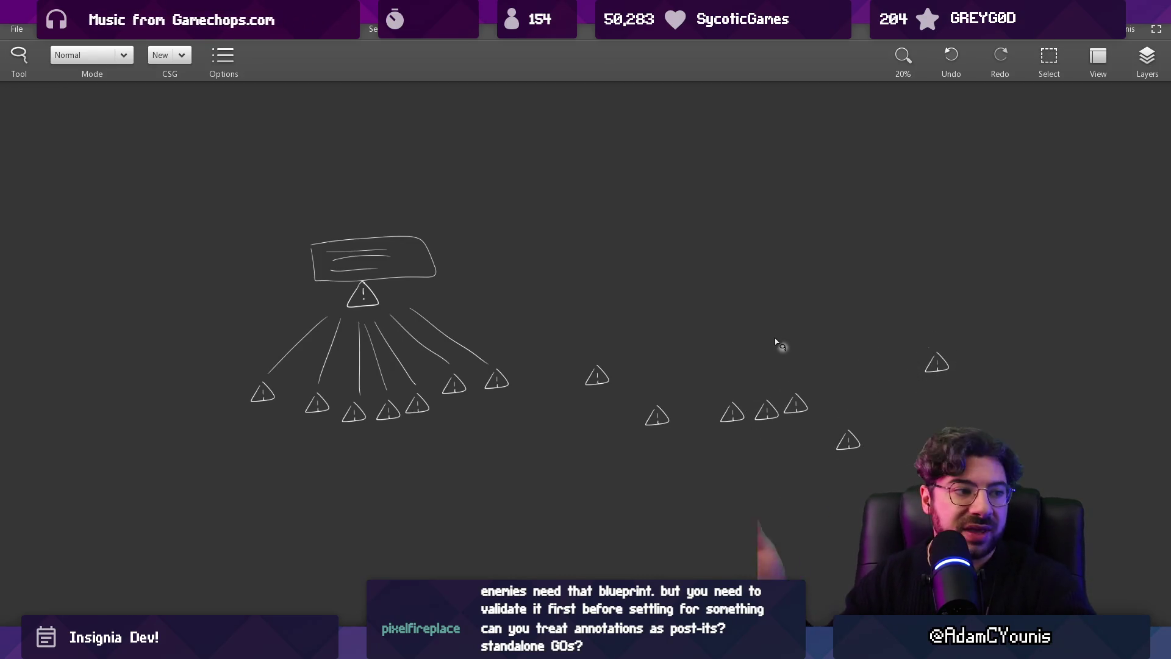
pyautogui.hotkey('ctrl', 'z')
pyautogui.hotkey('ctrl', 'z')
pyautogui.hotkey('ctrl', 'z')
pyautogui.hotkey('ctrl', 'y')
pyautogui.hotkey('ctrl', 'z')
pyautogui.hotkey('ctrl', 'y')
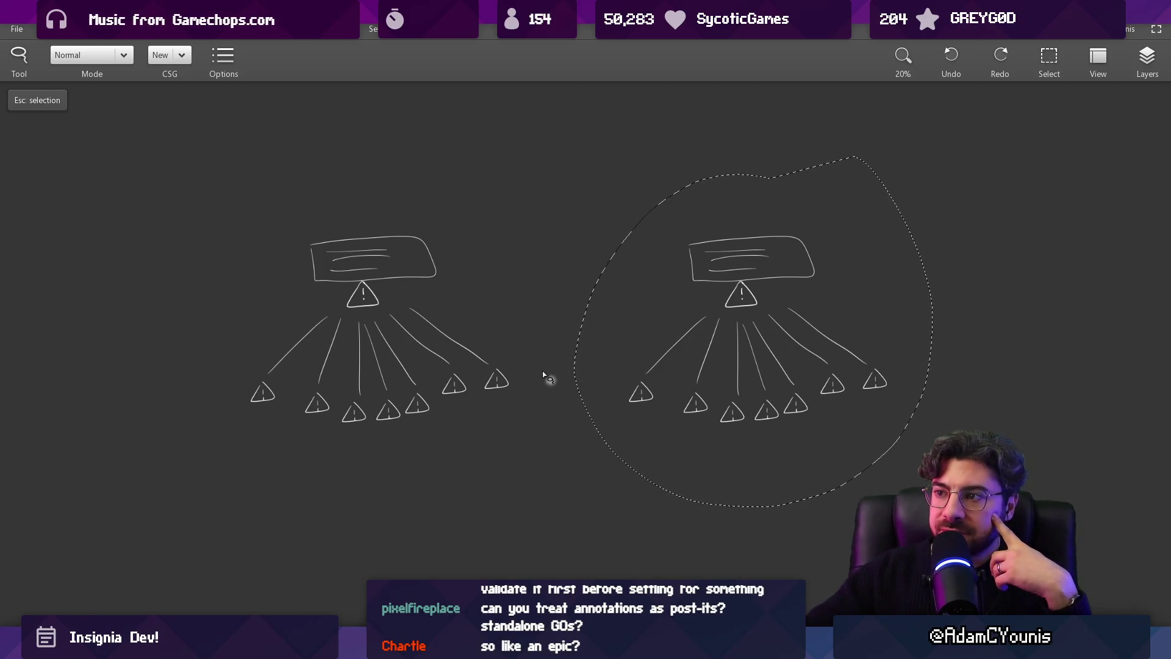
pyautogui.hotkey('alt', 'Tab')
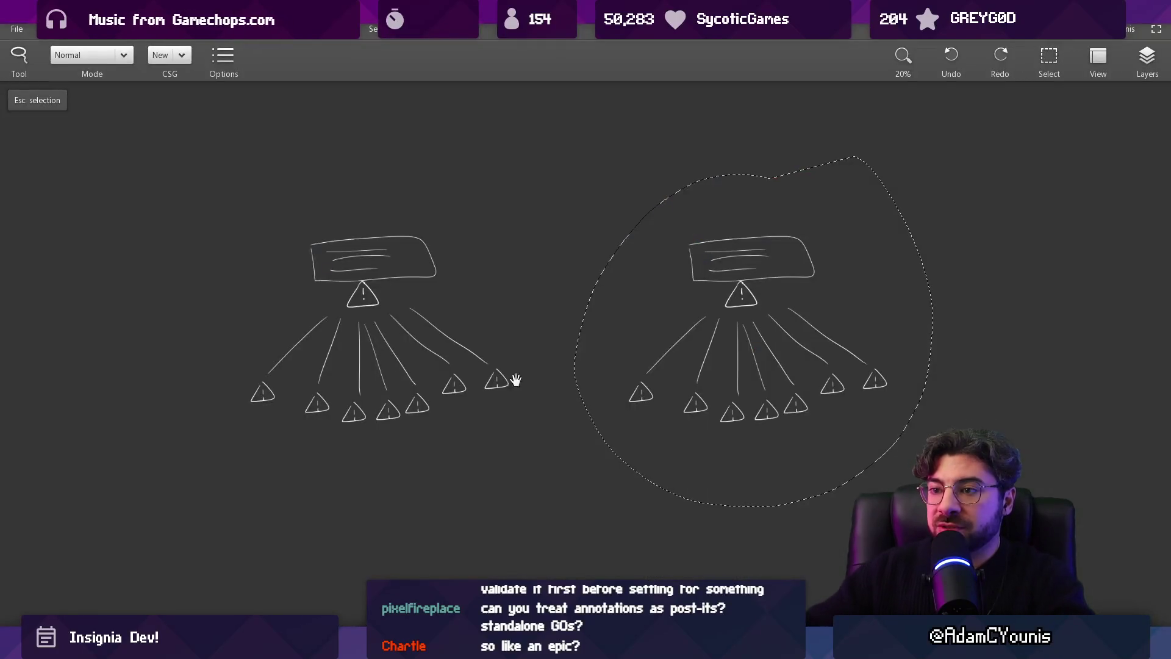
pyautogui.hscroll(-5, 514, 378)
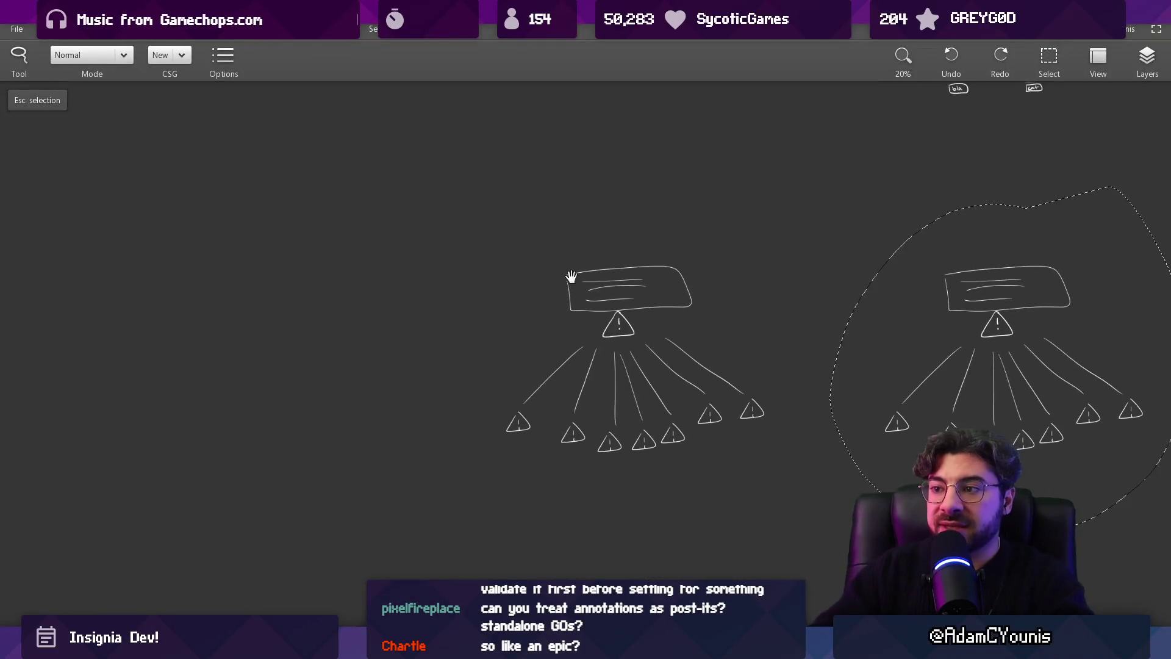
# Move the leftmost bottom triangle off to the left of the diagram
pyautogui.moveTo(524, 390)
pyautogui.mouseDown()
pyautogui.moveTo(510, 443)
pyautogui.moveTo(537, 421)
pyautogui.mouseUp()
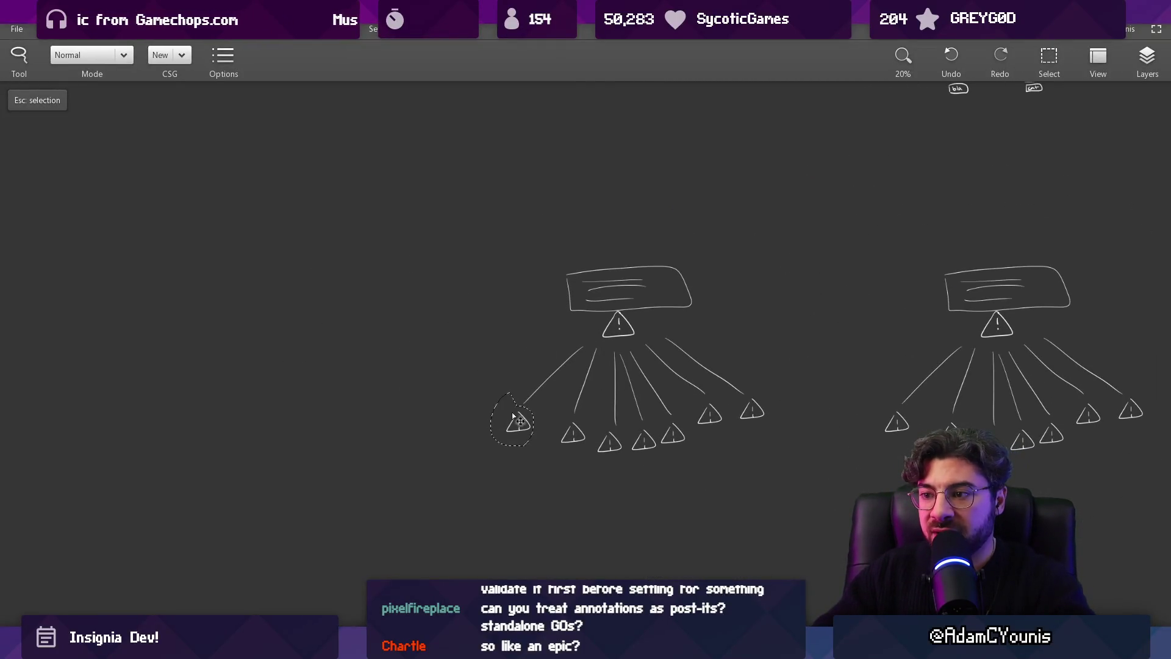
pyautogui.hscroll(-5, 635, 361)
pyautogui.moveTo(635, 361)
pyautogui.mouseDown()
pyautogui.moveTo(439, 406)
pyautogui.moveTo(629, 369)
pyautogui.moveTo(272, 482)
pyautogui.mouseUp()
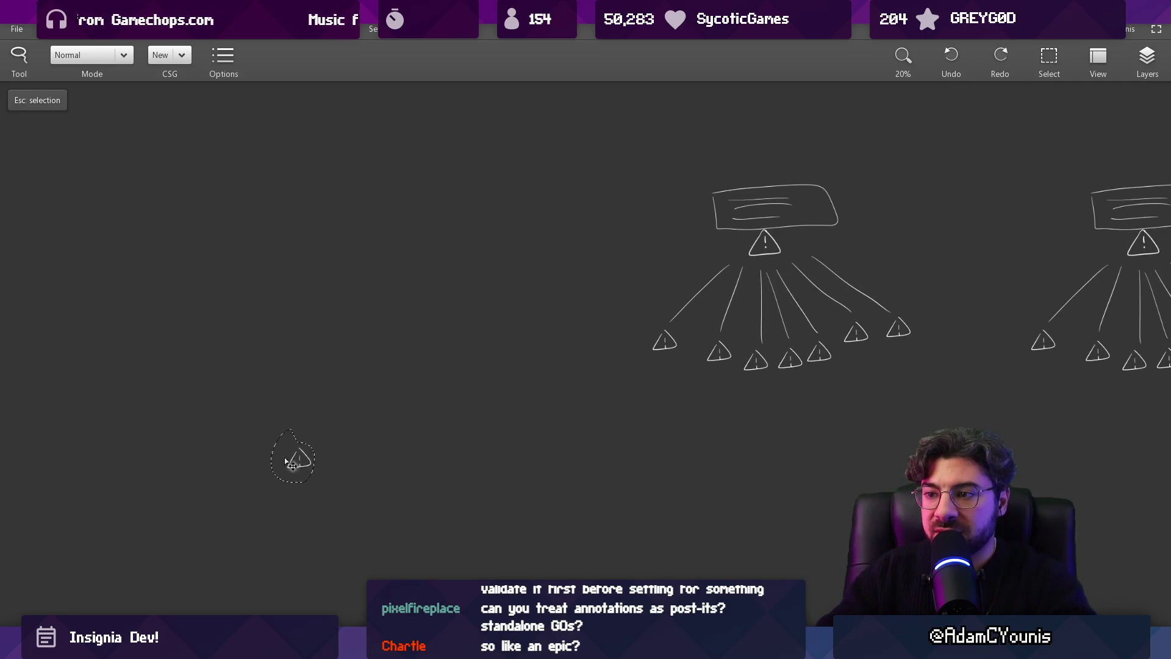
# Place a copy of the triangle beside it and draw a stroke between them
pyautogui.scroll(-5, 406, 365)
pyautogui.scroll(5, 406, 366)
pyautogui.moveTo(427, 210)
pyautogui.mouseDown()
pyautogui.moveTo(366, 236)
pyautogui.moveTo(418, 282)
pyautogui.moveTo(539, 332)
pyautogui.moveTo(553, 370)
pyautogui.mouseUp()
pyautogui.press('Escape')
pyautogui.press('b')
pyautogui.moveTo(457, 284); pyautogui.dragTo(484, 303)
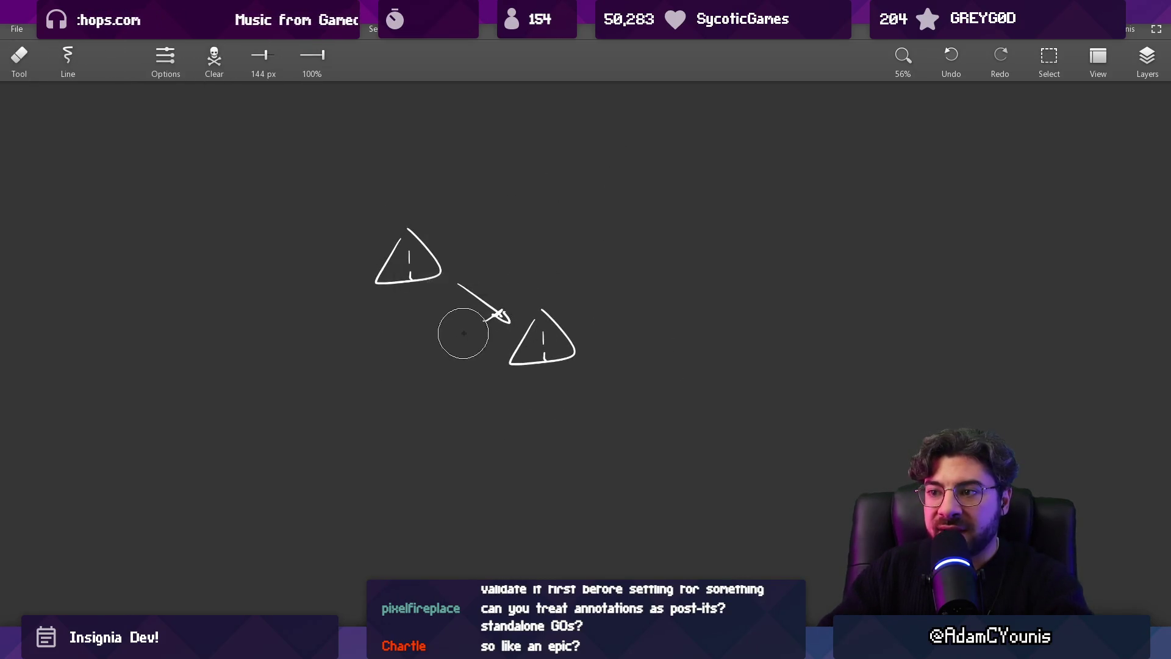
# Try and undo several circles and arcs around and between the two triangles
pyautogui.moveTo(436, 197)
pyautogui.mouseDown()
pyautogui.moveTo(336, 268)
pyautogui.moveTo(442, 201)
pyautogui.mouseUp()
pyautogui.hotkey('ctrl', 'z')
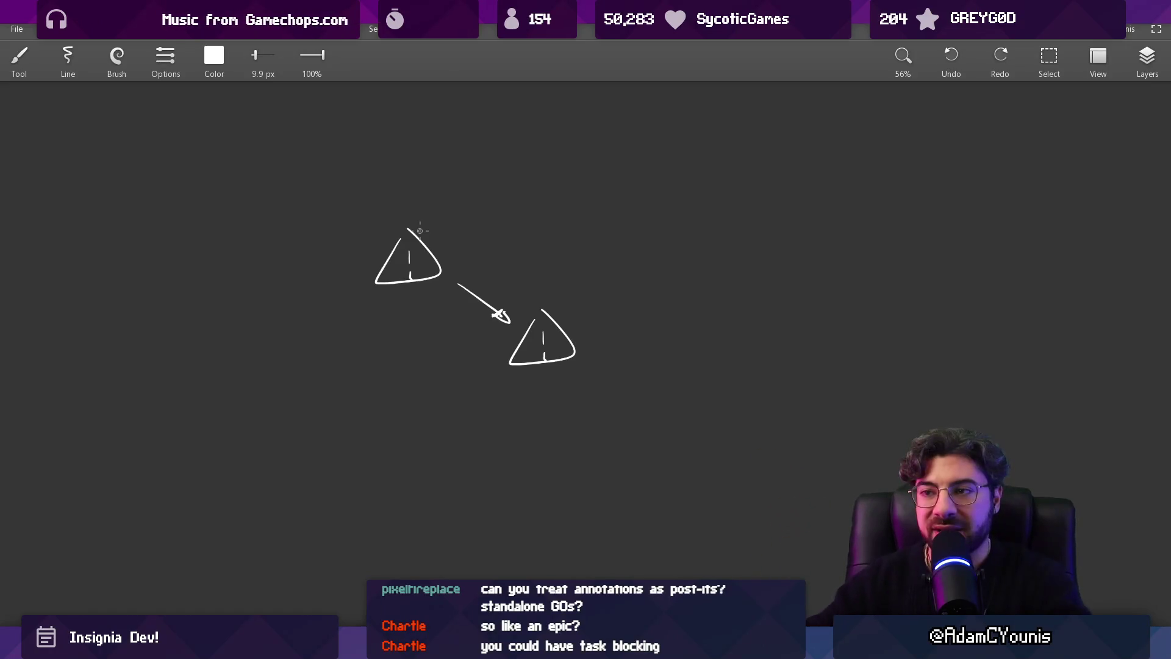
pyautogui.moveTo(396, 203); pyautogui.dragTo(435, 199)
pyautogui.hotkey('ctrl', 'z')
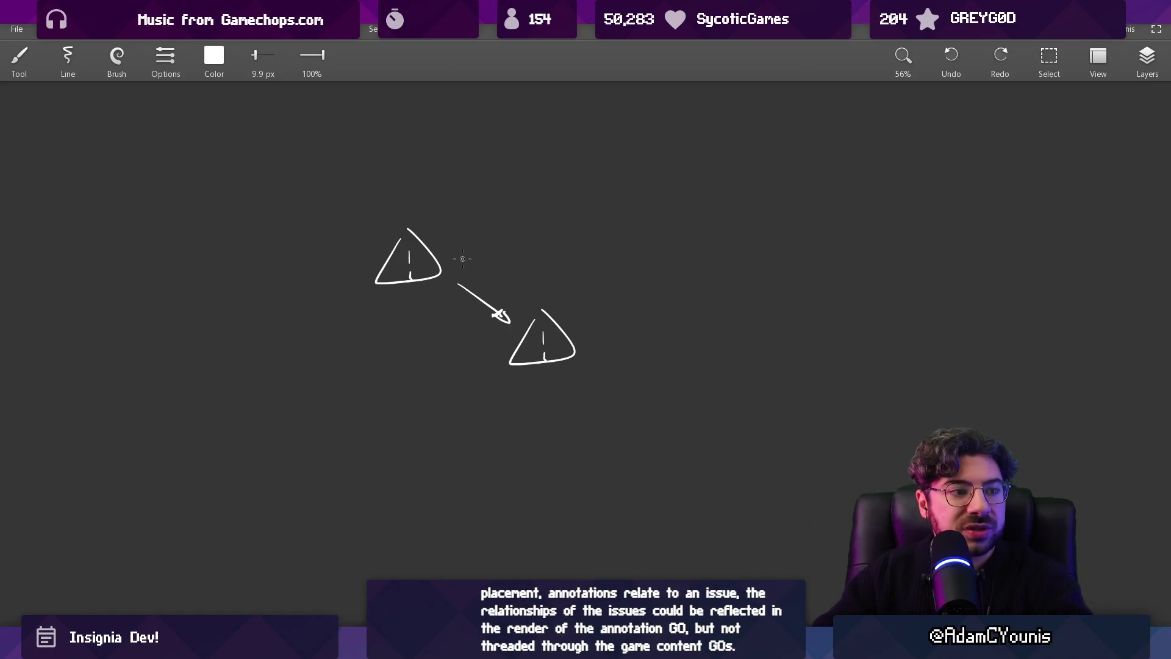
pyautogui.moveTo(455, 249); pyautogui.dragTo(554, 304)
pyautogui.hotkey('ctrl', 'z')
pyautogui.hotkey('ctrl', 'z')
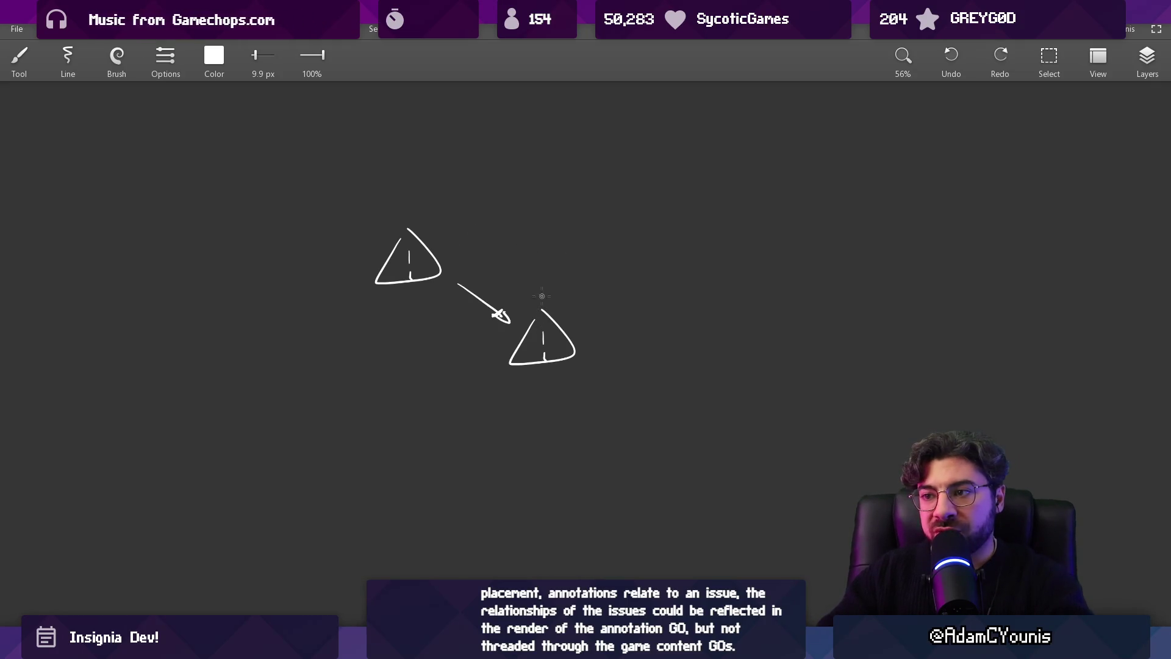
pyautogui.moveTo(549, 299)
pyautogui.mouseDown()
pyautogui.moveTo(468, 238)
pyautogui.moveTo(464, 247)
pyautogui.mouseUp()
pyautogui.hotkey('ctrl', 'z')
pyautogui.hotkey('ctrl', 'z')
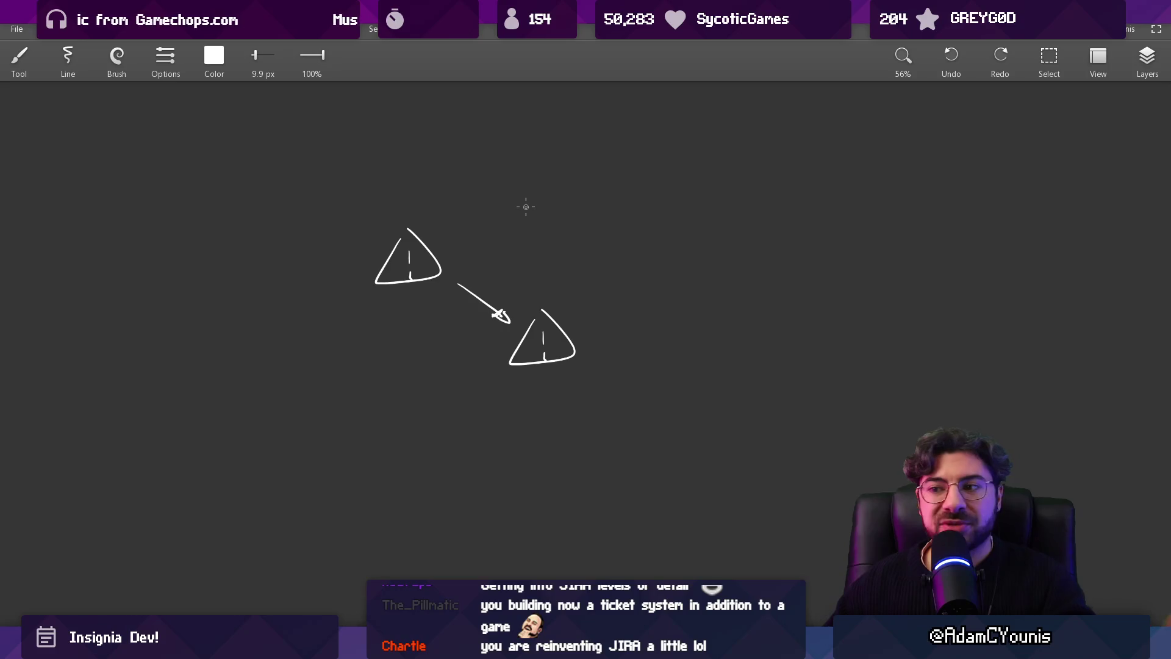
# Erase both triangles and the arrow with a large eraser
pyautogui.press('e')
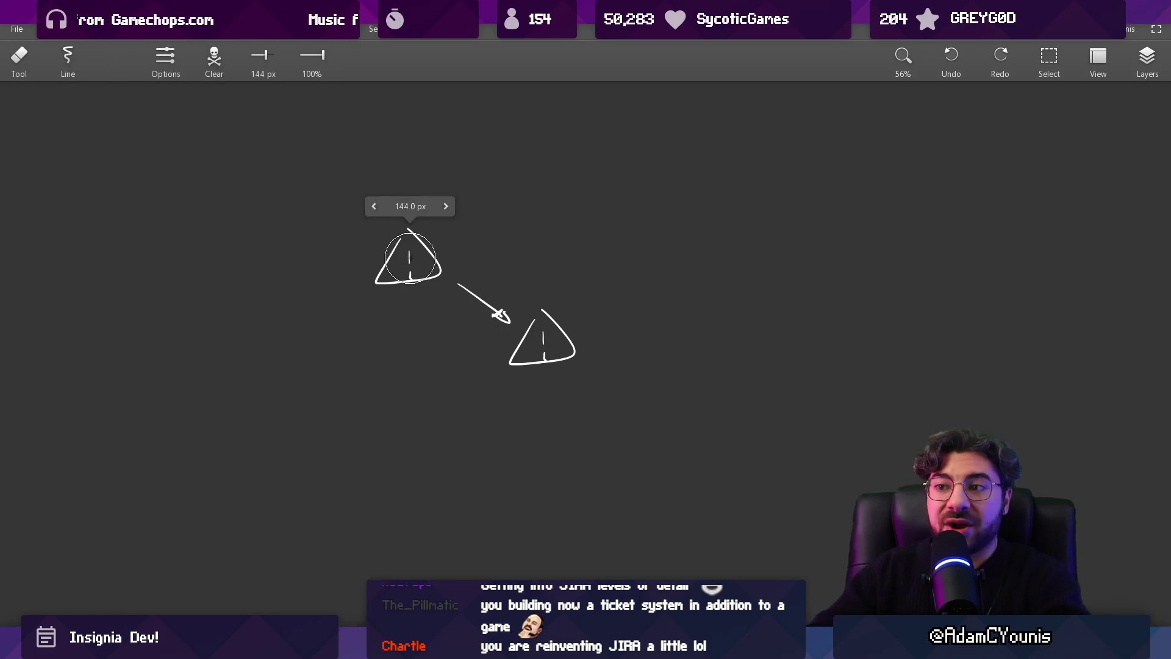
pyautogui.moveTo(405, 261)
pyautogui.mouseDown()
pyautogui.moveTo(399, 246)
pyautogui.moveTo(580, 339)
pyautogui.mouseUp()
pyautogui.scroll(-5, 635, 211)
pyautogui.moveTo(635, 212)
pyautogui.mouseDown()
pyautogui.moveTo(551, 261)
pyautogui.moveTo(267, 252)
pyautogui.mouseUp()
pyautogui.scroll(-2, 465, 300)
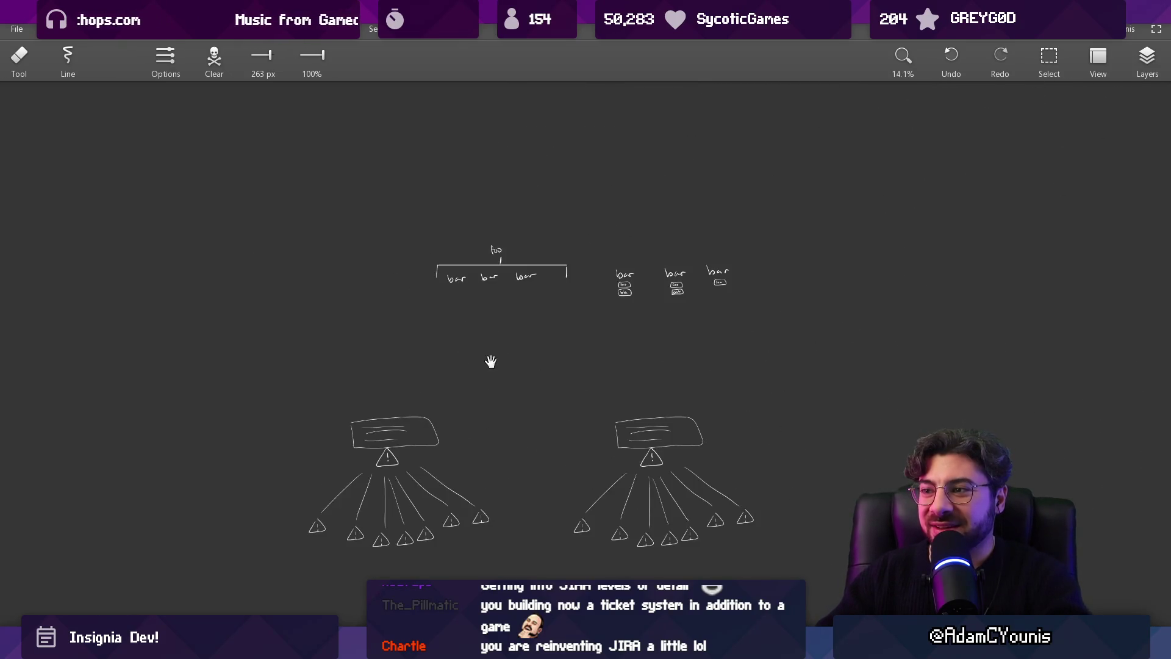
# Return to the Unity editor showing the Watchtower Cutscene game view
pyautogui.hotkey('alt', 'Tab')
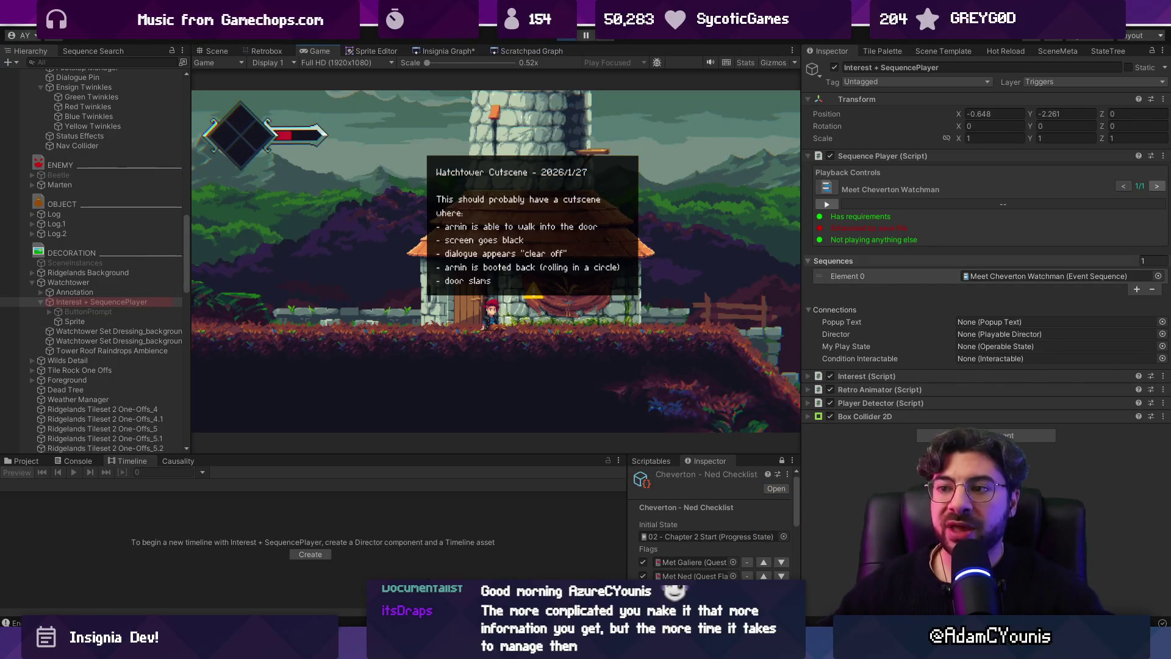
# In Figma, narrow the Schema text box to 572 wide
pyautogui.hotkey('alt', 'Tab')
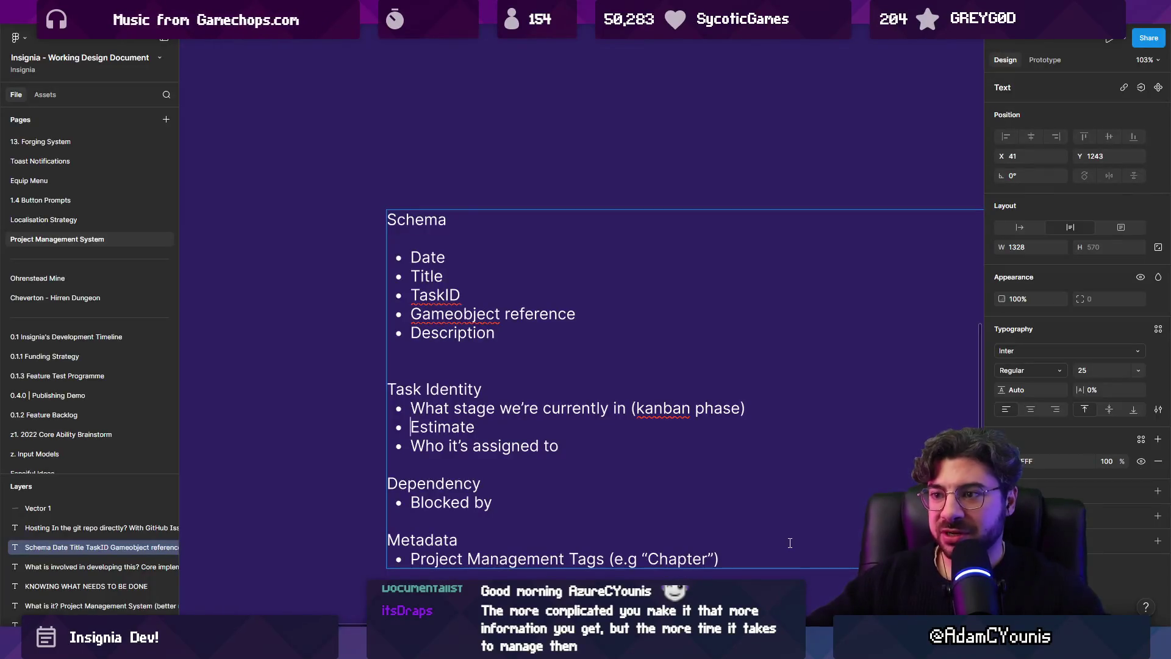
pyautogui.press('Escape')
pyautogui.scroll(-5, 561, 299)
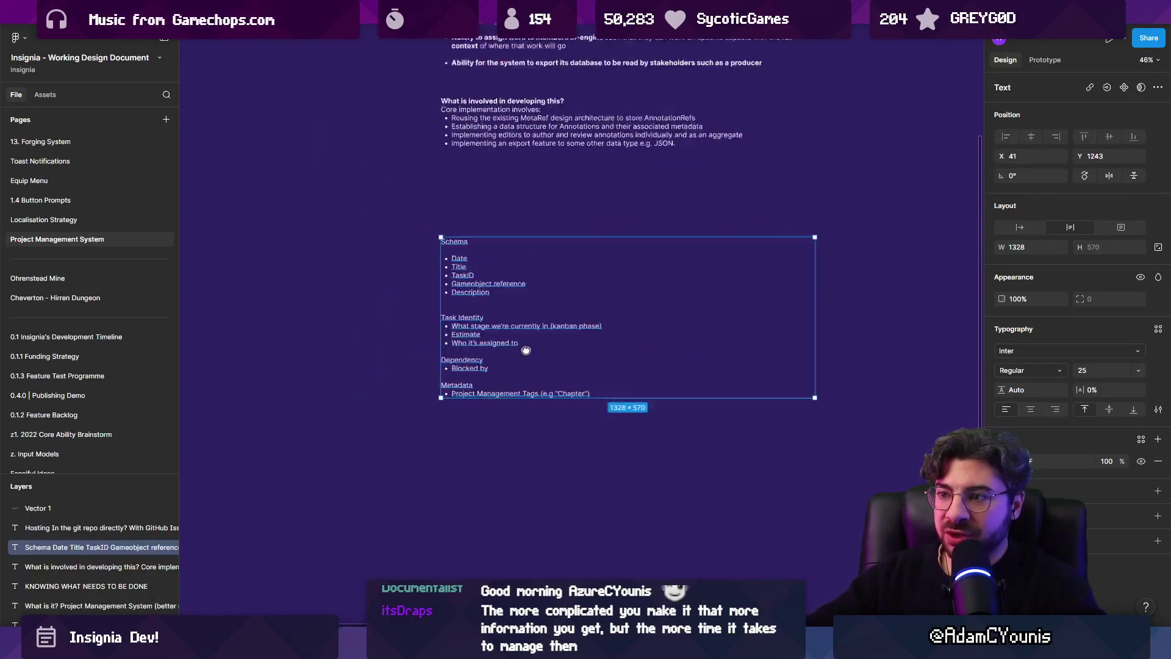
pyautogui.moveTo(850, 332); pyautogui.dragTo(648, 332)
# Duplicate the Schema block to the right and select the copy's kanban phase line
pyautogui.moveTo(513, 319)
pyautogui.mouseDown()
pyautogui.moveTo(775, 317)
pyautogui.moveTo(770, 329)
pyautogui.moveTo(671, 317)
pyautogui.moveTo(513, 282)
pyautogui.mouseUp()
pyautogui.hotkey('shift', '2')
pyautogui.hotkey('shift', '2')
pyautogui.press('Return')
pyautogui.doubleClick(510, 358)
pyautogui.tripleClick(497, 359)
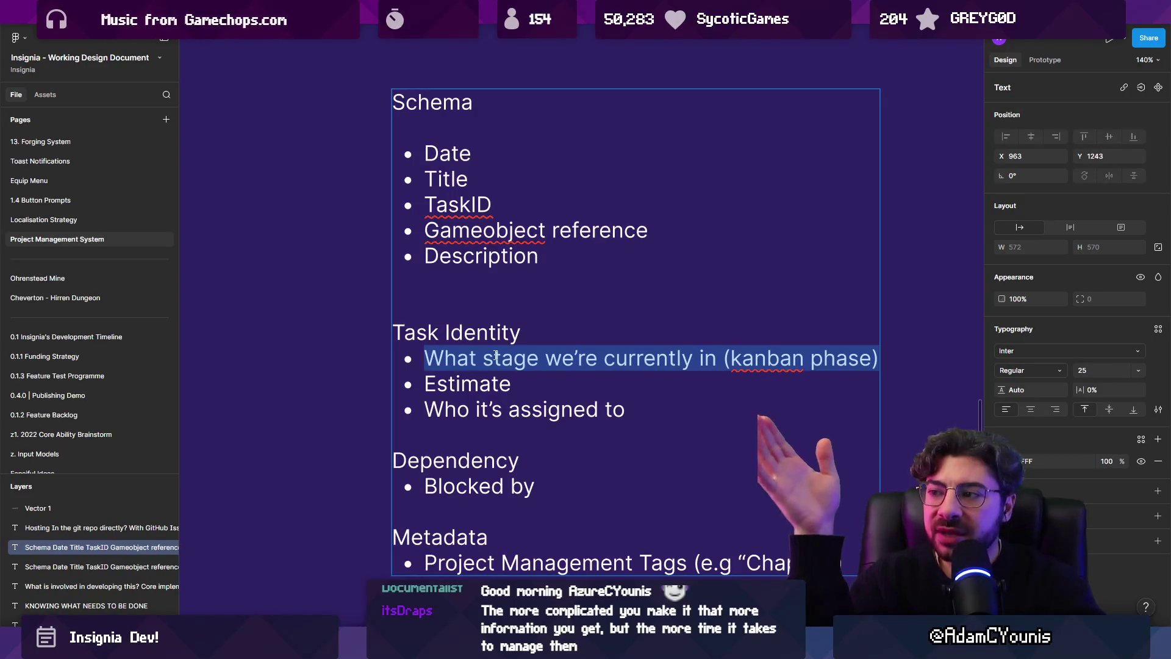
# Strike through Estimate, the Who it's assigned to line, and the word Blocked
pyautogui.doubleClick(440, 388)
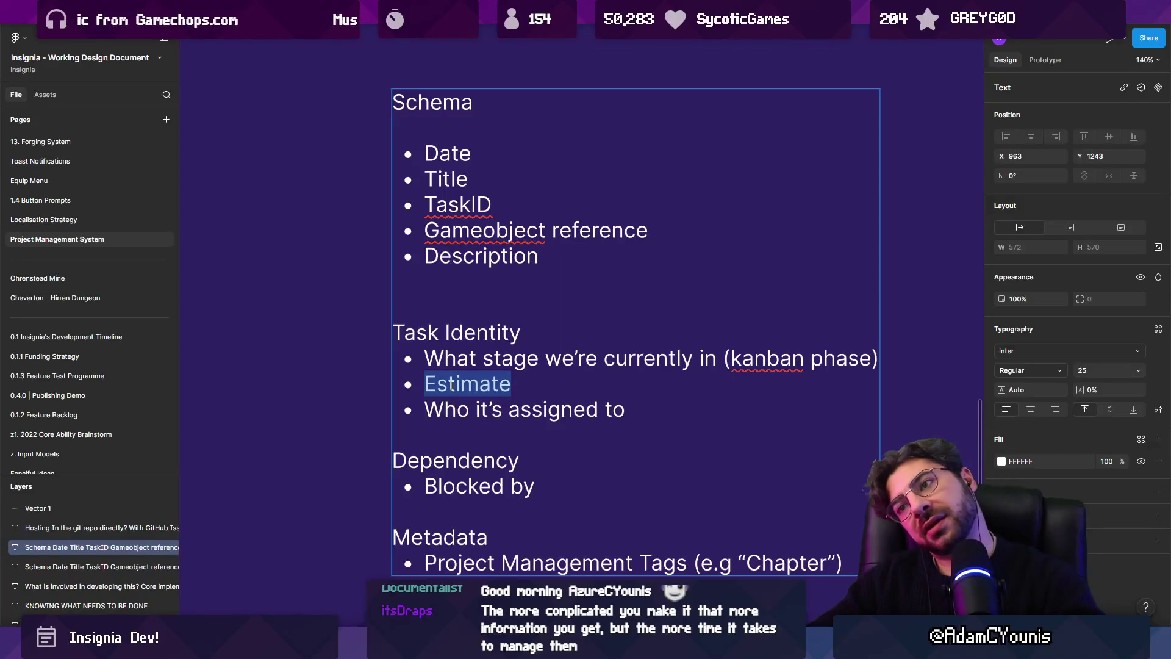
pyautogui.hotkey('ctrl', 'shift', 'x')
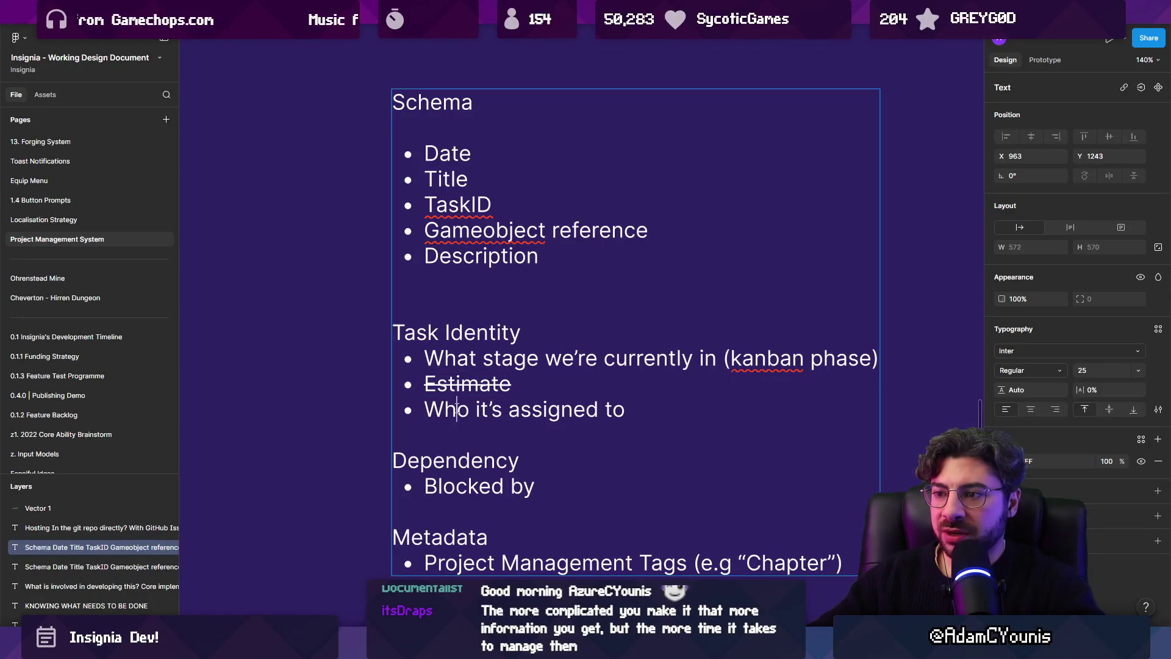
pyautogui.tripleClick(456, 408)
pyautogui.hotkey('ctrl', 'shift', 'x')
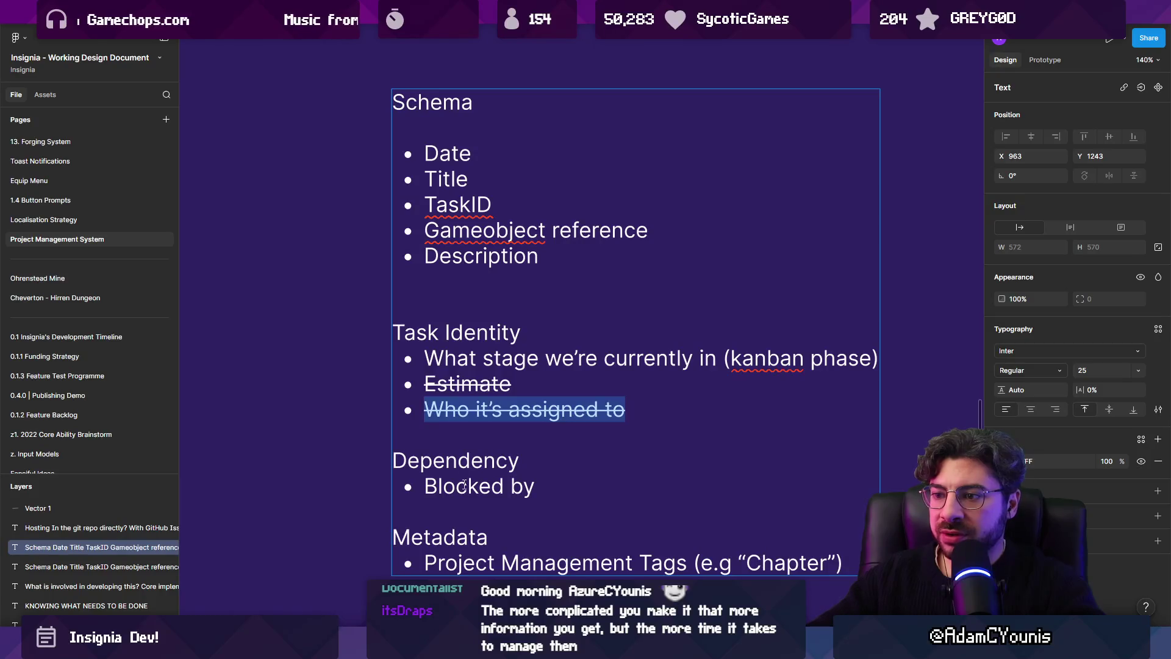
pyautogui.doubleClick(464, 485)
pyautogui.hotkey('ctrl', 'shift', 'x')
# Strike through the Dependency heading and the whole Blocked by line
pyautogui.doubleClick(495, 463)
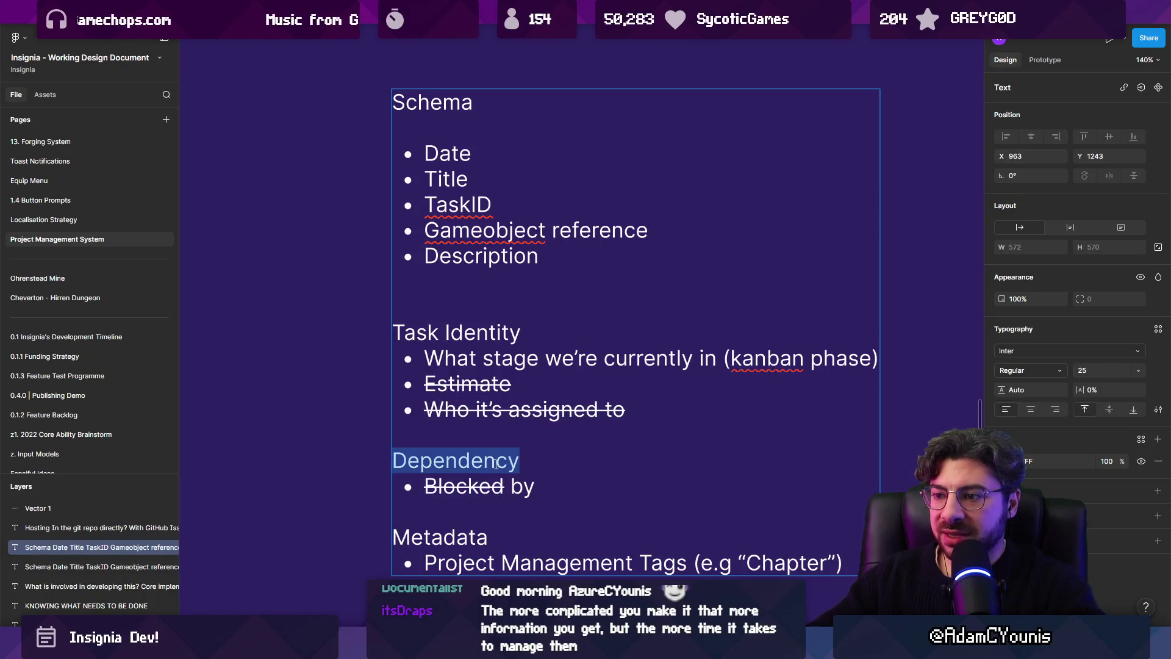
pyautogui.hotkey('ctrl', 'shift', 'x')
pyautogui.doubleClick(523, 486)
pyautogui.tripleClick(523, 486)
pyautogui.hotkey('ctrl', 'shift', 'x')
# Review the remaining Schema lines, then open the 0.0.1 Daily Project Management page
pyautogui.scroll(-1, 552, 542)
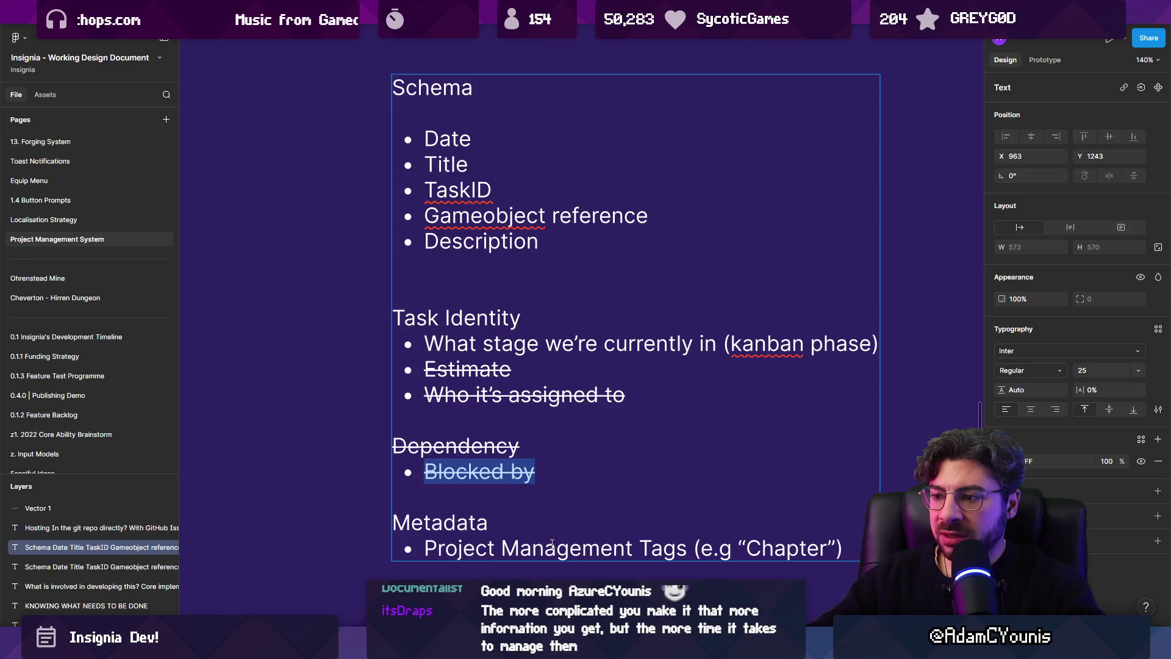
pyautogui.tripleClick(552, 548)
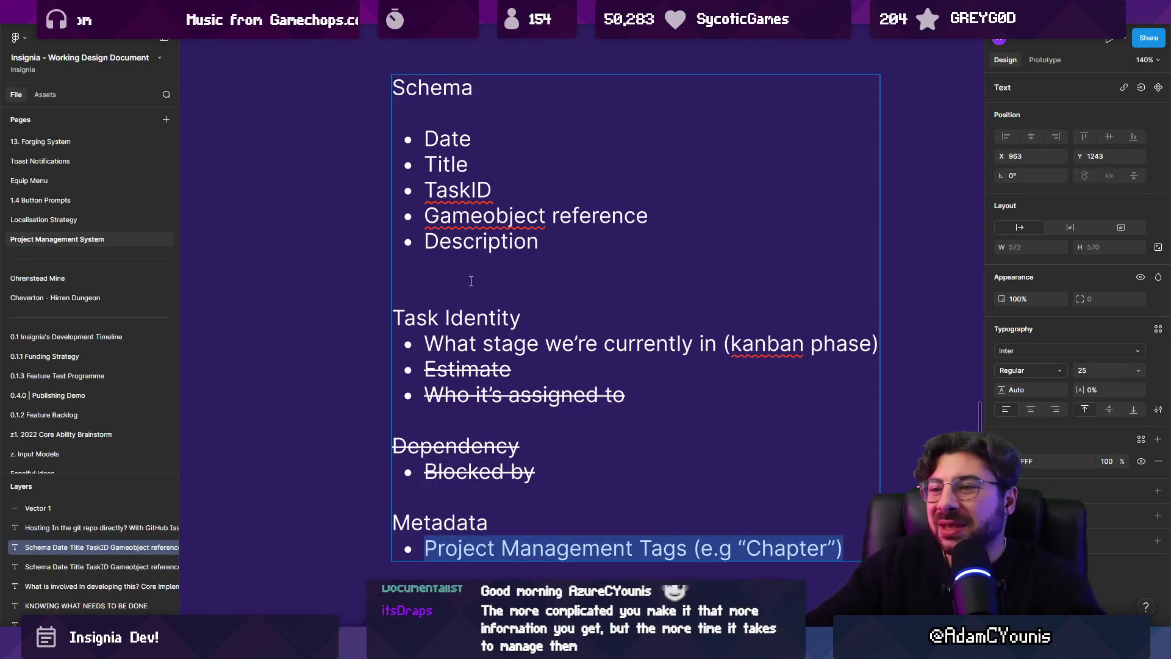
pyautogui.scroll(1, 405, 528)
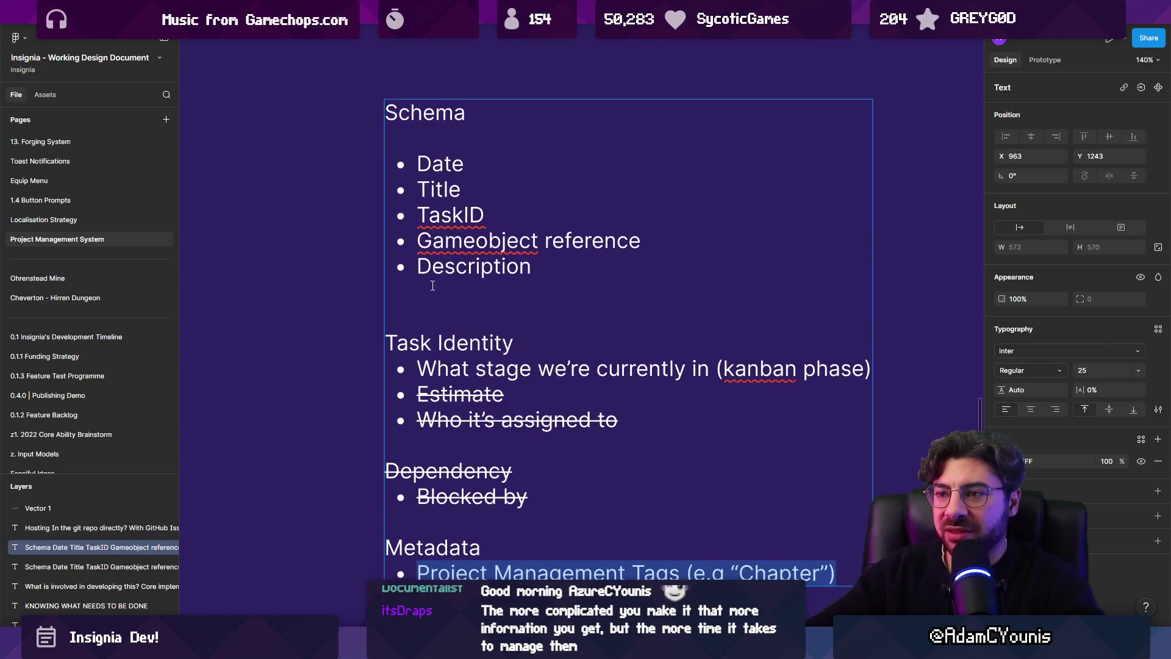
pyautogui.doubleClick(477, 271)
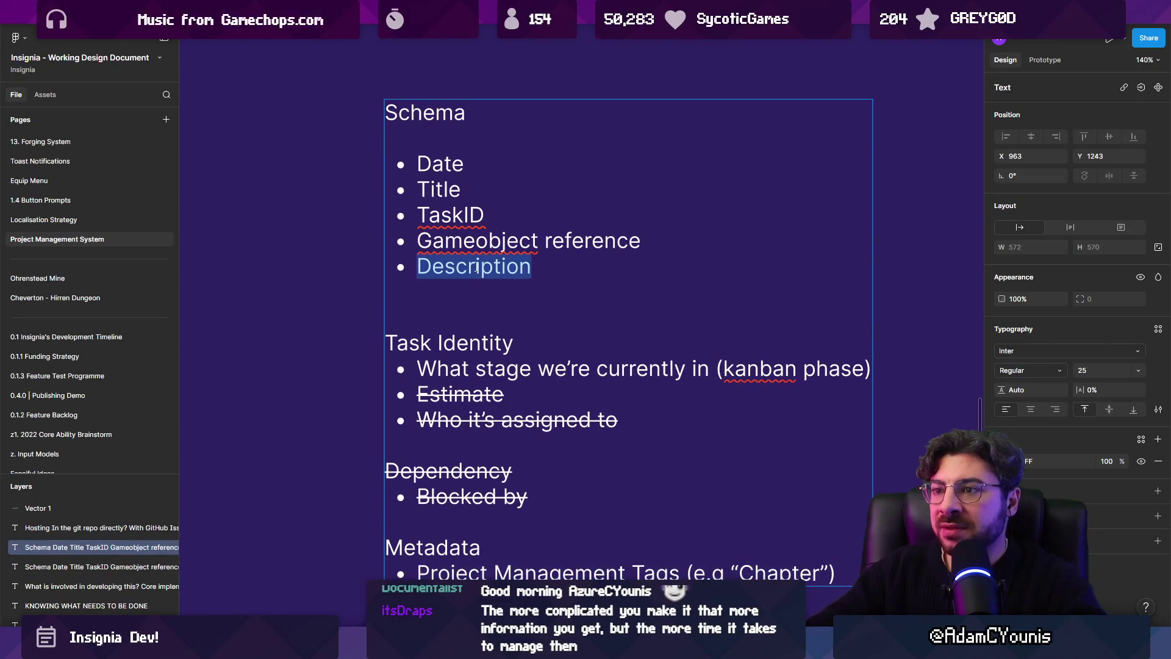
pyautogui.click(450, 213)
pyautogui.scroll(-3, 473, 341)
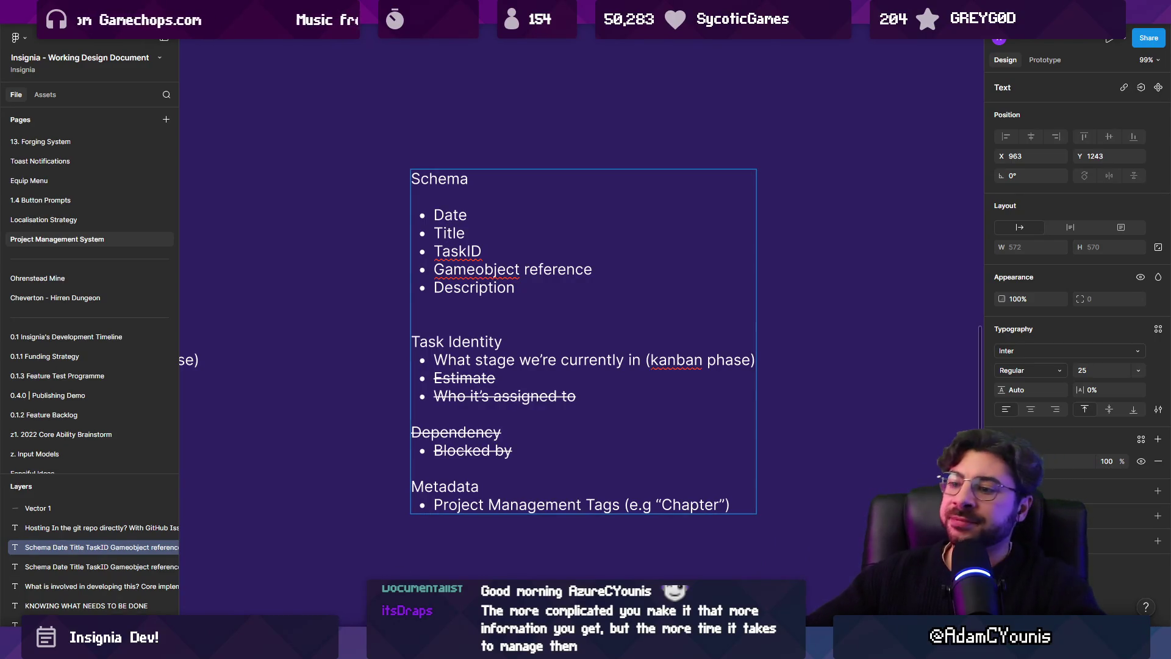
pyautogui.moveTo(425, 648)
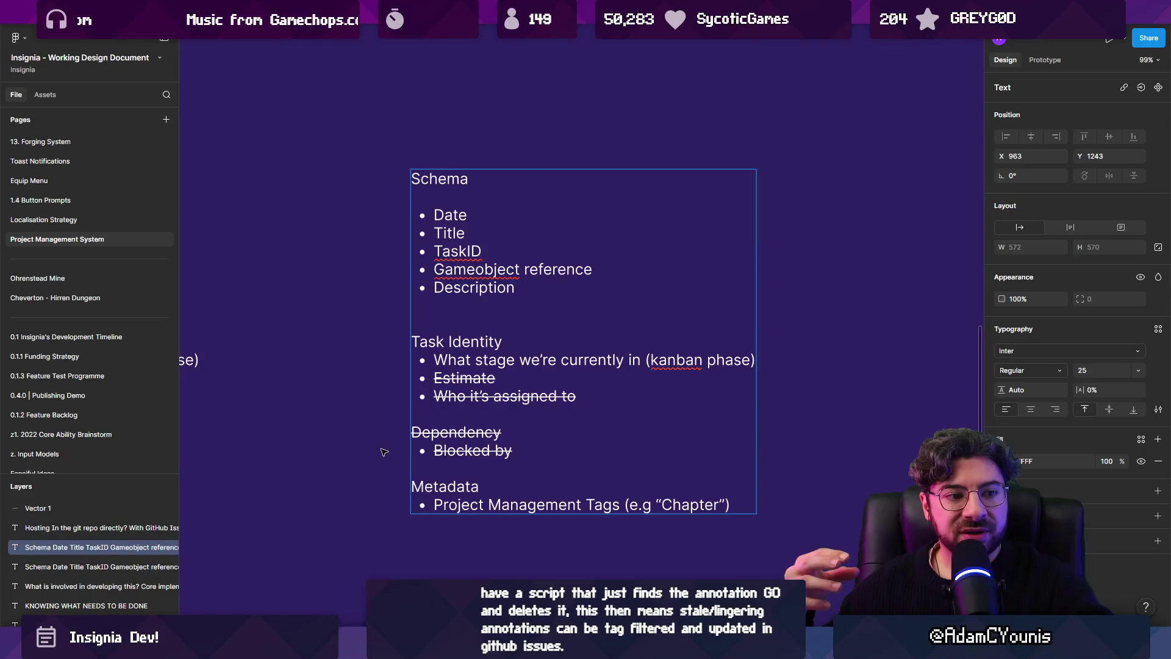
pyautogui.moveTo(558, 648)
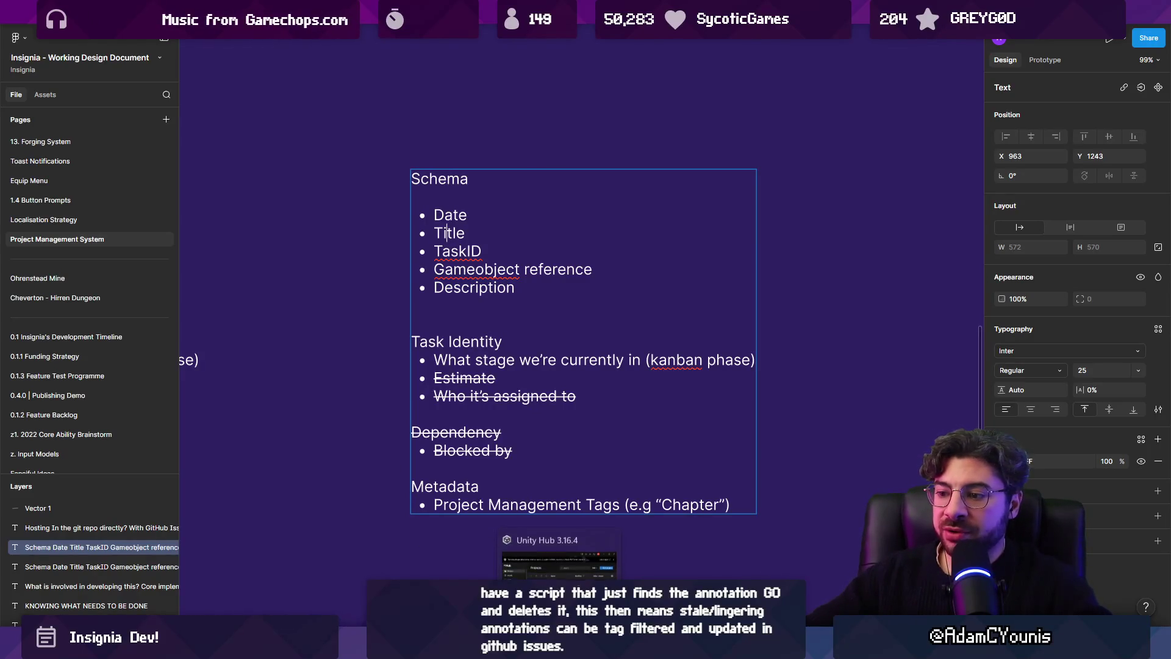
pyautogui.scroll(-5, 628, 327)
pyautogui.scroll(5, 81, 185)
pyautogui.scroll(3, 82, 185)
pyautogui.click(67, 141)
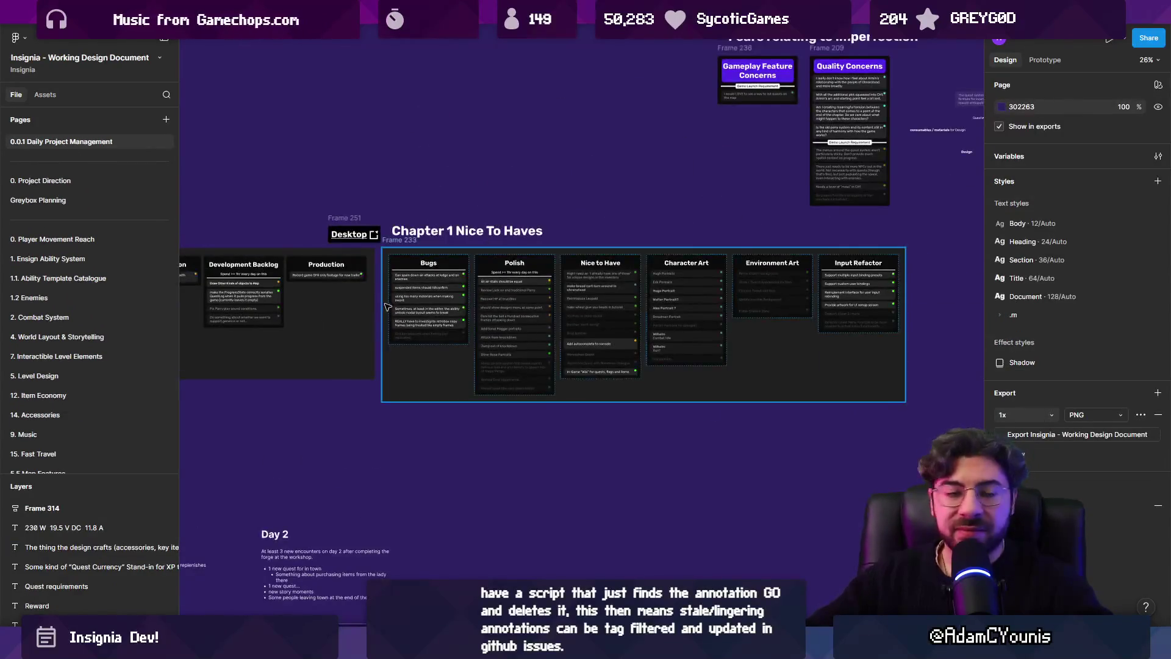
# Glance at the Fork client, browse Figma's kanban boards, then switch to Unity
pyautogui.scroll(3, 387, 306)
pyautogui.scroll(-3, 628, 341)
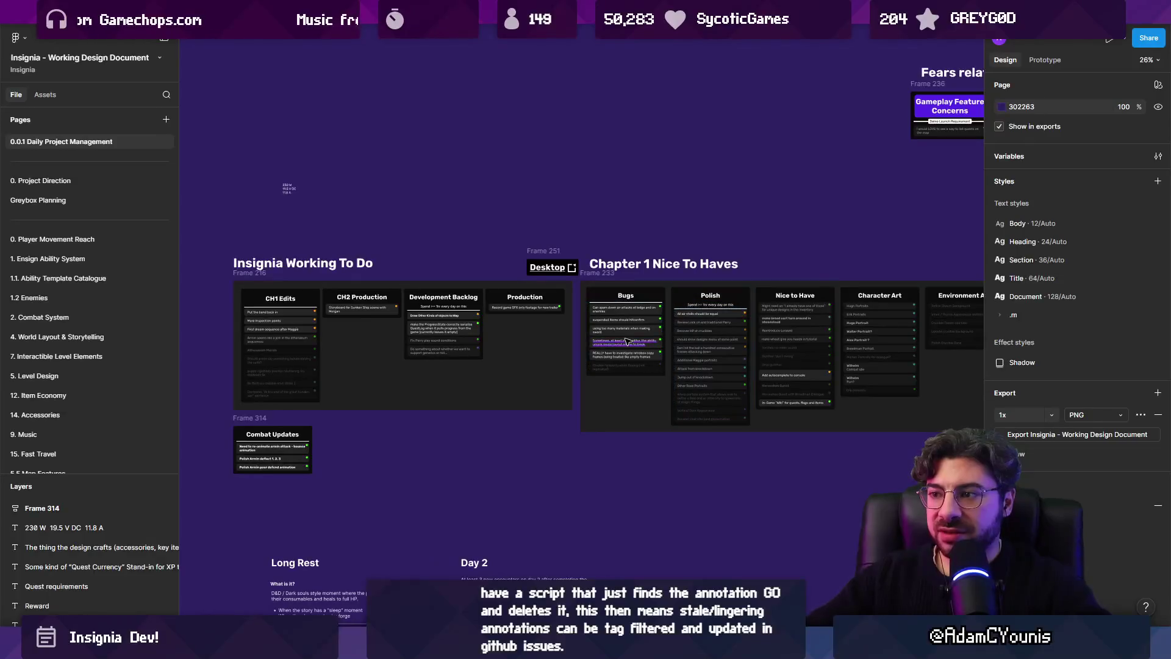
pyautogui.hotkey('alt', 'Tab')
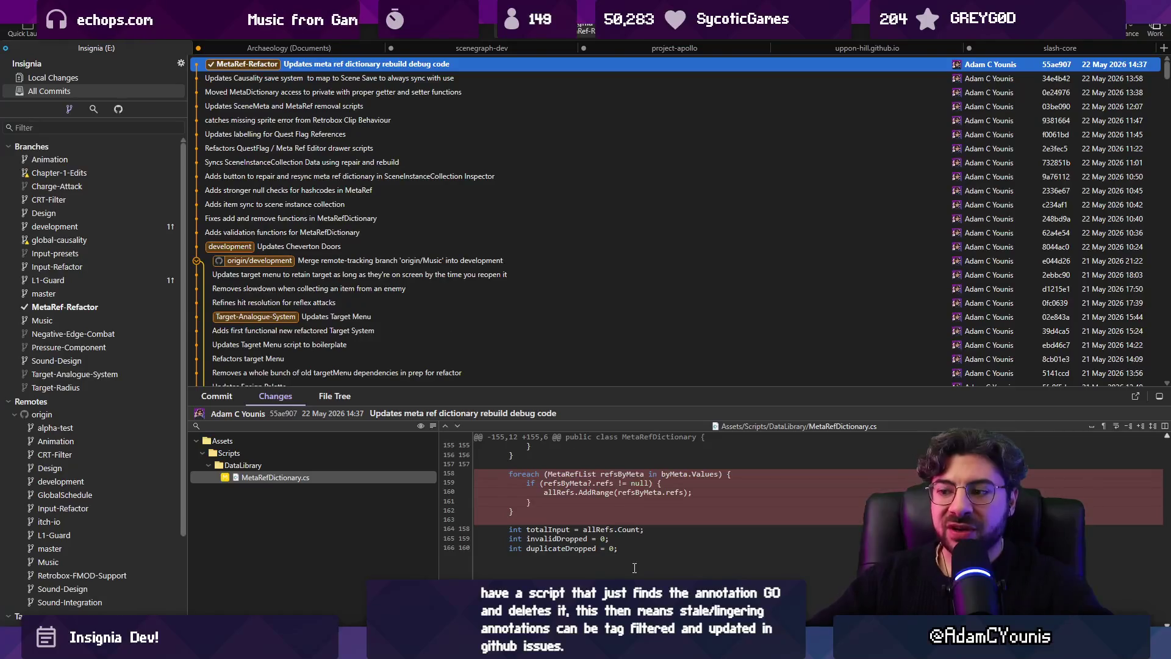
pyautogui.moveTo(640, 649)
pyautogui.hotkey('alt', 'Tab')
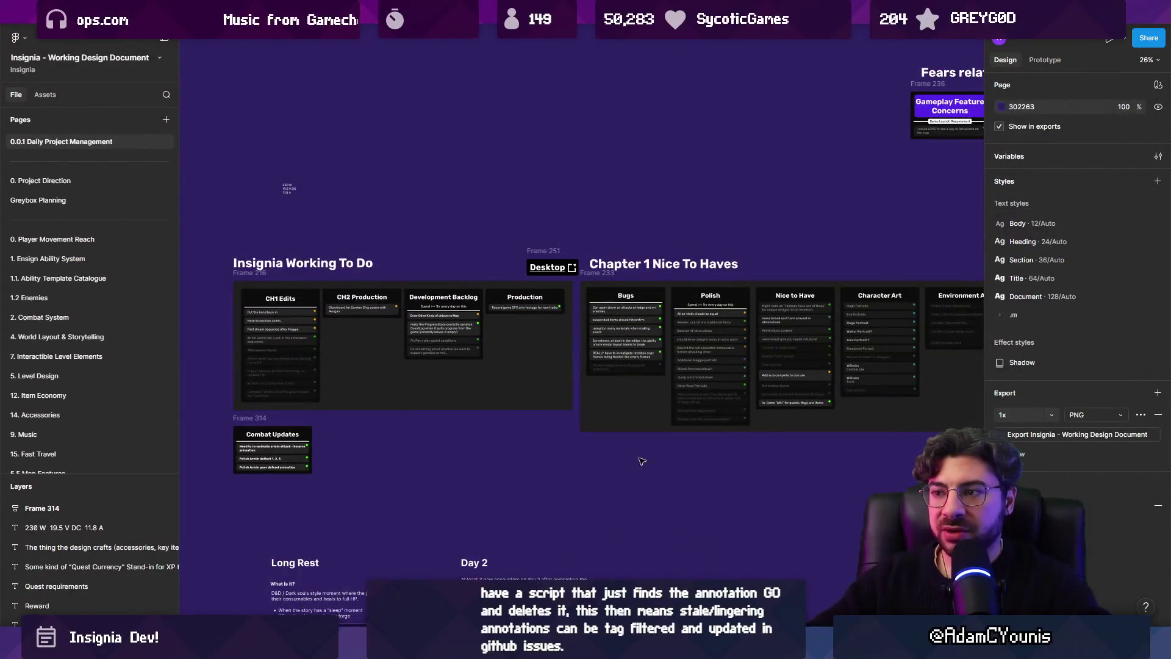
pyautogui.scroll(-3, 675, 432)
pyautogui.keyDown('ctrl'); pyautogui.scroll(-2, 676, 432); pyautogui.keyUp('ctrl')
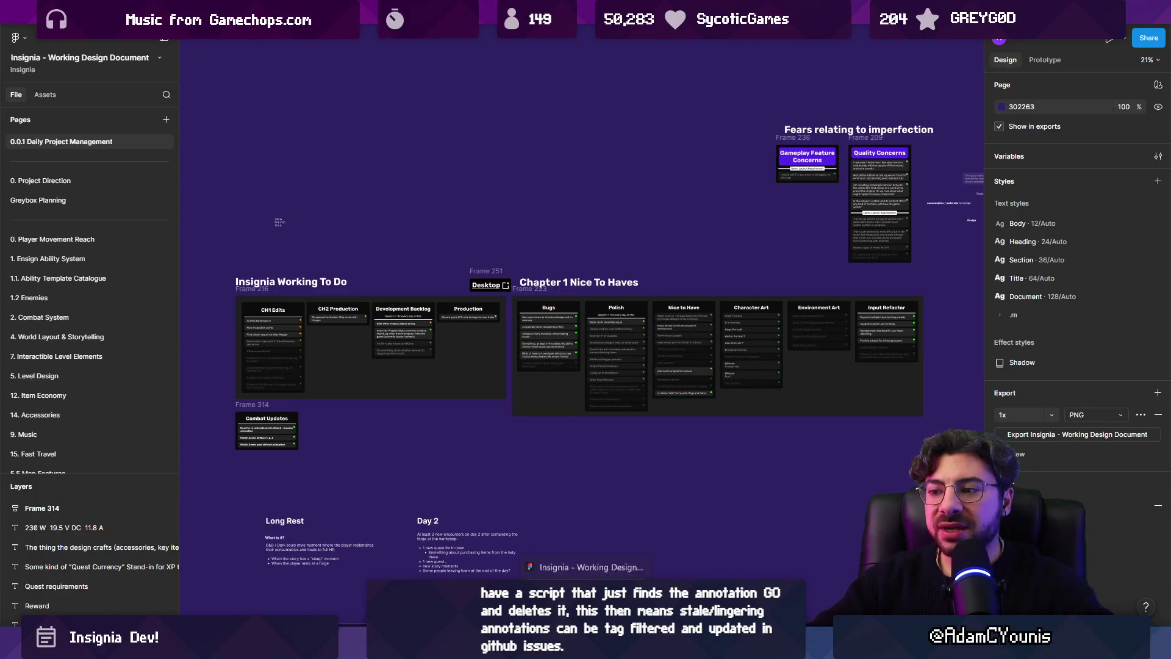
pyautogui.click(537, 651)
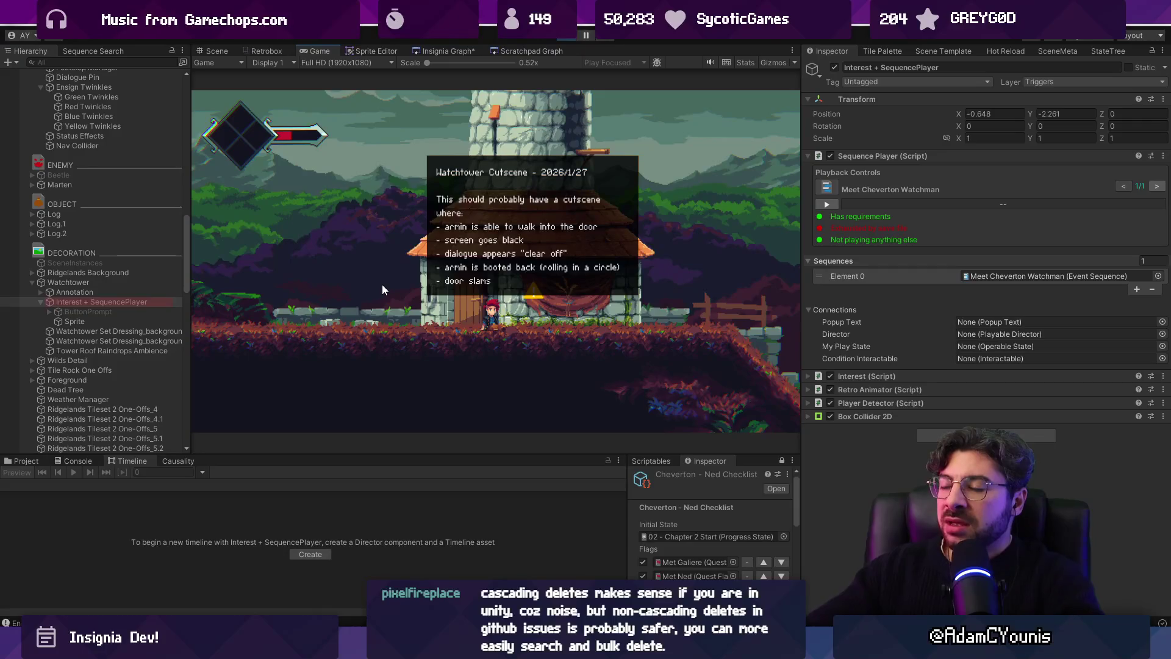
# Walk the player away from the watchtower door, stop play mode, and return to Figma
pyautogui.press('Left')
pyautogui.click(570, 35)
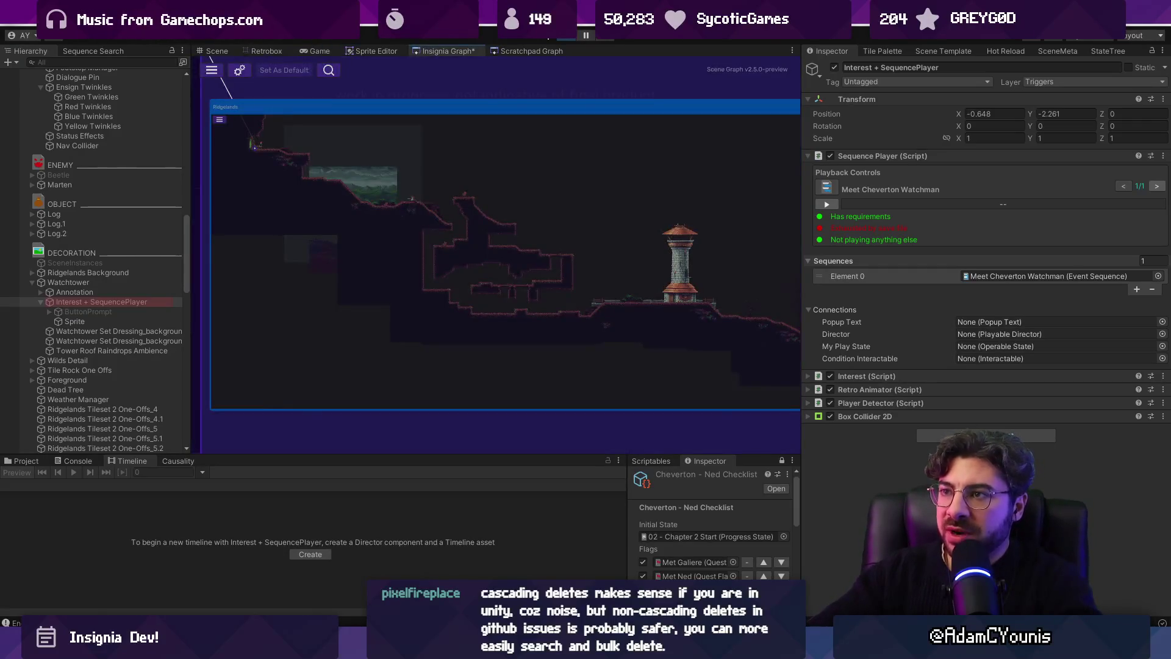
pyautogui.scroll(-5, 481, 177)
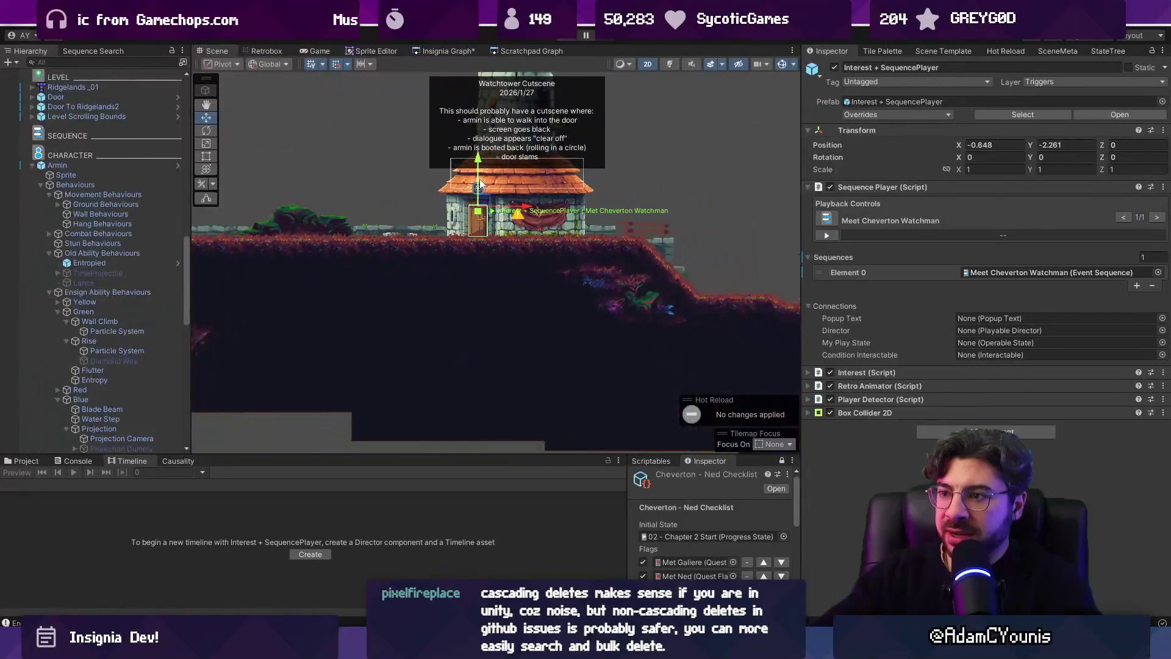
pyautogui.hotkey('alt', 'Tab')
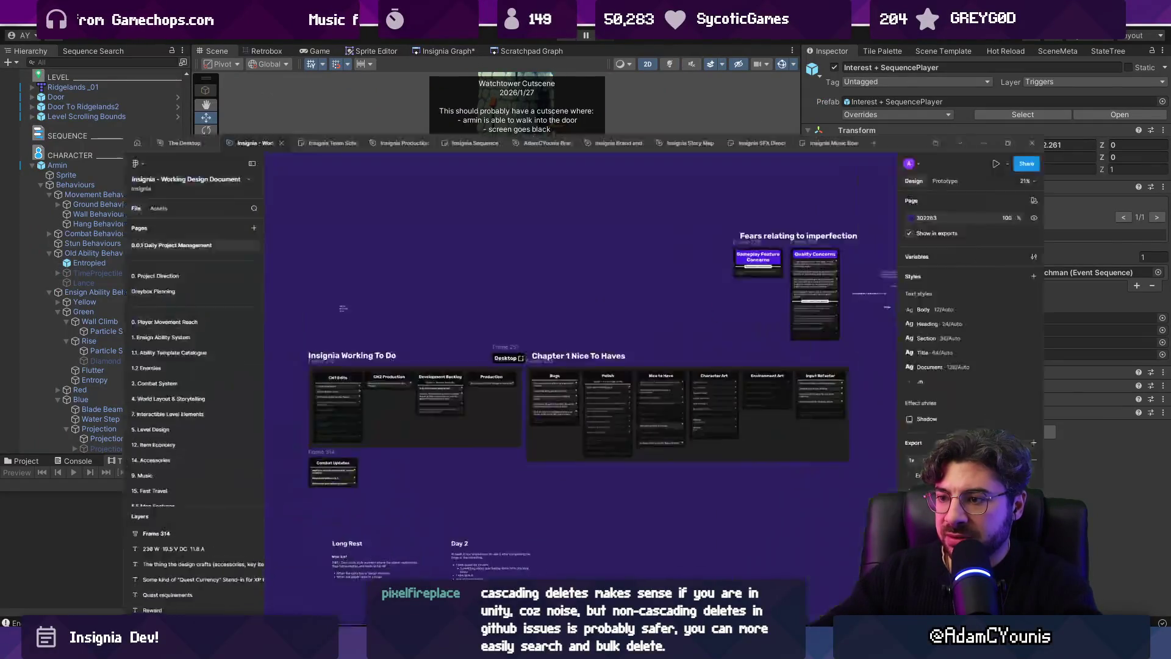
# On the Project Management System page, delete the unedited Schema box and move the struck-through one into its place
pyautogui.scroll(-2, 92, 317)
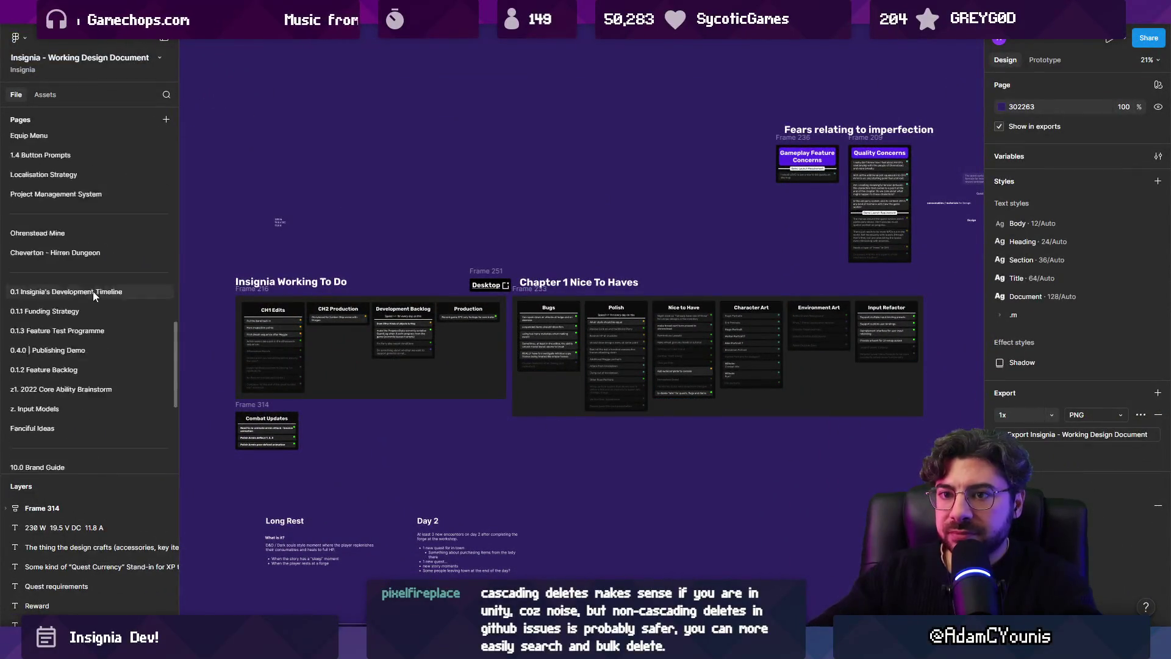
pyautogui.click(104, 182)
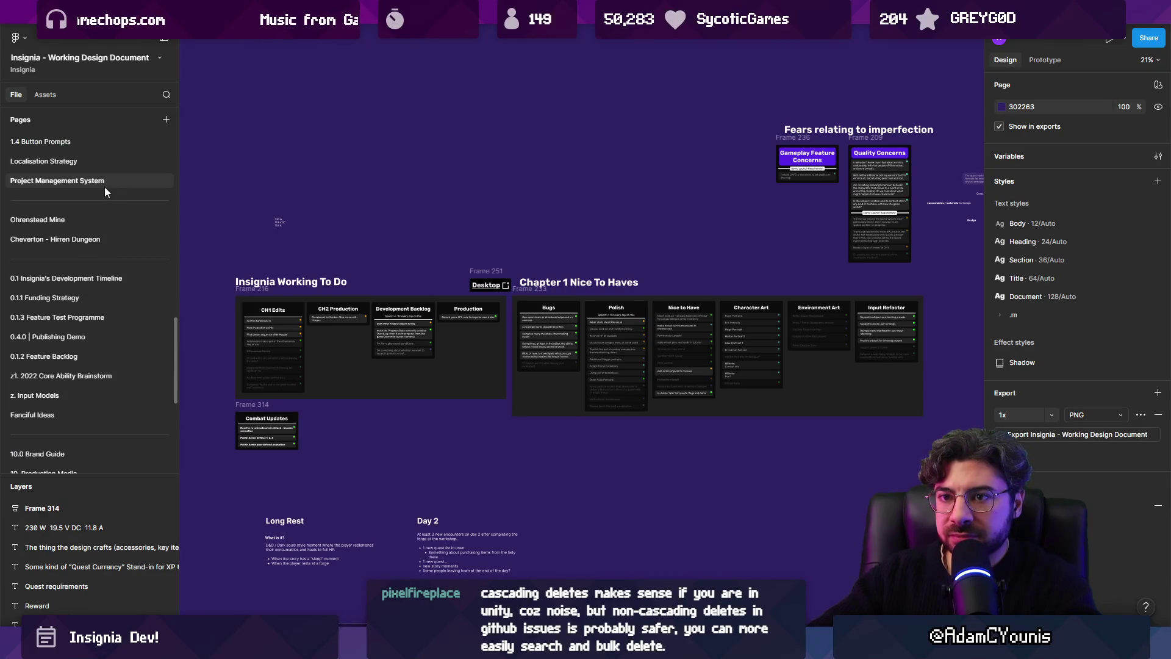
pyautogui.scroll(5, 612, 265)
pyautogui.scroll(-5, 612, 266)
pyautogui.scroll(-4, 357, 292)
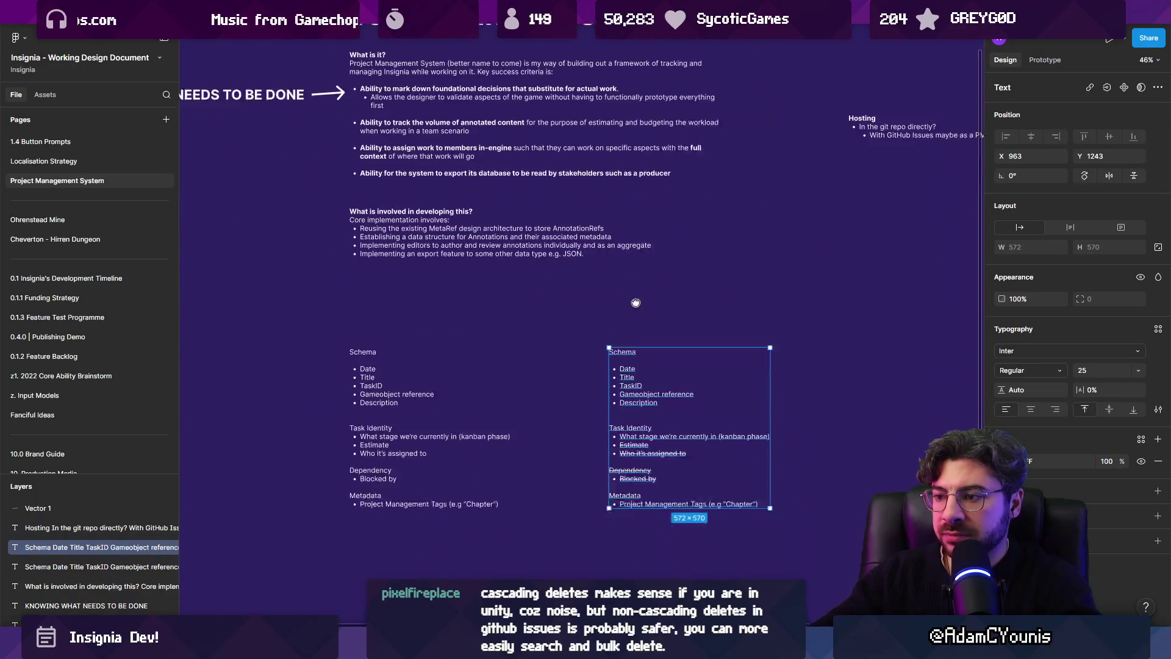
pyautogui.click(457, 429)
pyautogui.press('Delete')
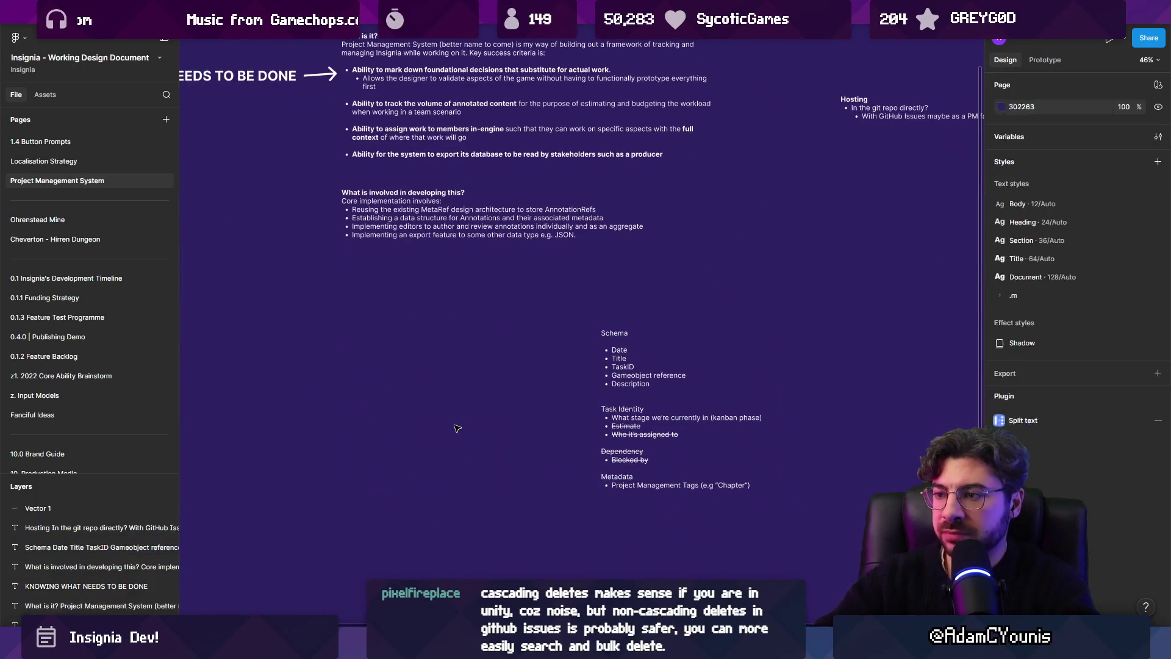
pyautogui.click(628, 374)
pyautogui.moveTo(628, 374)
pyautogui.mouseDown()
pyautogui.moveTo(342, 358)
pyautogui.moveTo(574, 358)
pyautogui.mouseUp()
# Type the line 'What is the point of this (r.e. avoiding overscoping it)' and zoom out
pyautogui.scroll(5, 573, 359)
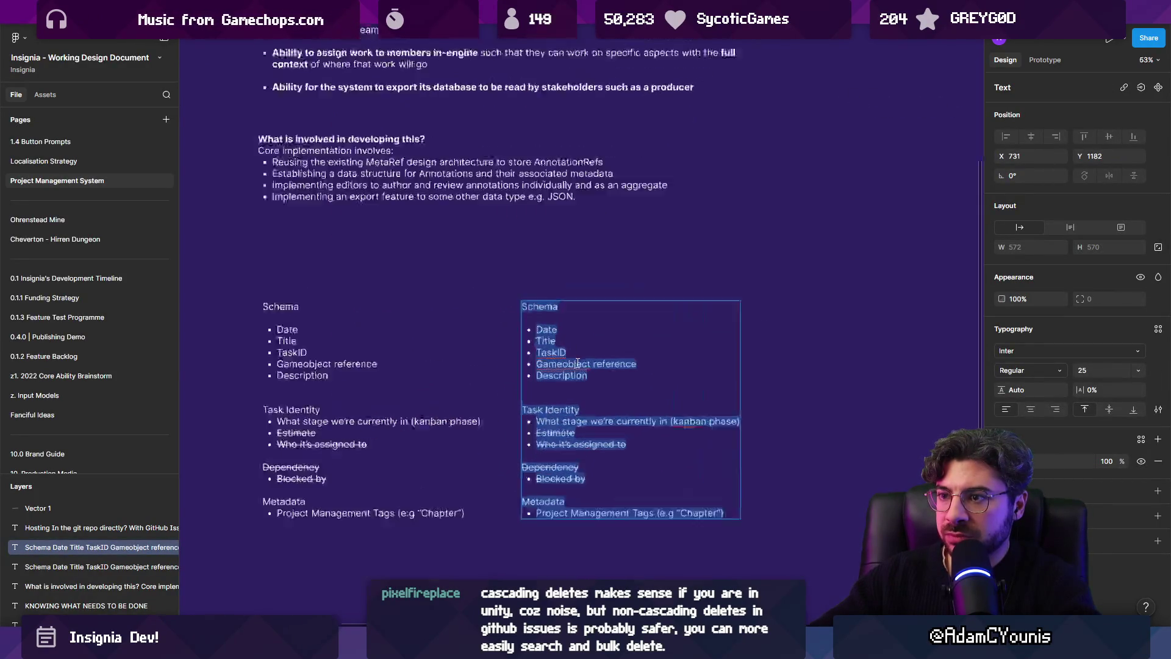
pyautogui.write('Wayt')
pyautogui.press('BackSpace')
pyautogui.press('BackSpace')
pyautogui.press('BackSpace')
pyautogui.write('W')
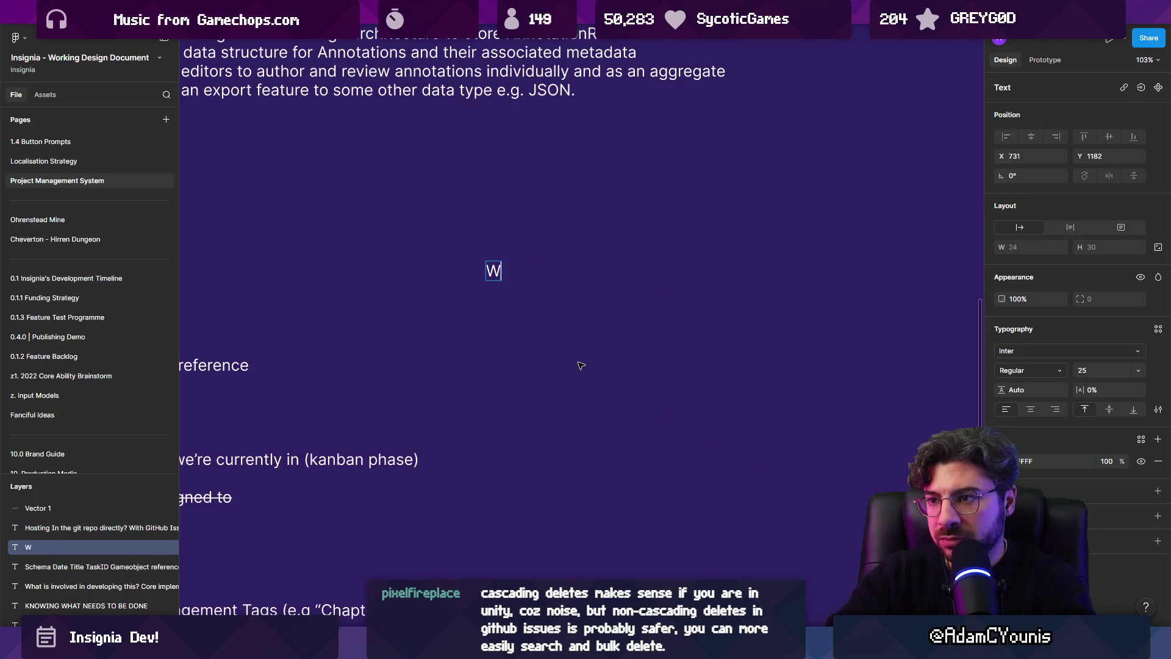
pyautogui.write('hat is the role?')
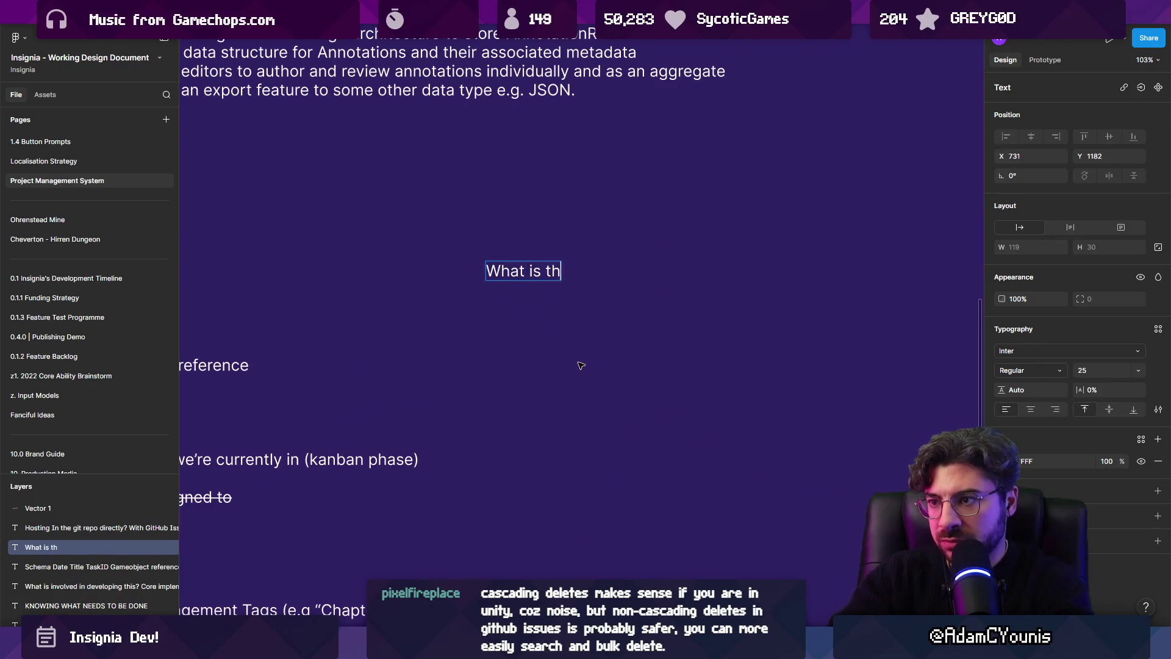
pyautogui.press('BackSpace')
pyautogui.write('of')
pyautogui.hotkey('ctrl', 'shift', 'Left')
pyautogui.hotkey('ctrl', 'shift', 'Left')
pyautogui.press('BackSpace')
pyautogui.write('point of th')
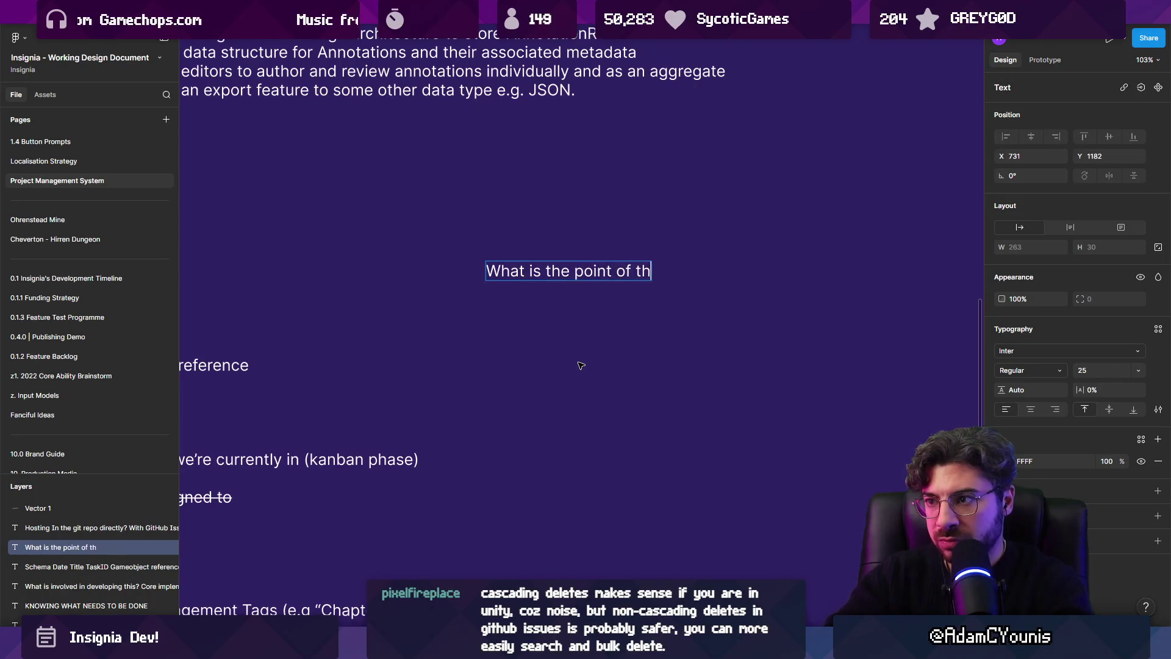
pyautogui.write('is (to avoid s')
pyautogui.press('BackSpace')
pyautogui.press('BackSpace')
pyautogui.press('BackSpace')
pyautogui.write('r.e. avoiding scope')
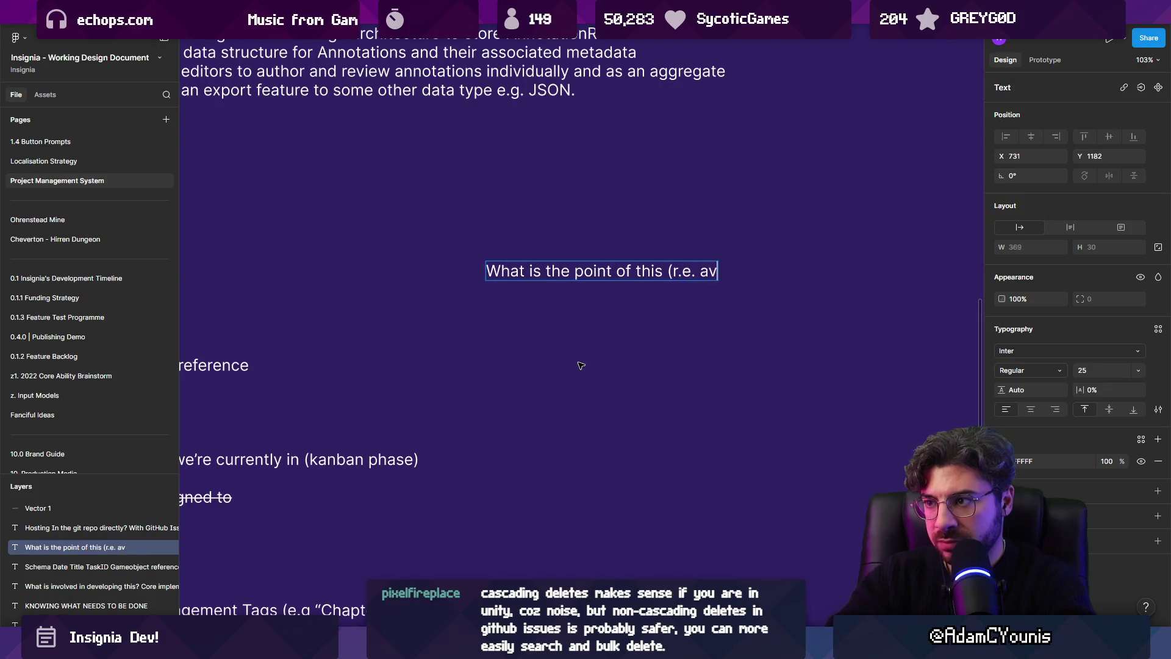
pyautogui.press('BackSpace')
pyautogui.press('BackSpace')
pyautogui.press('BackSpace')
pyautogui.write('overscio')
pyautogui.press('BackSpace')
pyautogui.press('BackSpace')
pyautogui.write('oping it')
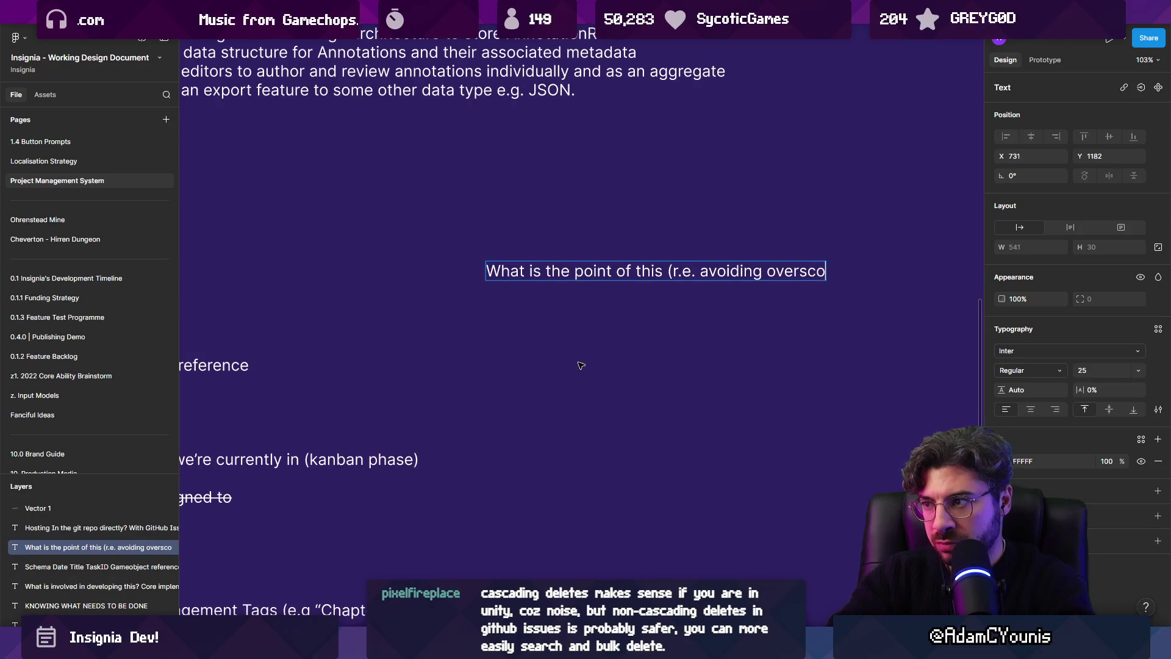
pyautogui.press('Escape')
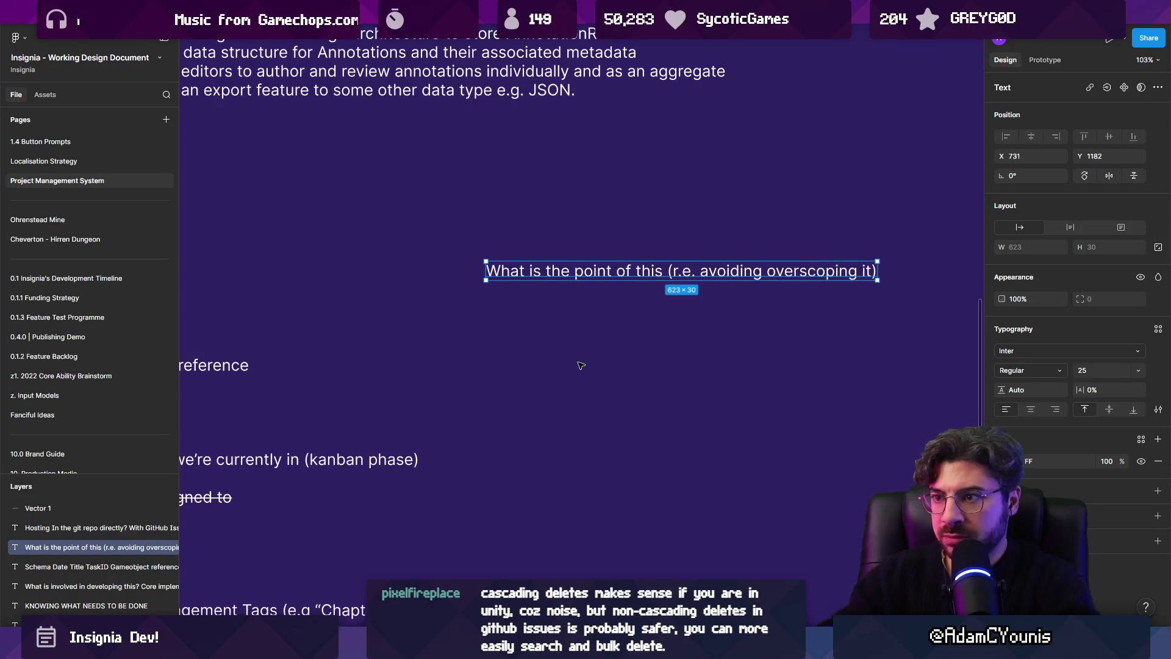
pyautogui.hotkey('shift', '1')
pyautogui.press('Tab')
# Make the question line bold and move it up near the top
pyautogui.moveTo(590, 343)
pyautogui.mouseDown()
pyautogui.moveTo(470, 326)
pyautogui.moveTo(658, 330)
pyautogui.mouseUp()
pyautogui.hotkey('ctrl', 'b')
pyautogui.press('k')
pyautogui.scroll(2, 588, 340)
pyautogui.moveTo(555, 340); pyautogui.dragTo(548, 327)
# Replace a copied 'What is involved' block with the line about seeing where things stand now, ending 'This means:'
pyautogui.moveTo(491, 270); pyautogui.dragTo(491, 360)
pyautogui.scroll(3, 491, 360)
pyautogui.press('Return')
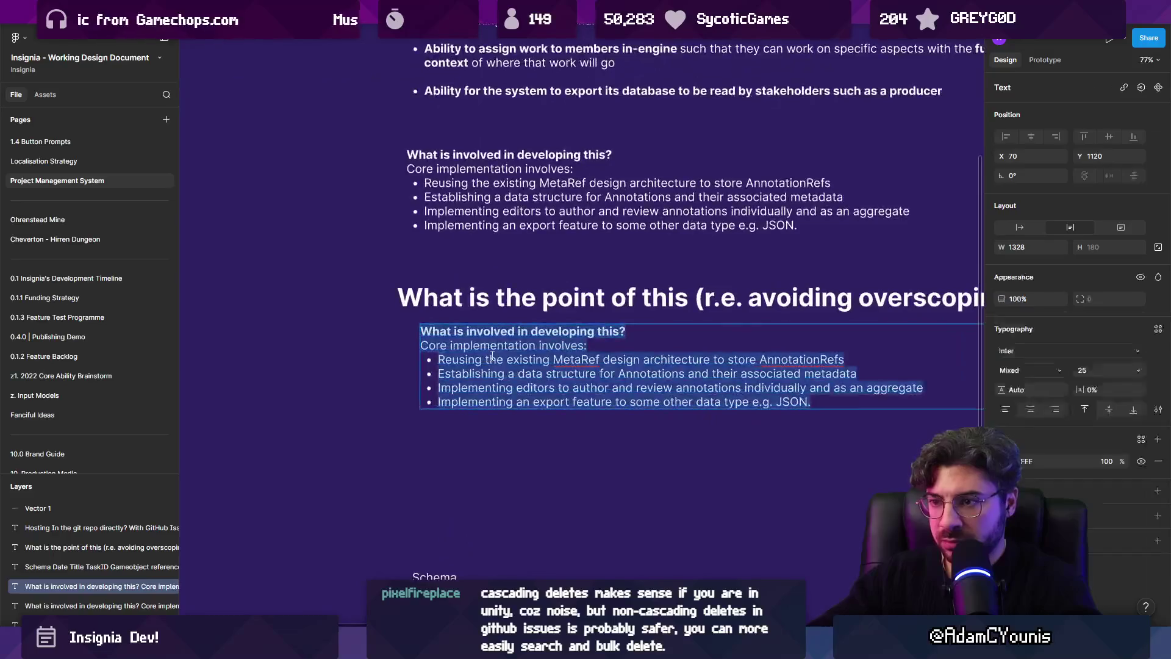
pyautogui.press('BackSpace')
pyautogui.write('The p[')
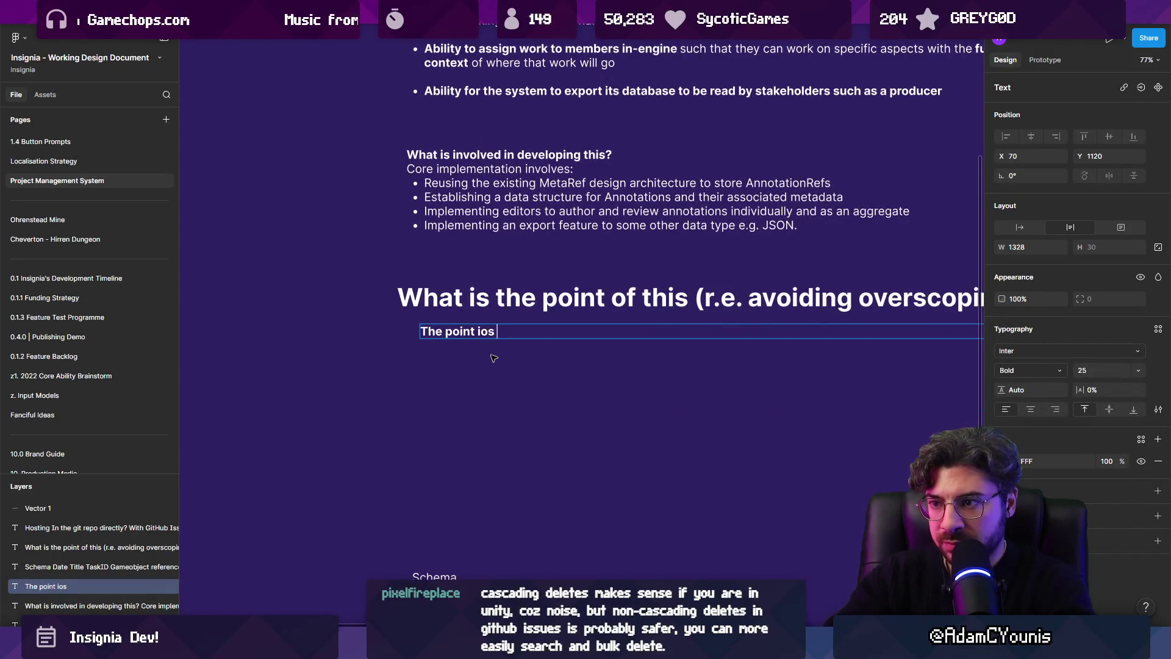
pyautogui.write('just to allow m')
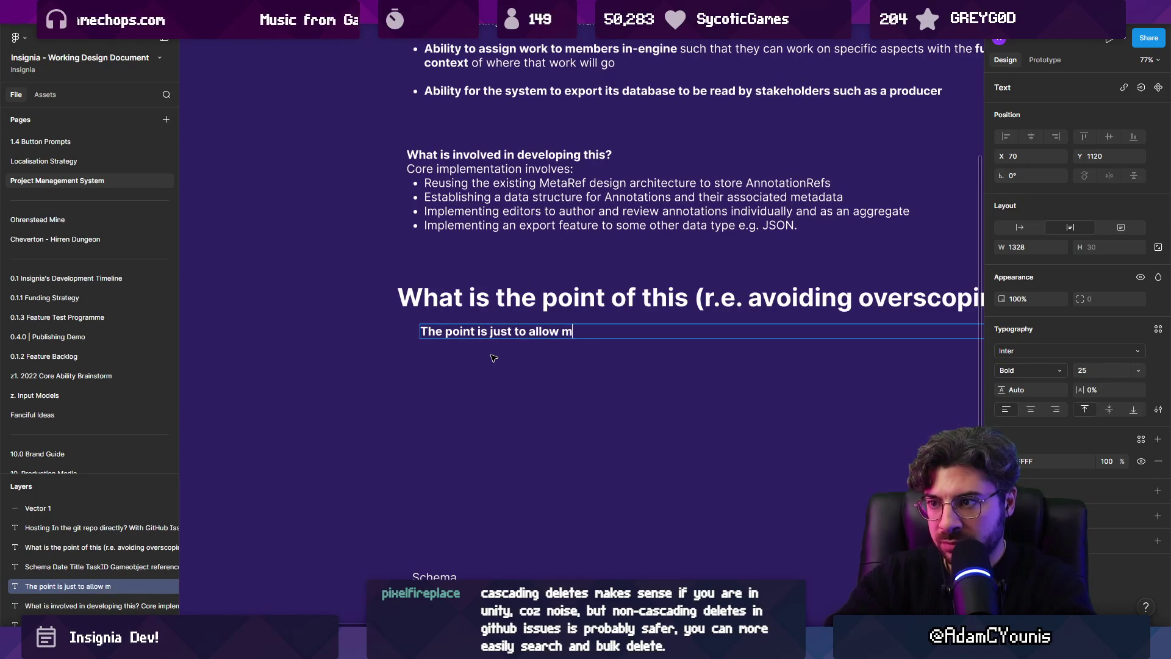
pyautogui.press('BackSpace')
pyautogui.press('BackSpace')
pyautogui.press('BackSpace')
pyautogui.write('Adam to ')
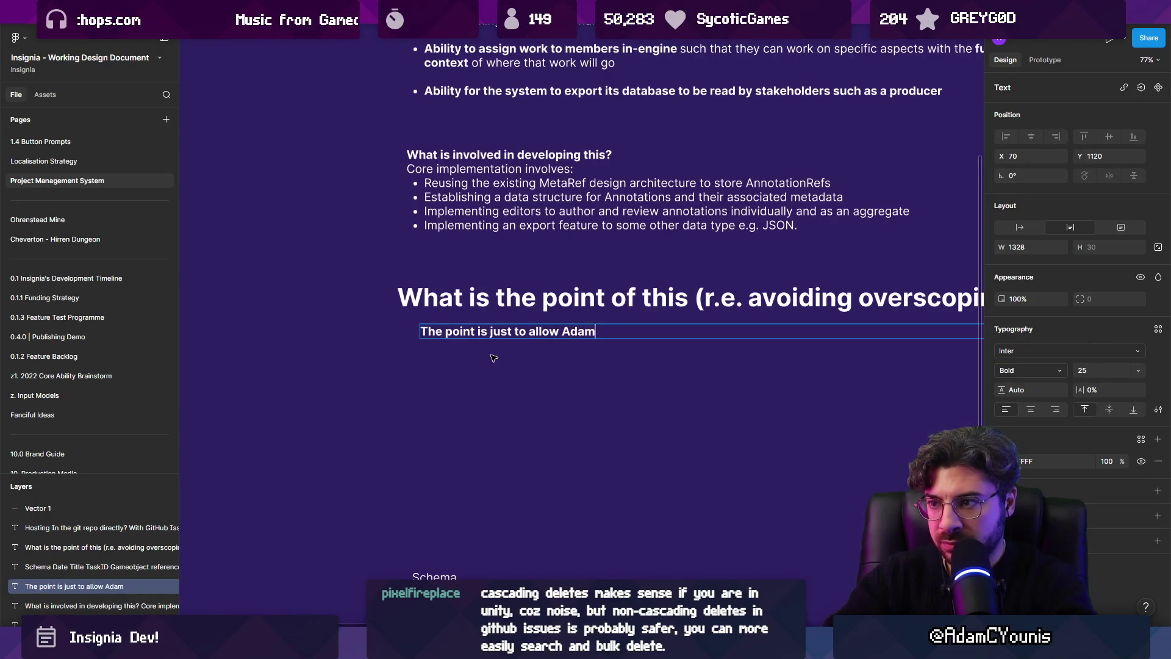
pyautogui.write('be able to')
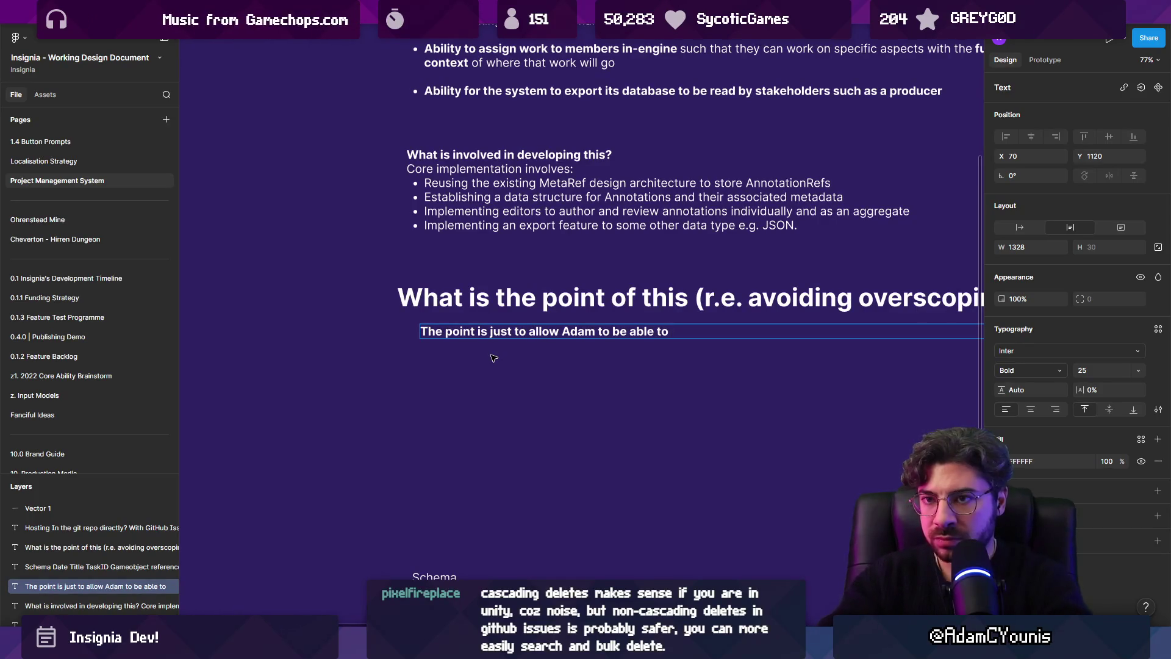
pyautogui.write('sewe')
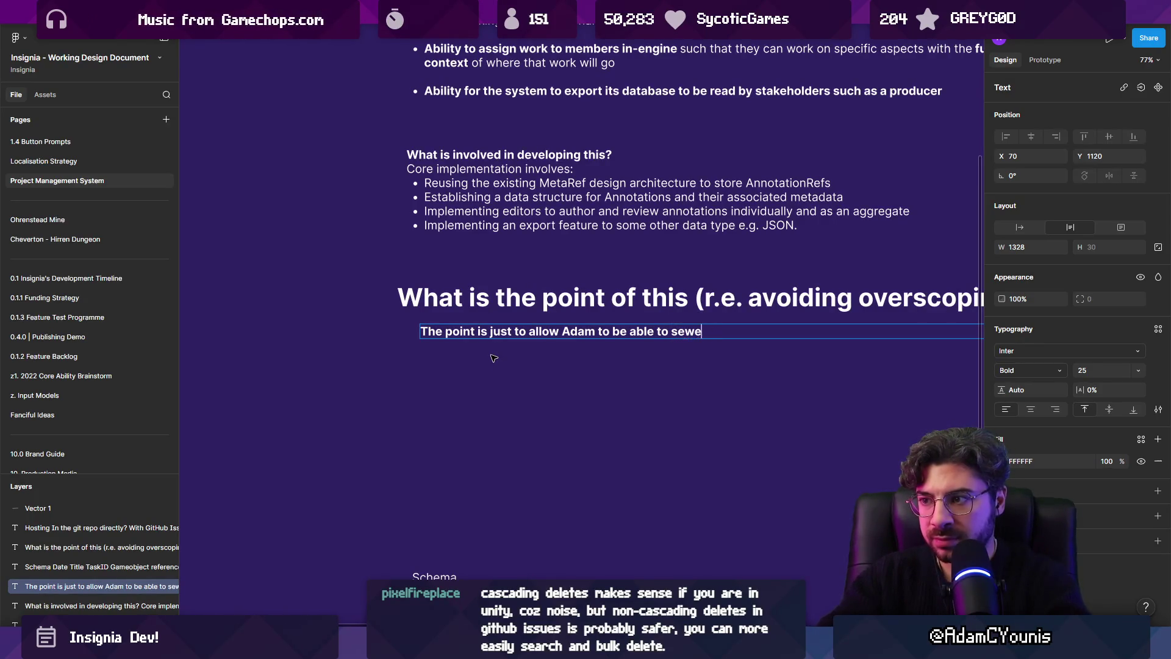
pyautogui.write(' wwher')
pyautogui.press('BackSpace')
pyautogui.press('BackSpace')
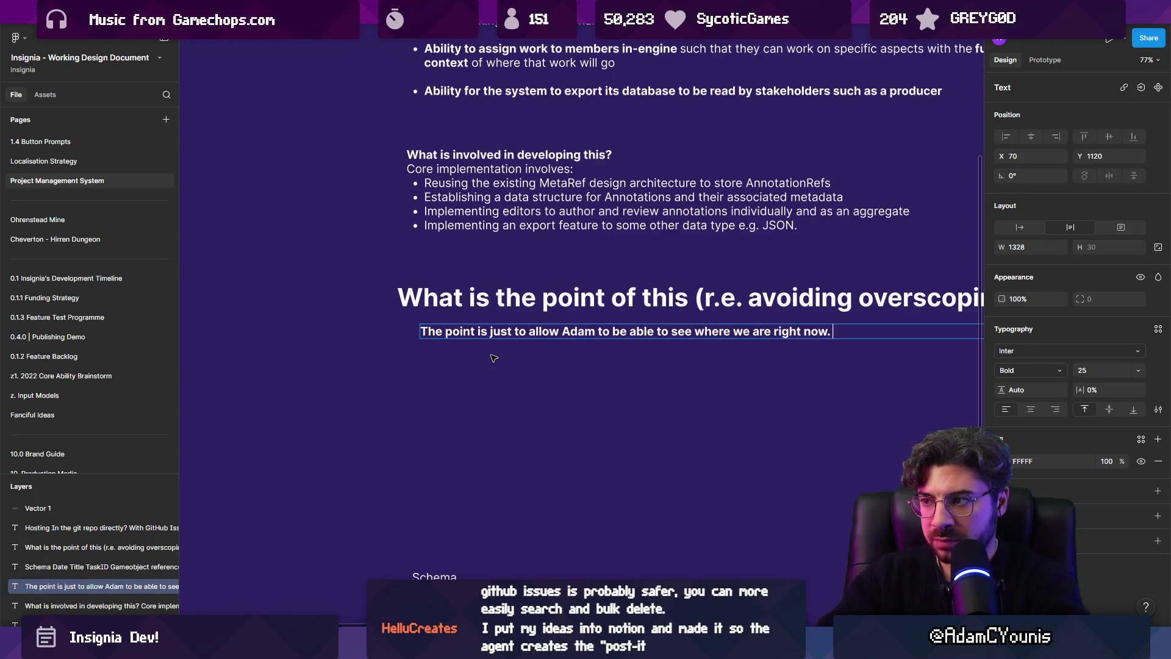
pyautogui.write('means:')
pyautogui.press('Return')
# Set the text to regular weight and add bullets on deleting finished tasks and no cascading
pyautogui.hotkey('ctrl', 'a')
pyautogui.hotkey('ctrl', 'b')
pyautogui.press('Right')
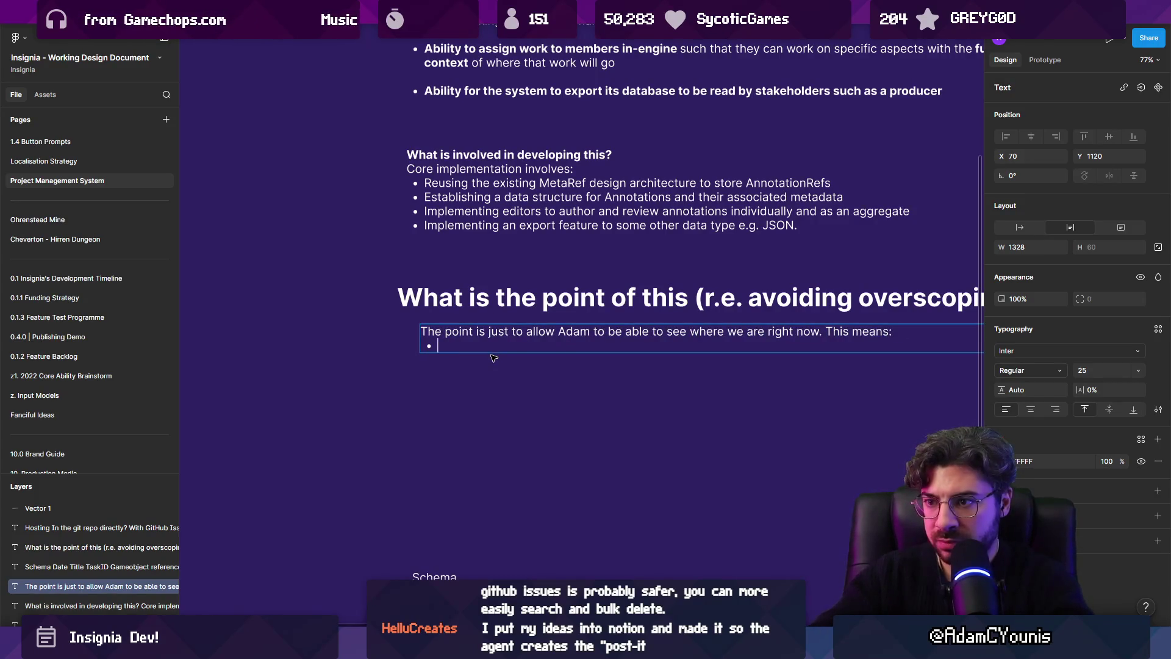
pyautogui.write('n dle')
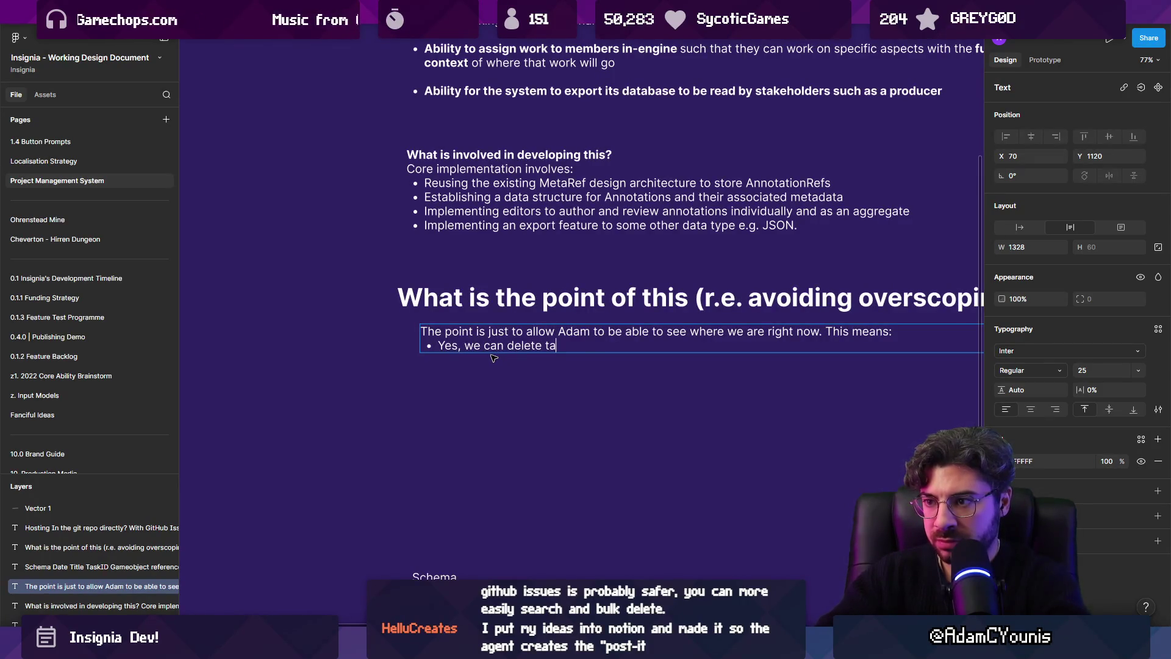
pyautogui.write("nce they're done")
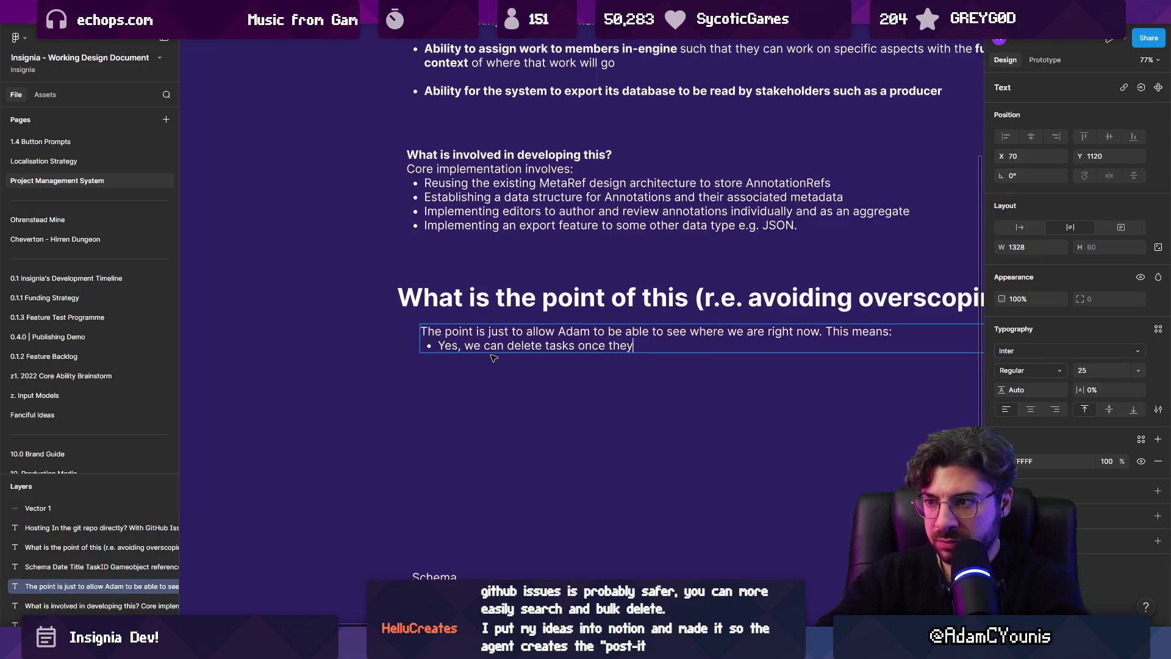
pyautogui.press('Return')
pyautogui.write('No, we don’t have to track cascading')
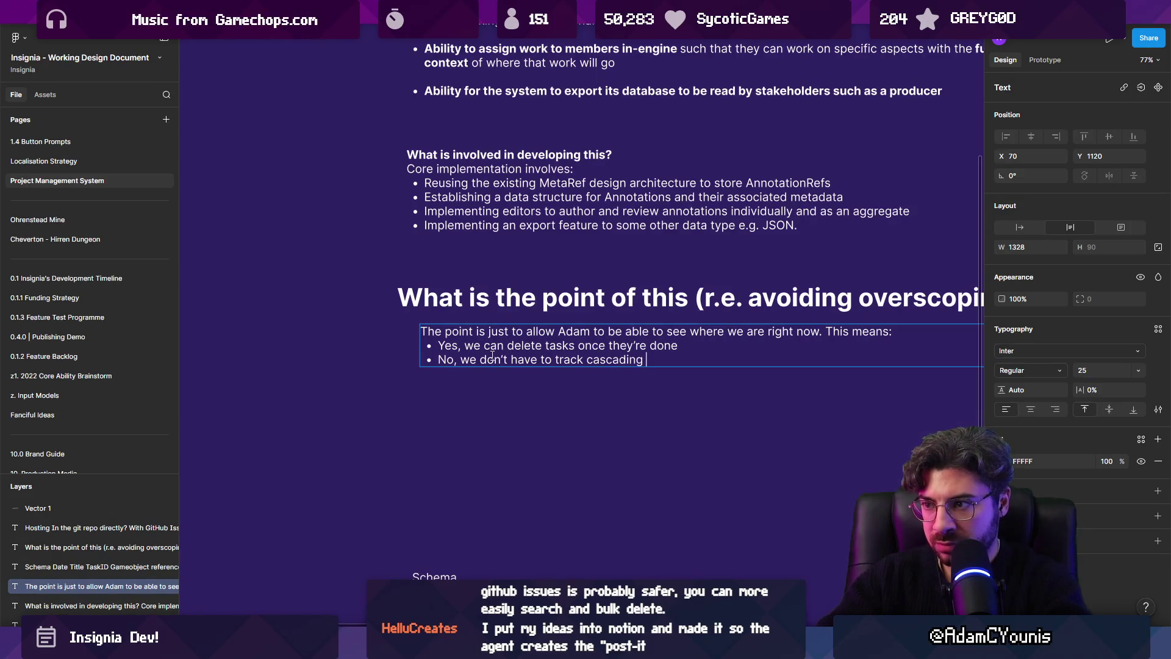
pyautogui.write('and nested tasks')
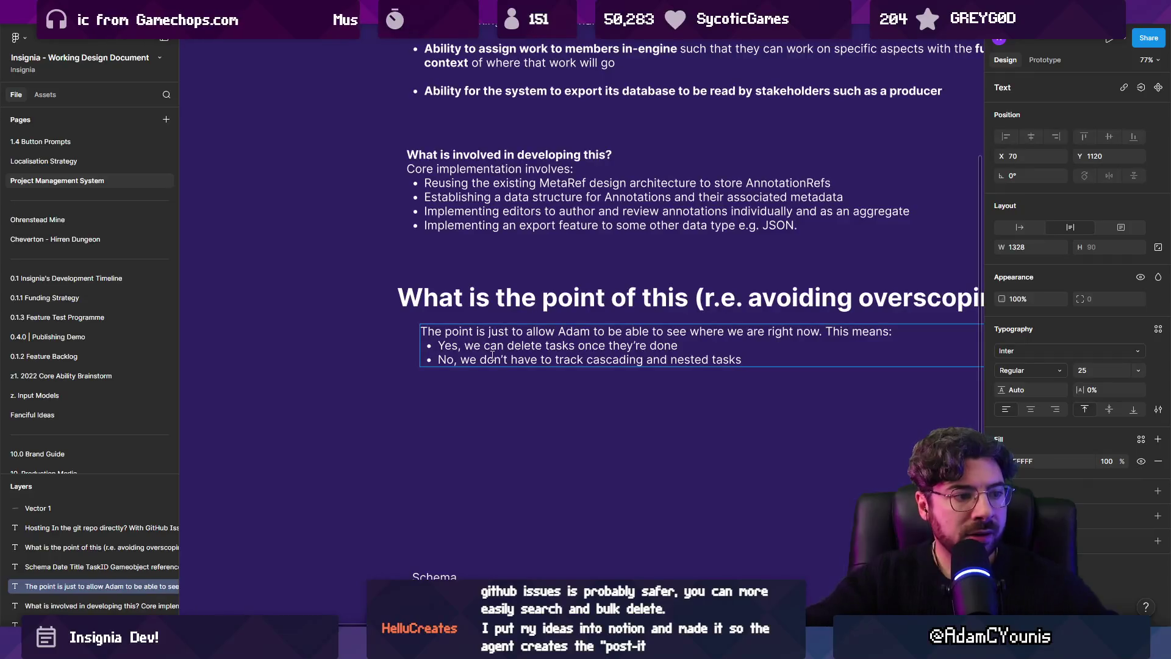
pyautogui.press('Return')
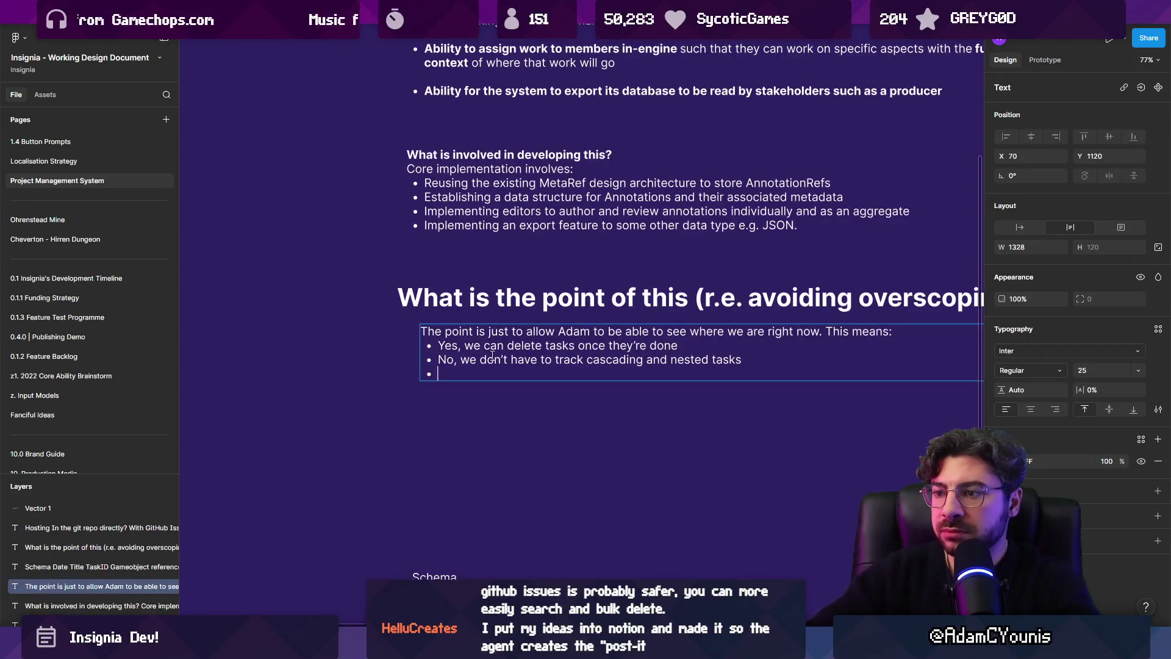
# Add a third bullet saying delegation isn't handled yet, with a parenthetical
pyautogui.write("No, we don'")
pyautogui.write('t yet havetoi')
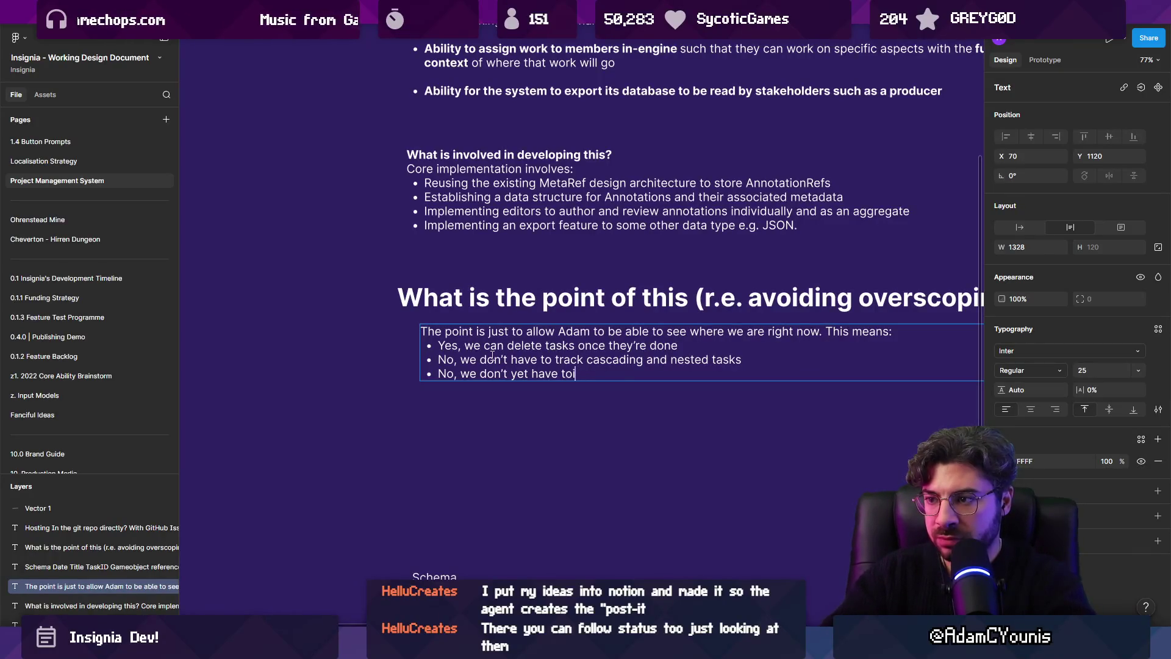
pyautogui.write('y about delghation')
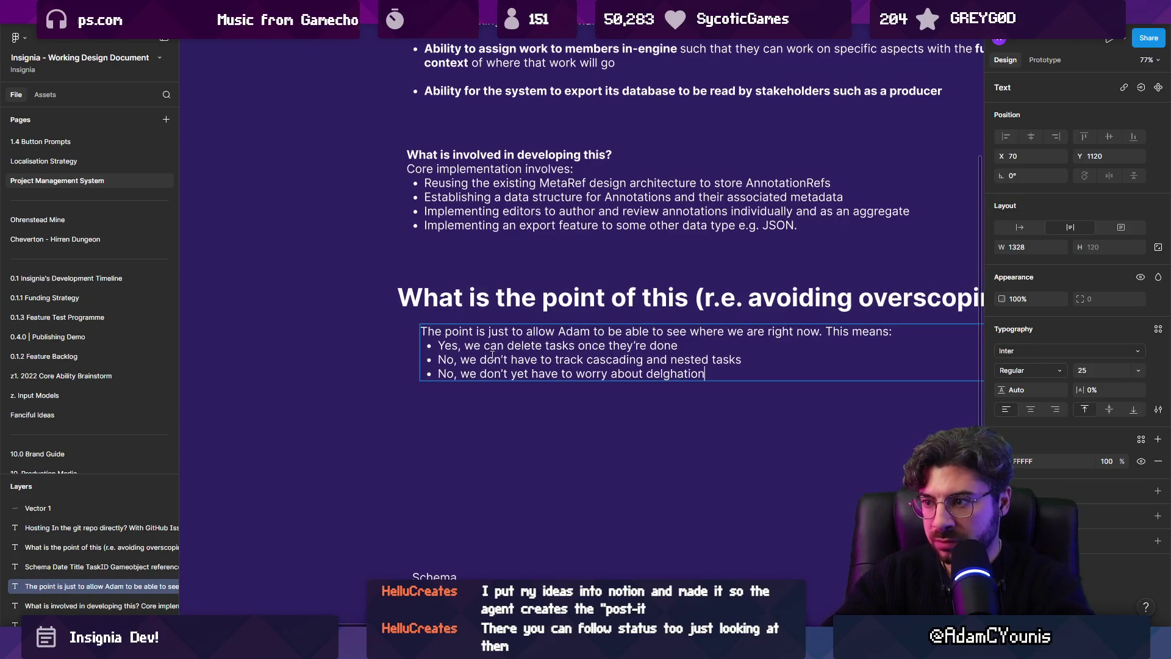
pyautogui.hotkey('ctrl', 'shift', 'Left')
pyautogui.write('delegation')
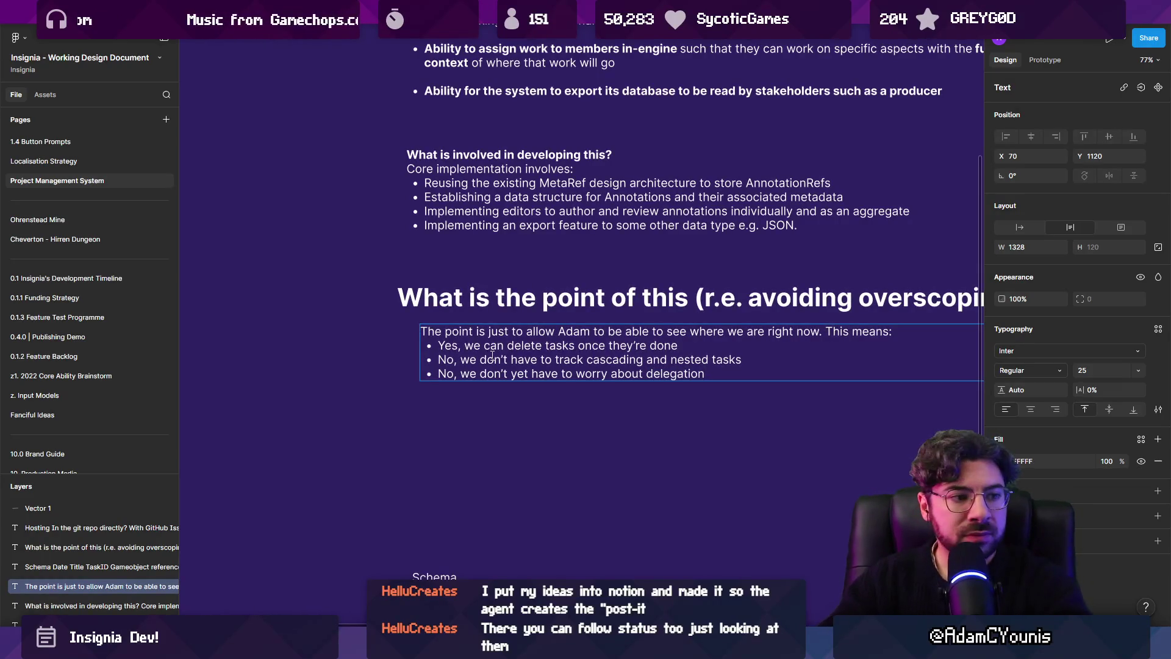
pyautogui.hotkey('ctrl', 'shift', 'Left')
pyautogui.hotkey('ctrl', 'shift', 'Left')
pyautogui.hotkey('ctrl', 'shift', 'Left')
pyautogui.press('Left')
pyautogui.press('BackSpace')
pyautogui.write('(')
pyautogui.hotkey('ctrl', 'Left')
pyautogui.write('(')
# Finish editing the point paragraph, then switch to Unity and frame the SequencePlayer
pyautogui.press('Escape')
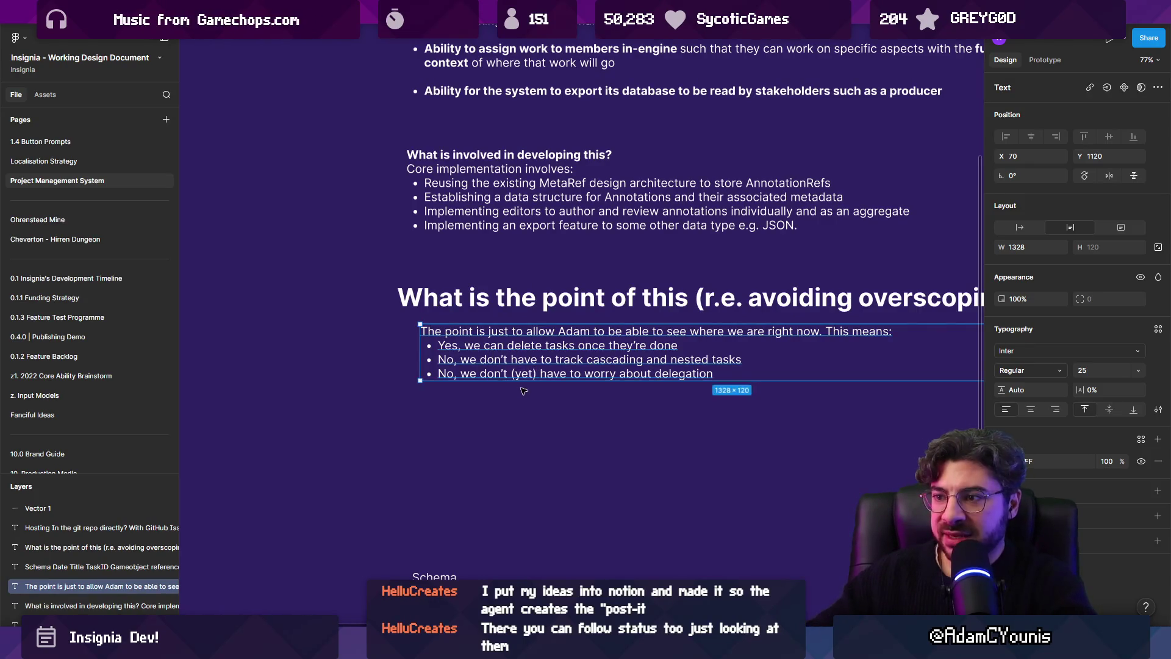
pyautogui.press('Escape')
pyautogui.scroll(-5, 547, 349)
pyautogui.scroll(6, 547, 349)
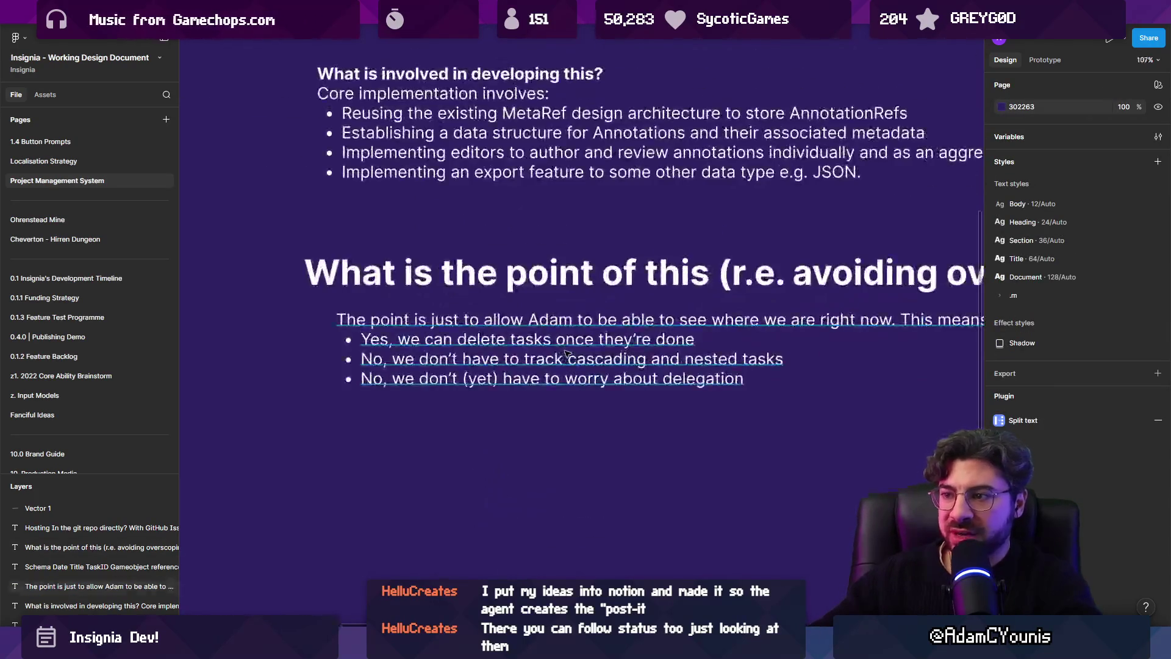
pyautogui.click(567, 351)
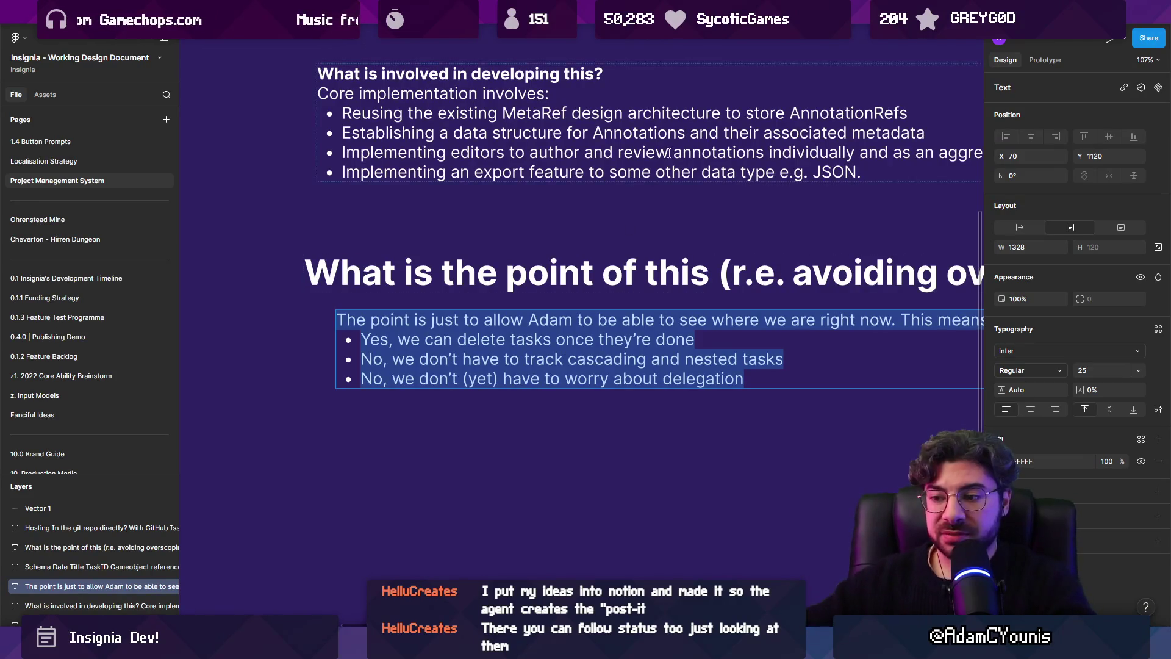
pyautogui.hotkey('alt', 'Tab')
pyautogui.press('f')
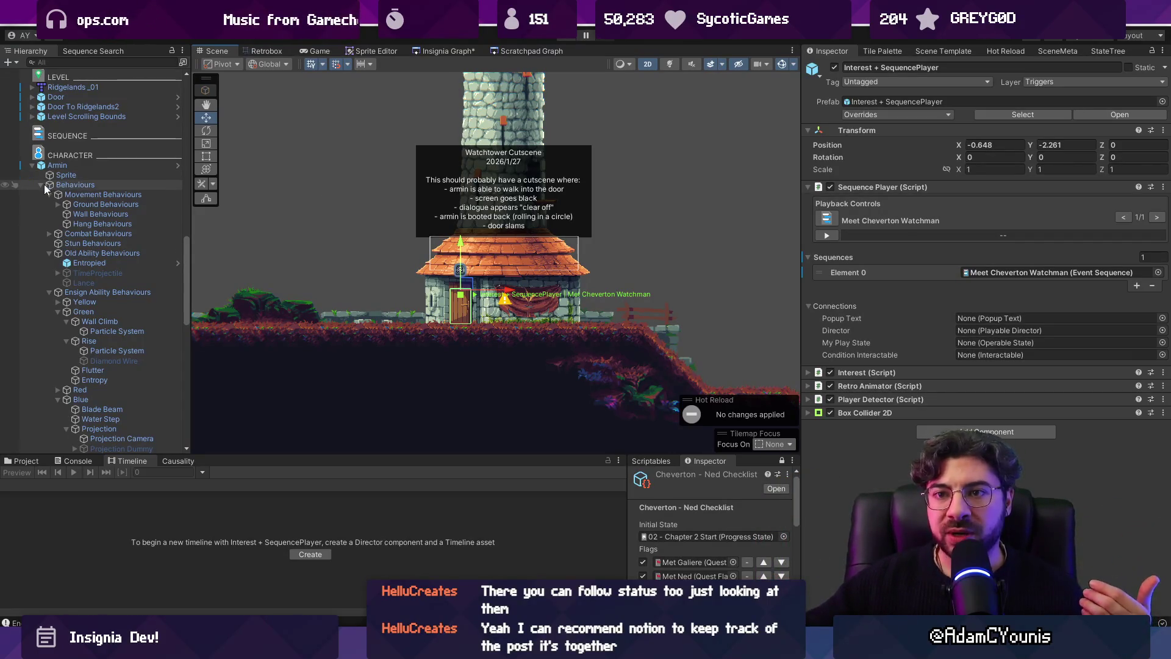
# Collapse the Armin and Watchtower branches in the Hierarchy, then return to Figma
pyautogui.click(78, 185)
pyautogui.click(32, 165)
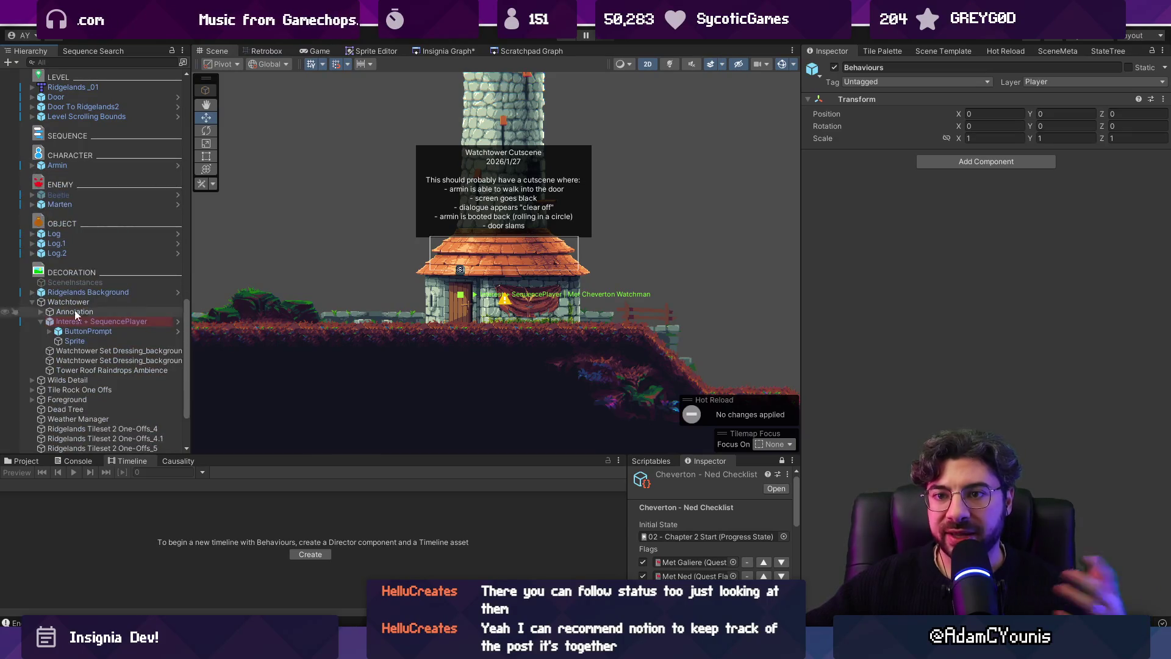
pyautogui.click(33, 302)
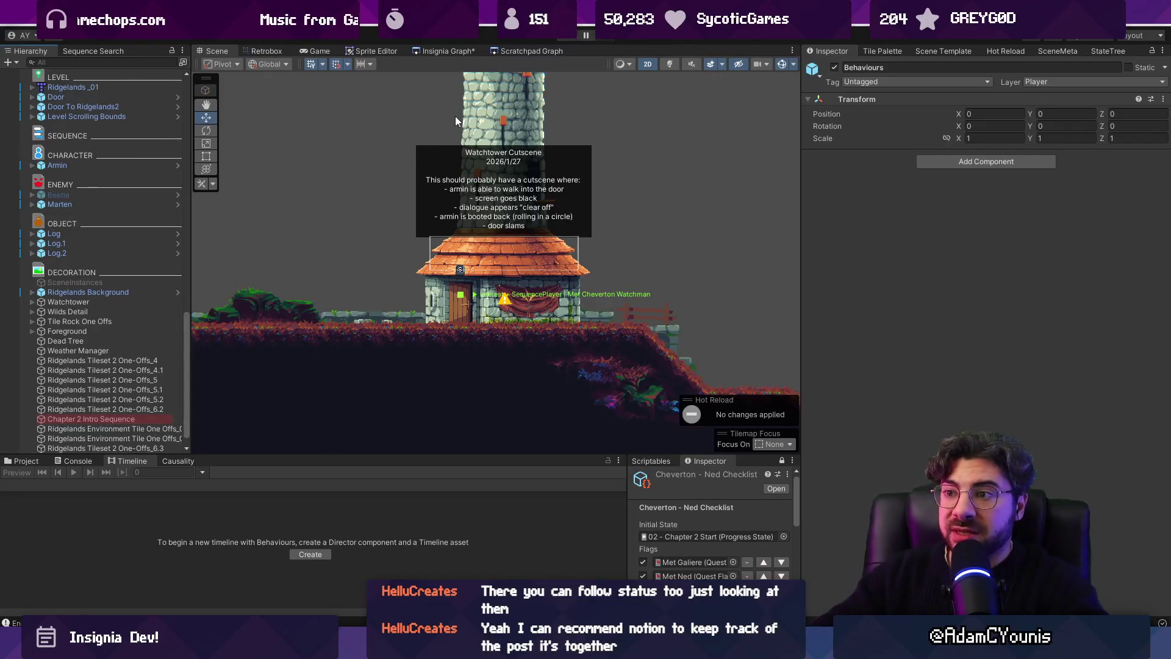
pyautogui.hotkey('alt', 'Tab')
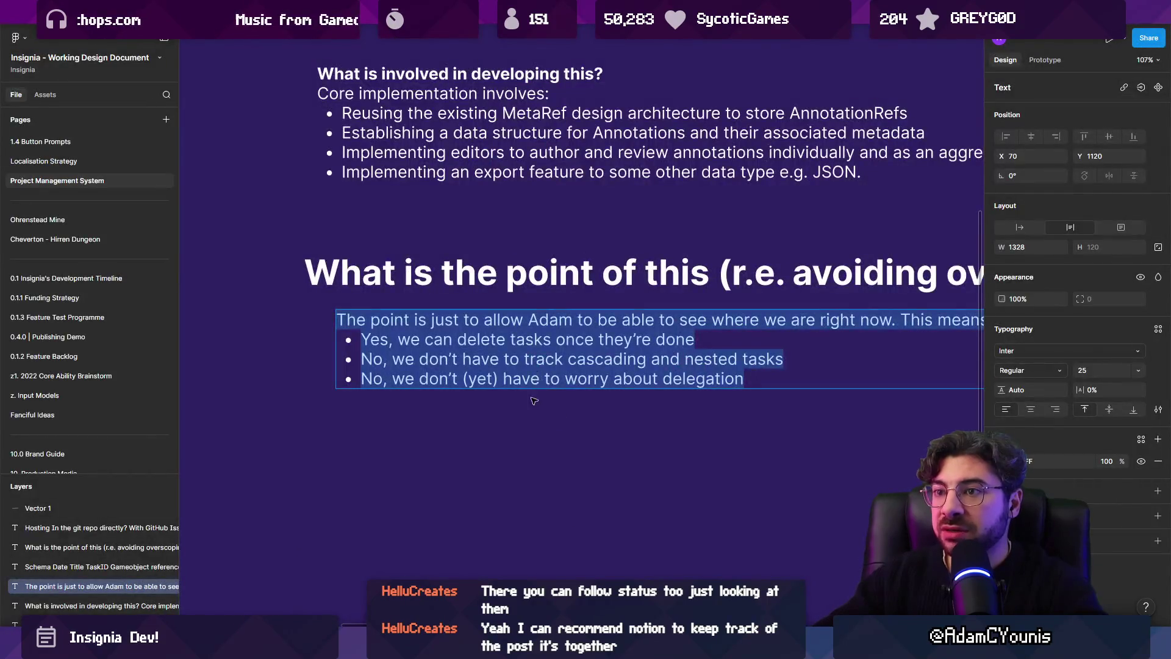
# Move the Schema text block up, closer under the point paragraph
pyautogui.scroll(-5, 534, 400)
pyautogui.scroll(-3, 533, 400)
pyautogui.click(429, 322)
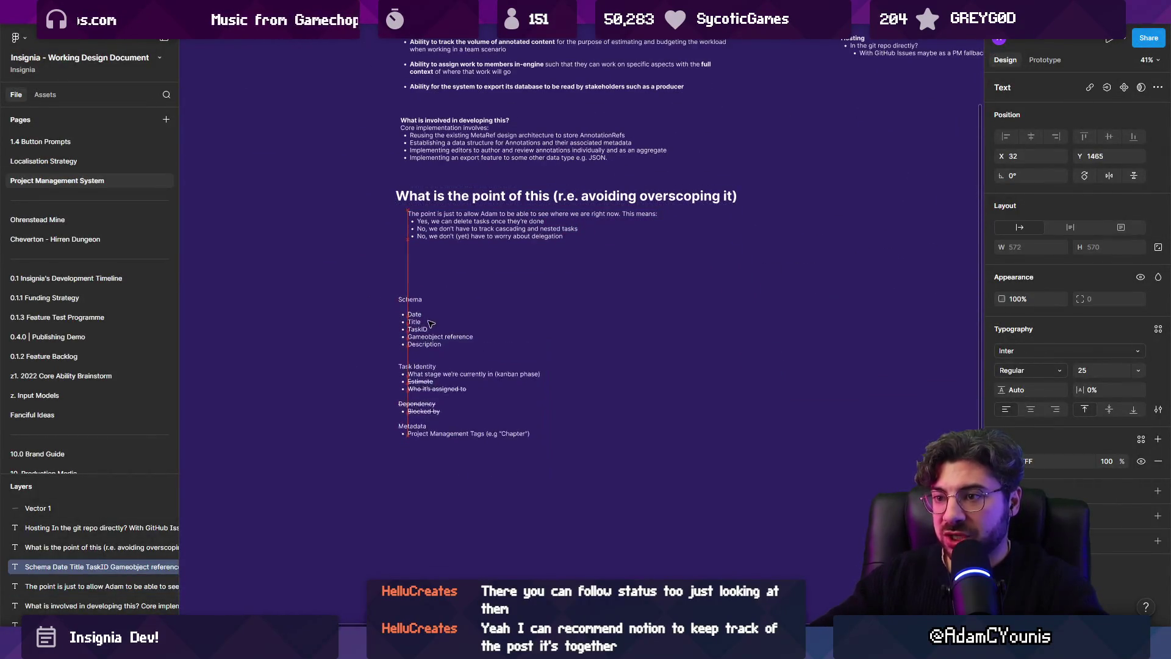
pyautogui.moveTo(428, 321); pyautogui.dragTo(433, 314)
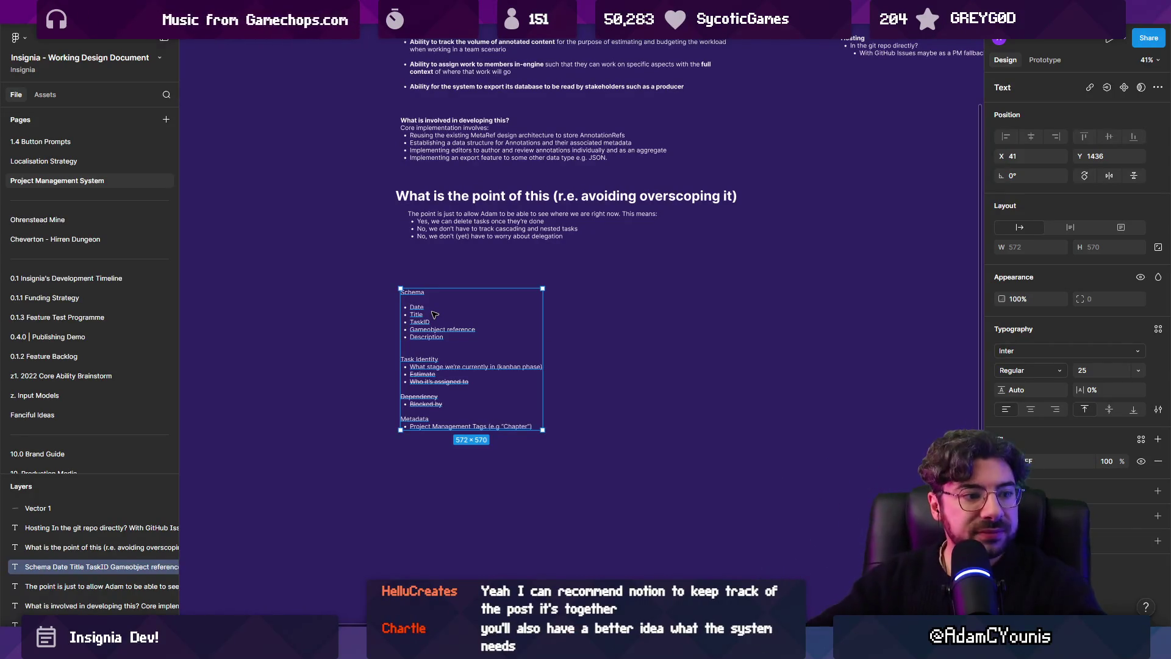
pyautogui.scroll(3, 412, 345)
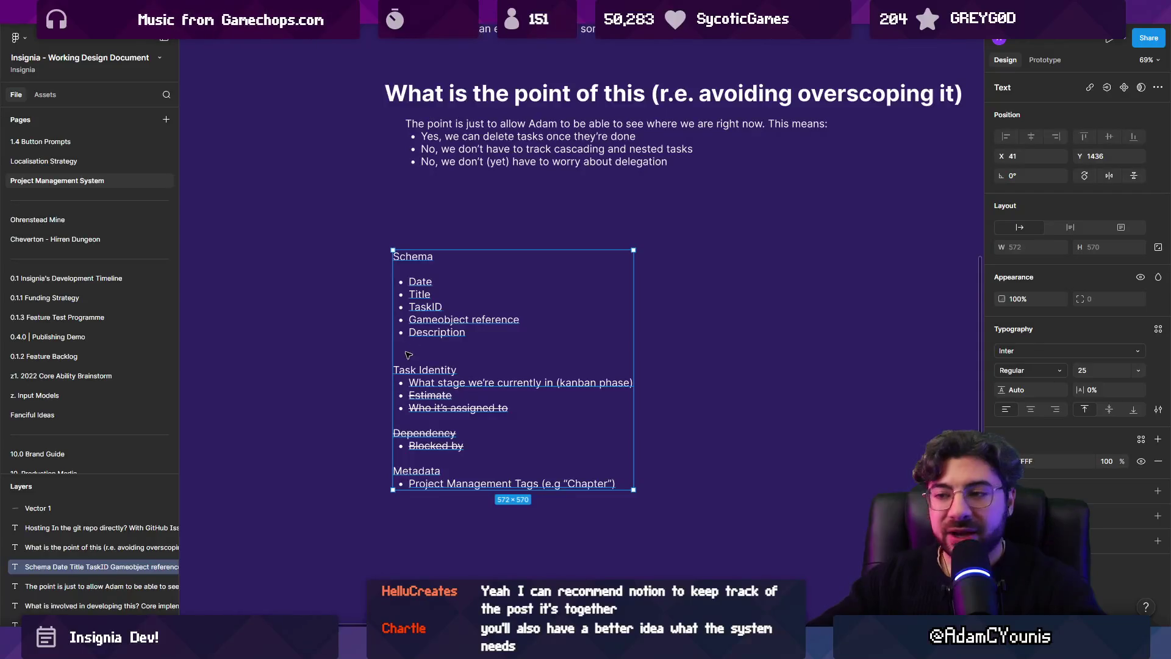
pyautogui.scroll(1, 408, 355)
pyautogui.moveTo(459, 314); pyautogui.dragTo(472, 294)
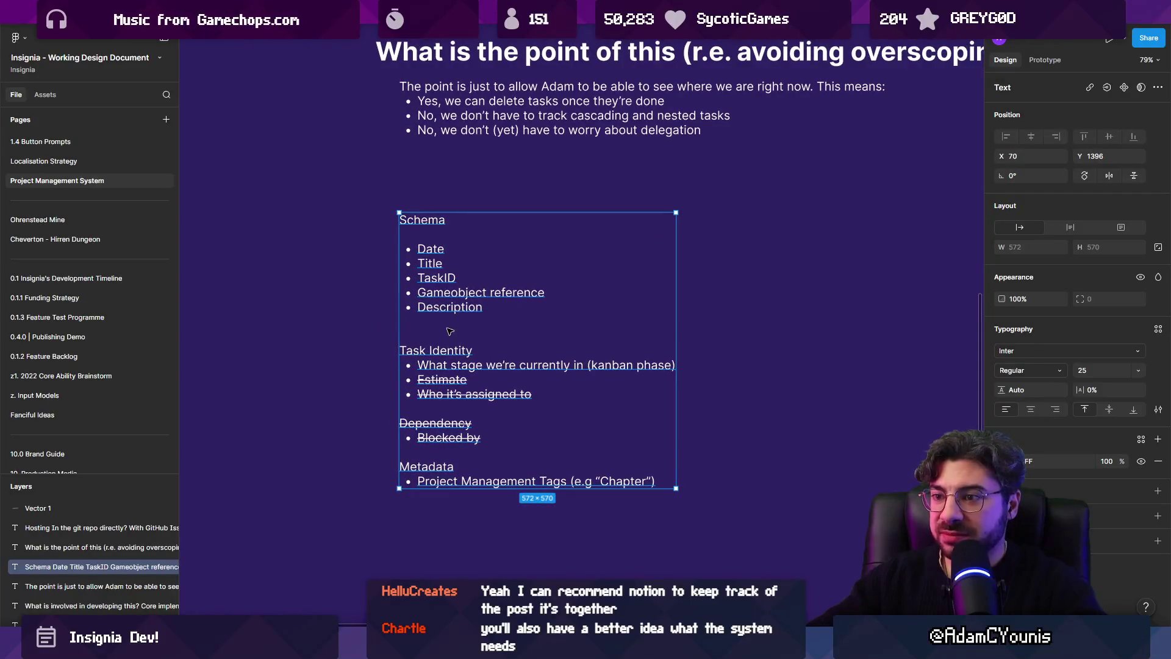
# Add a new 'Base' line beneath the Schema heading
pyautogui.doubleClick(434, 235)
pyautogui.hotkey('ctrl', 'a')
pyautogui.click(434, 235)
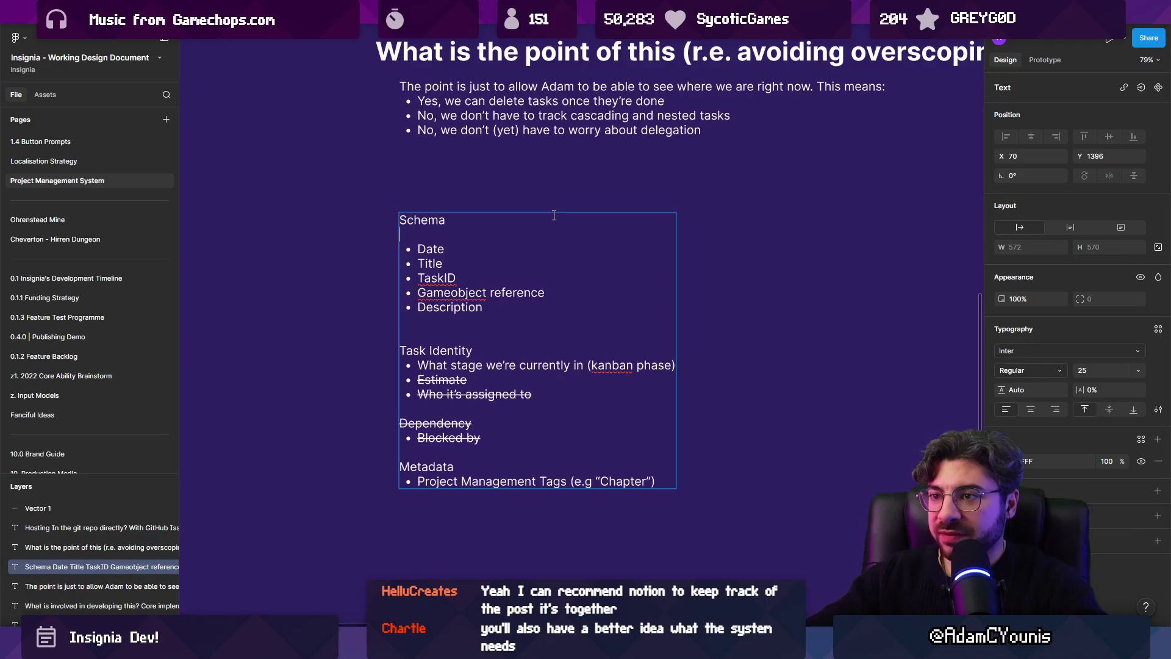
pyautogui.press('BackSpace')
pyautogui.doubleClick(554, 215)
pyautogui.press('Return')
pyautogui.hotkey('ctrl', 'z')
pyautogui.click(554, 216)
pyautogui.press('Return')
pyautogui.press('Return')
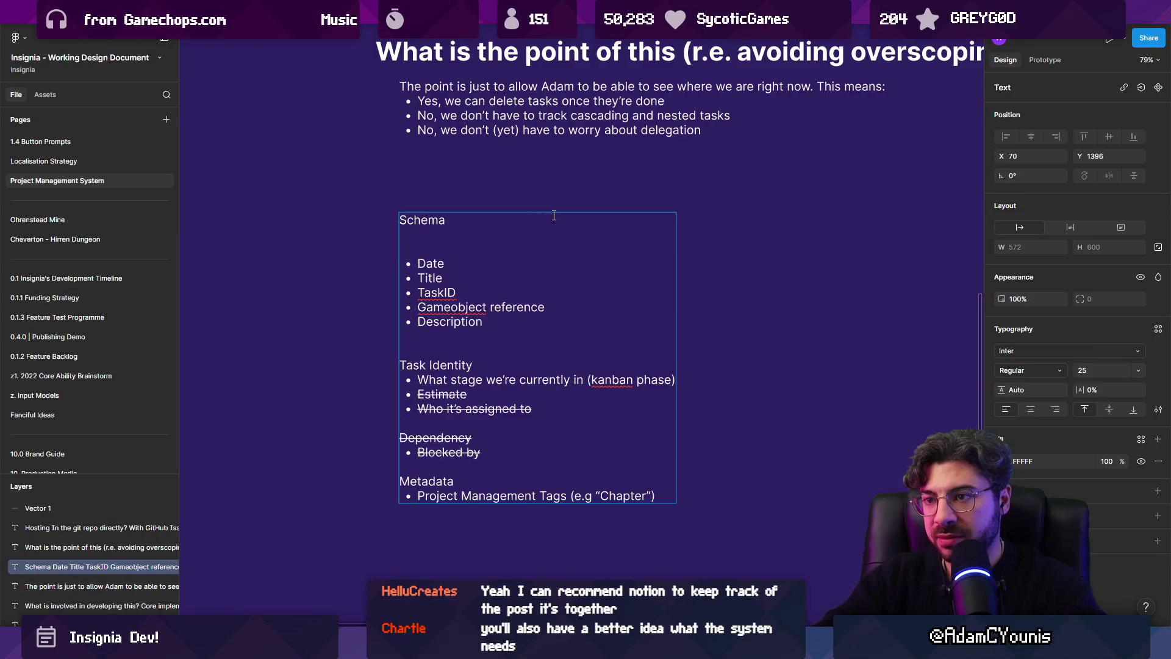
pyautogui.write('Base')
pyautogui.hotkey('shift', 'Home')
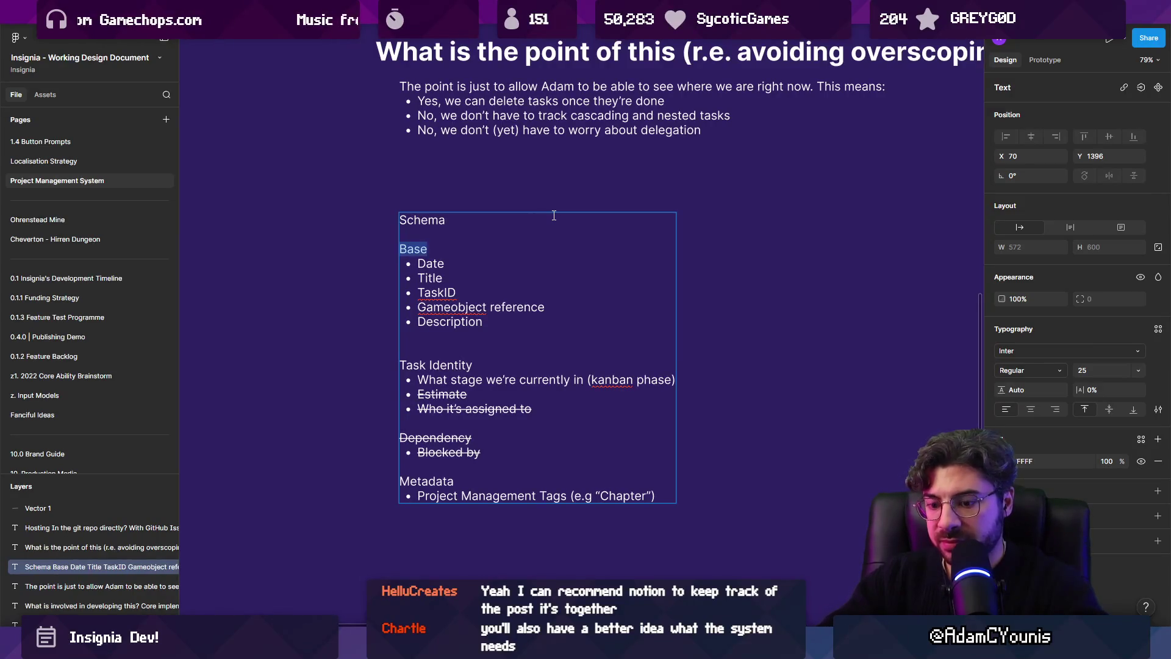
pyautogui.write('What stage we’re currently in (kanban phase)')
pyautogui.hotkey('ctrl', 'z')
# Make Base, Task Identity and Metadata bold sub-headings
pyautogui.hotkey('ctrl', 'b')
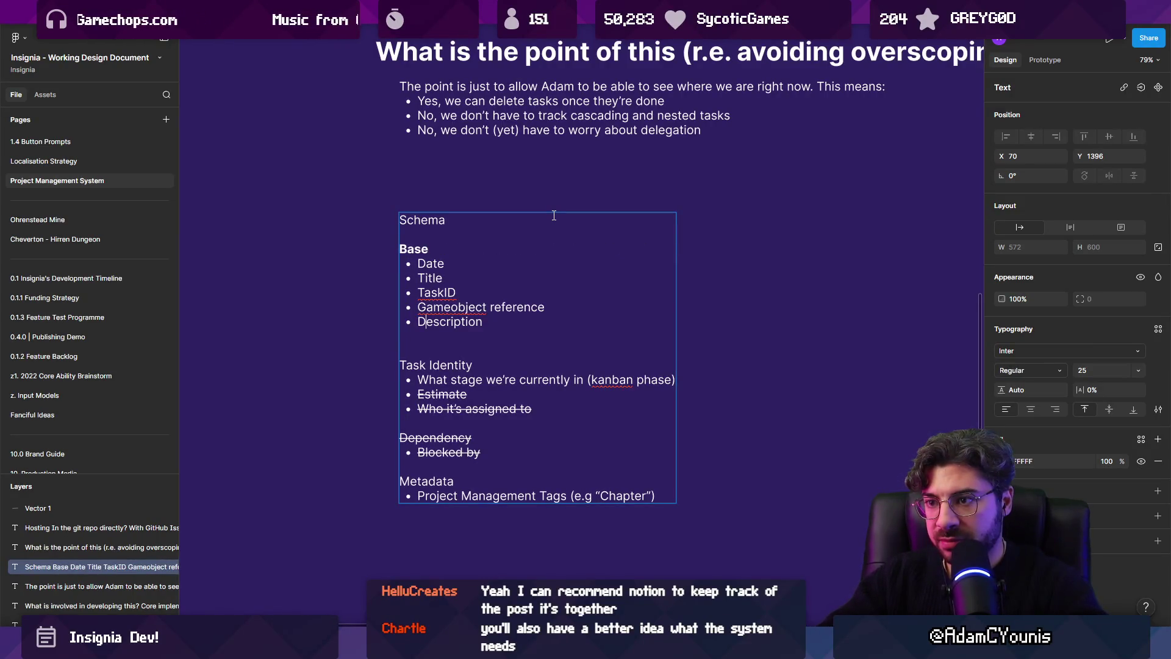
pyautogui.press('Delete')
pyautogui.press('Down')
pyautogui.hotkey('shift', 'Home')
pyautogui.hotkey('ctrl', 'b')
pyautogui.press('Down')
pyautogui.press('Down')
pyautogui.hotkey('shift', 'End')
pyautogui.hotkey('ctrl', 'b')
# Move the Dependency line under Metadata and delete its Blocked by sub-bullet
pyautogui.press('Up')
pyautogui.press('Up')
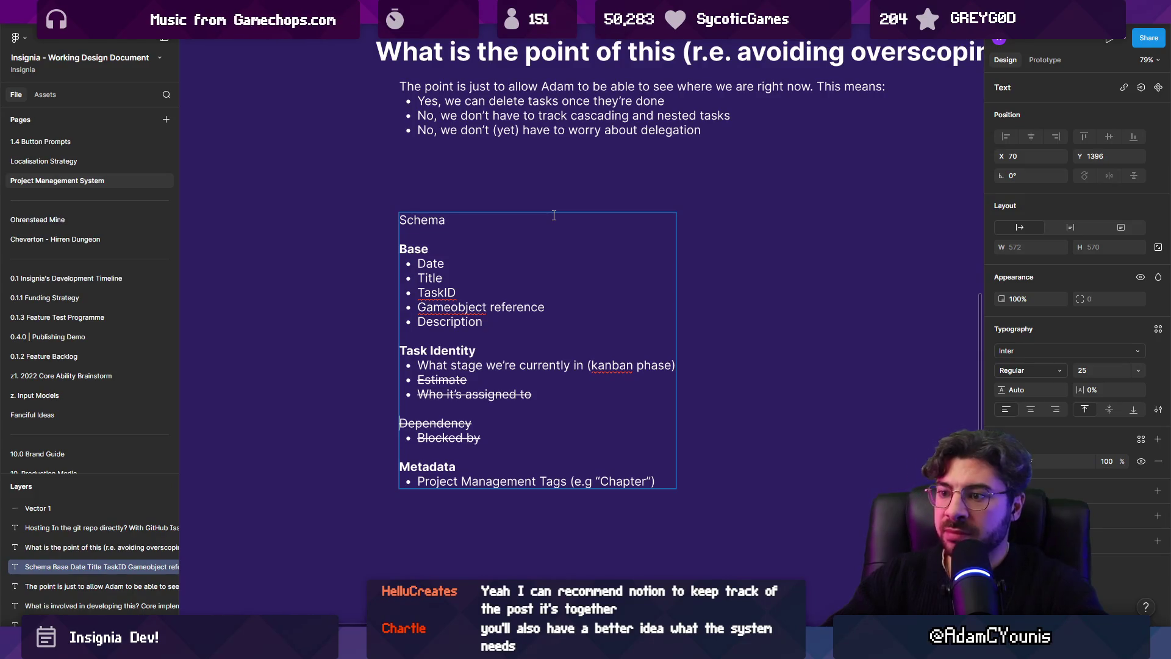
pyautogui.hotkey('shift', 'Down')
pyautogui.hotkey('shift', 'Down')
pyautogui.hotkey('ctrl', 'x')
pyautogui.hotkey('ctrl', 'End')
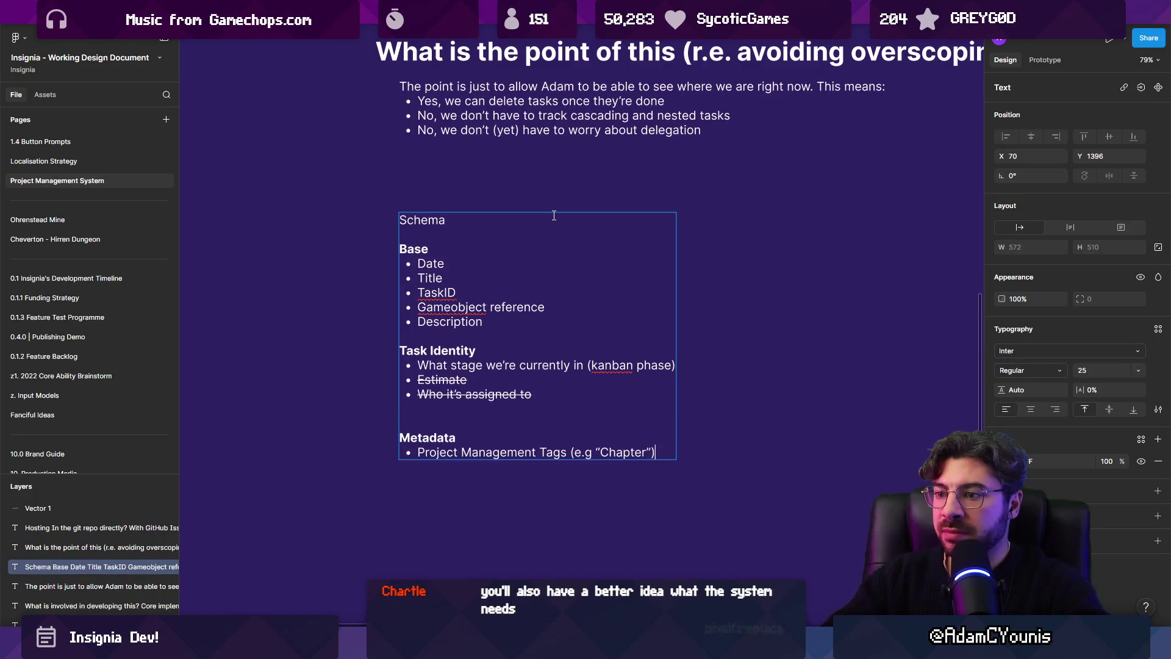
pyautogui.press('Return')
pyautogui.hotkey('ctrl', 'v')
pyautogui.press('BackSpace')
pyautogui.press('Tab')
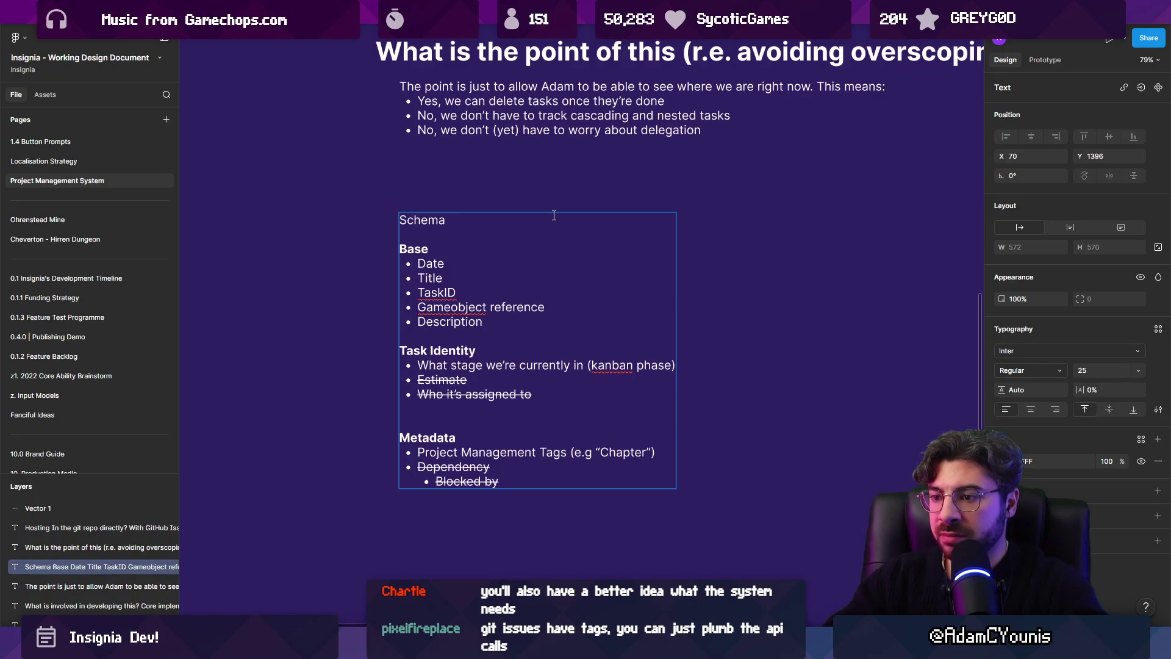
pyautogui.press('BackSpace')
pyautogui.press('BackSpace')
pyautogui.press('BackSpace')
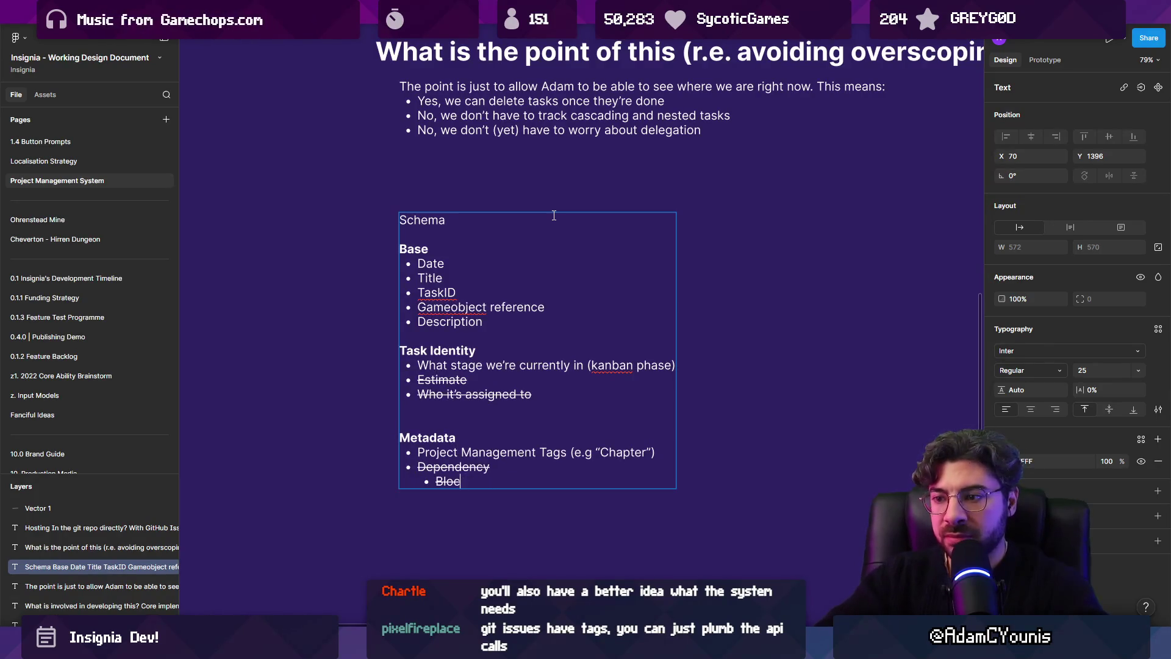
pyautogui.press('BackSpace')
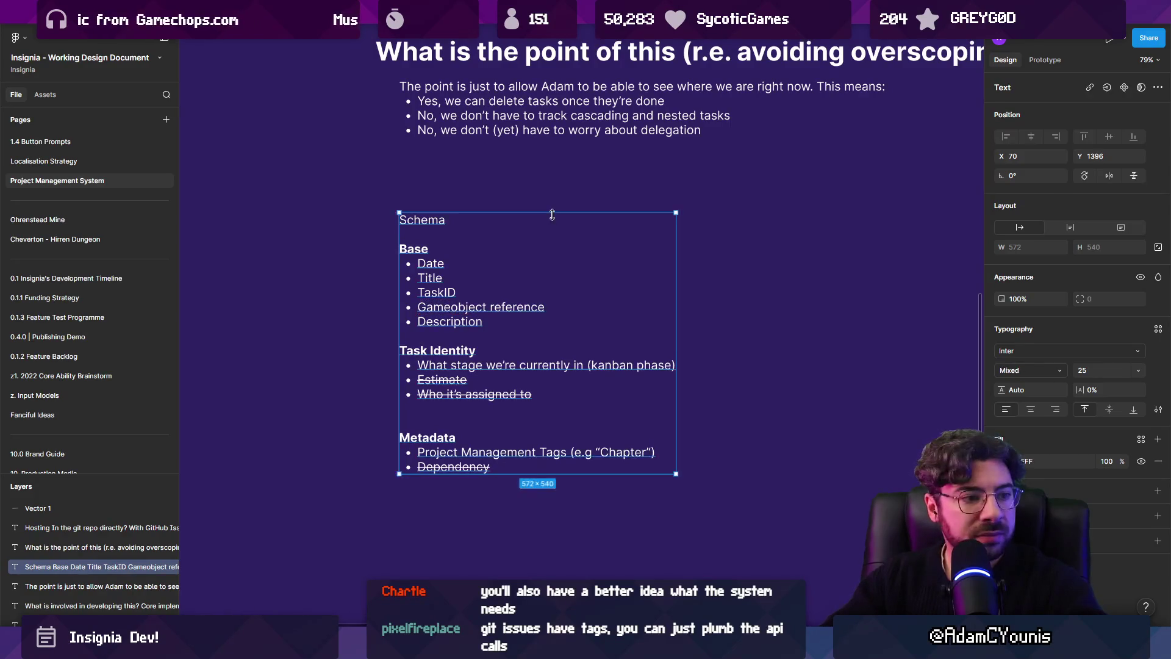
pyautogui.press('Escape')
pyautogui.press('Escape')
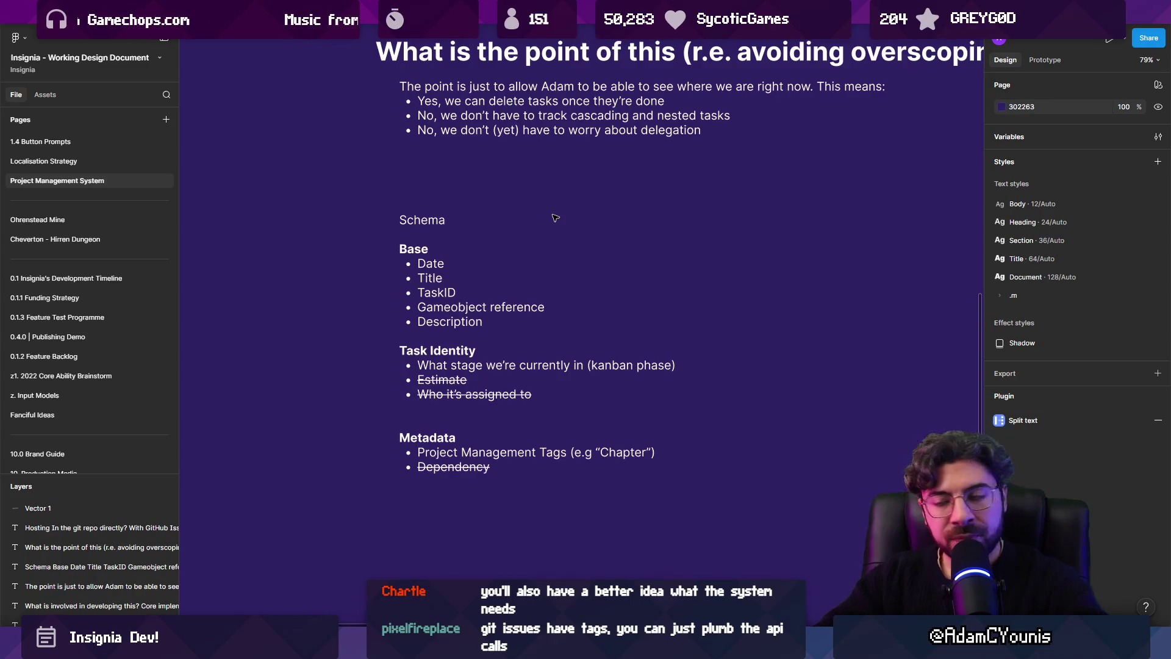
# Delete the blank line above Metadata in the Schema text, then switch to the code editor
pyautogui.click(503, 361)
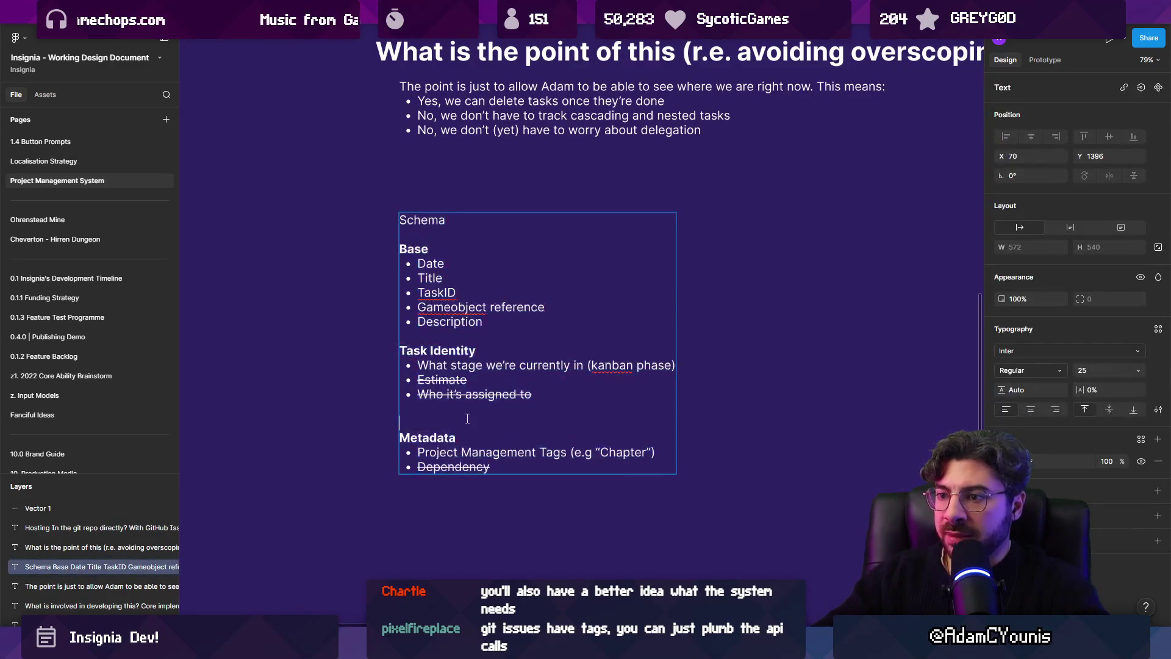
pyautogui.click(529, 493)
pyautogui.scroll(-3, 528, 492)
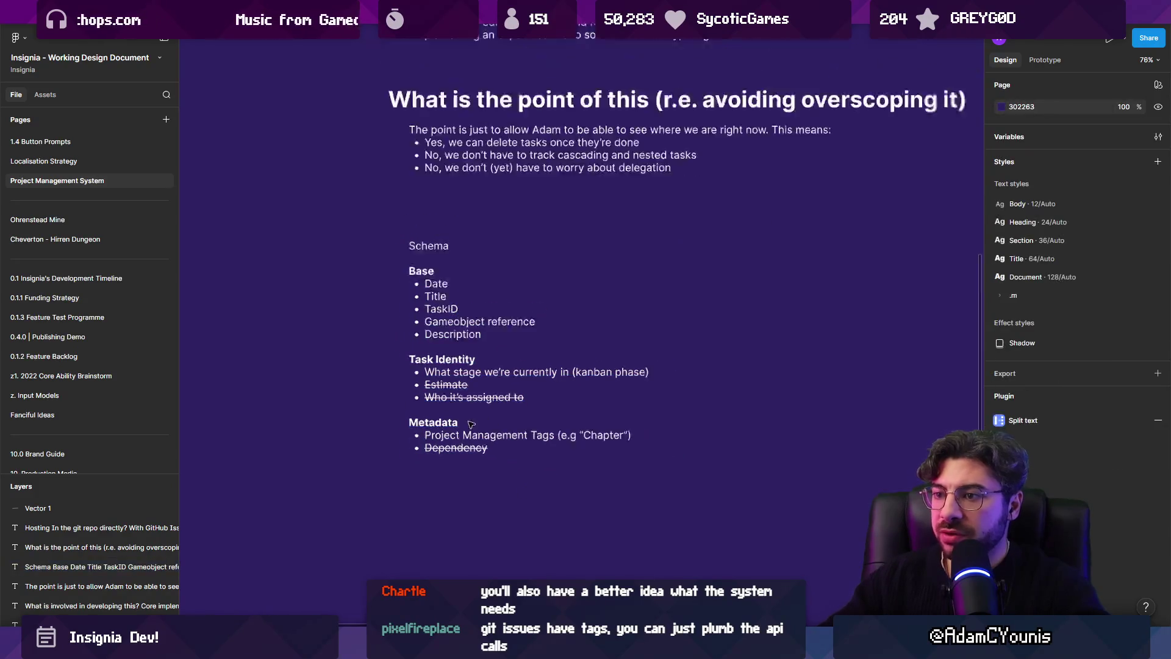
pyautogui.scroll(3, 434, 335)
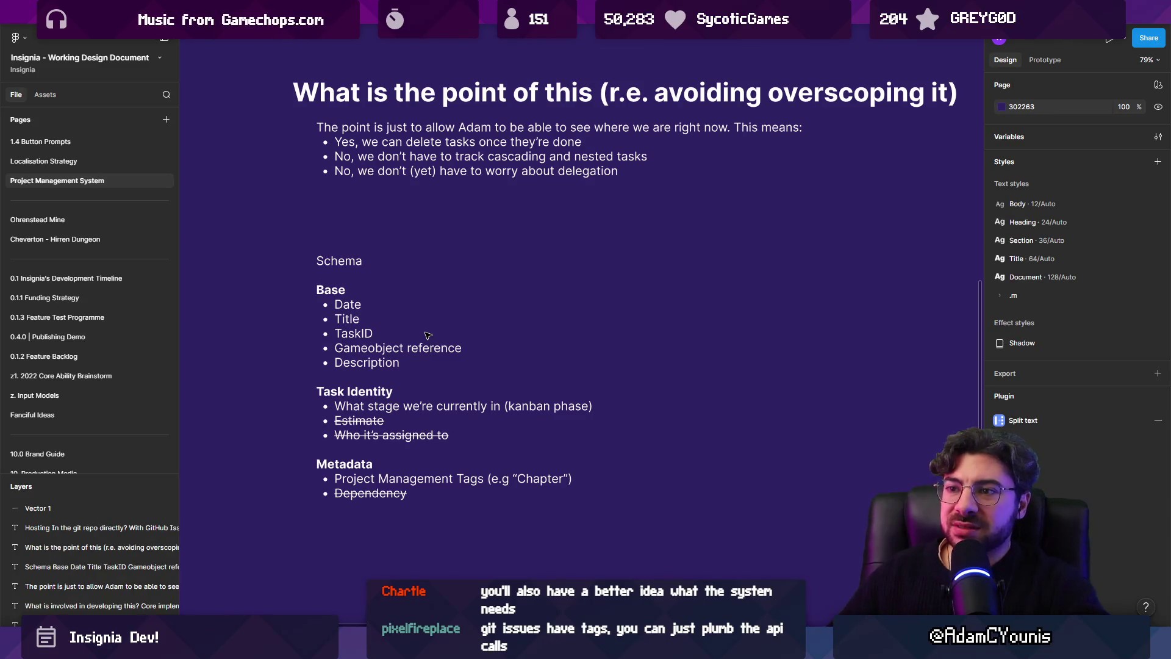
pyautogui.click(441, 335)
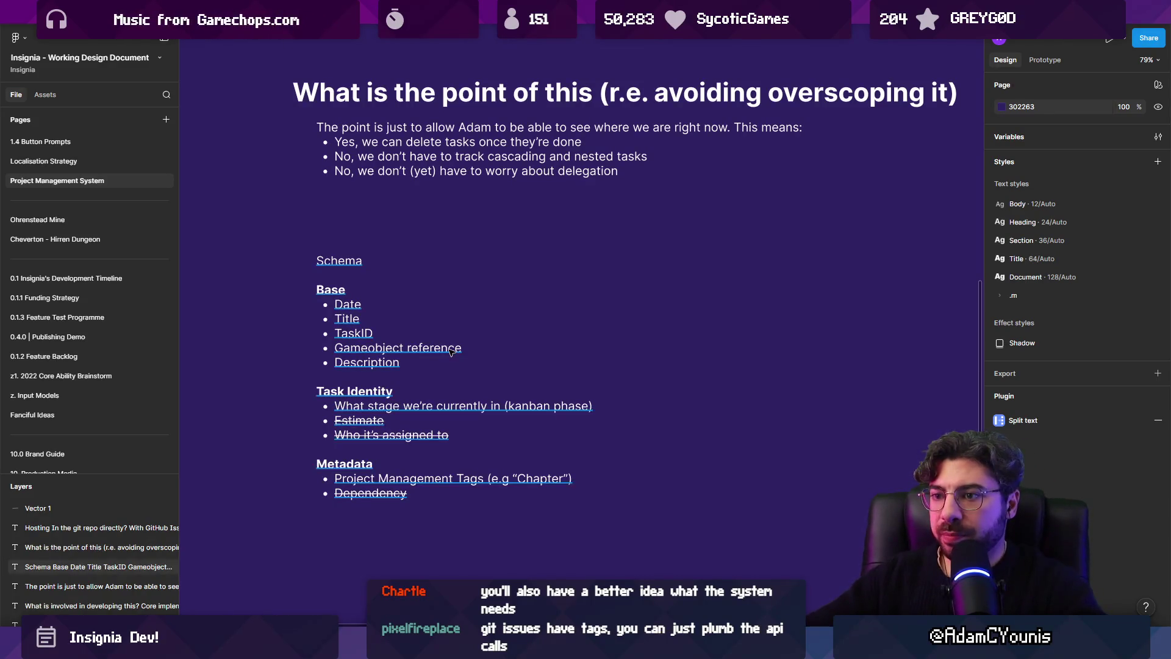
pyautogui.doubleClick(450, 350)
pyautogui.press('Escape')
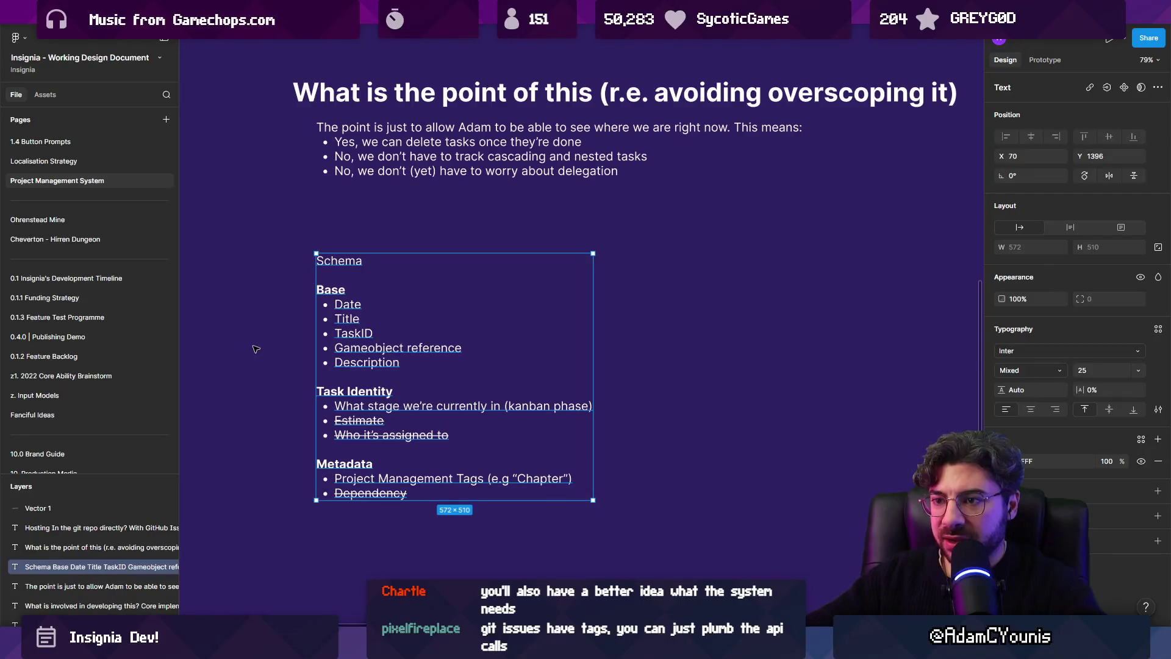
pyautogui.press('Escape')
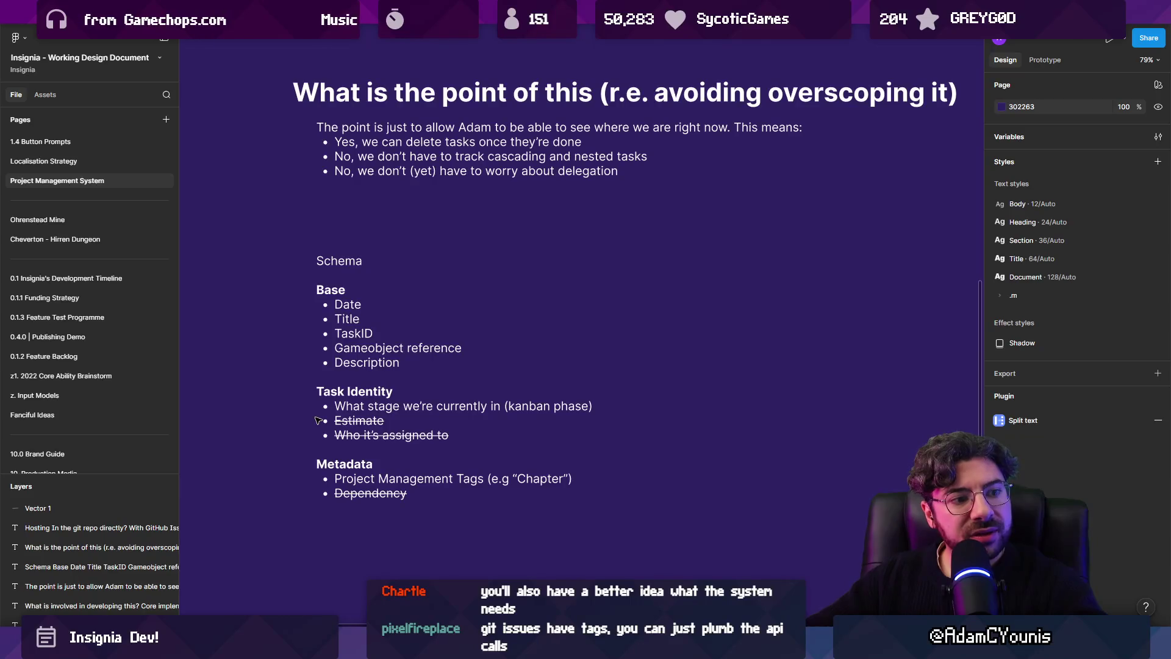
pyautogui.scroll(5, 318, 420)
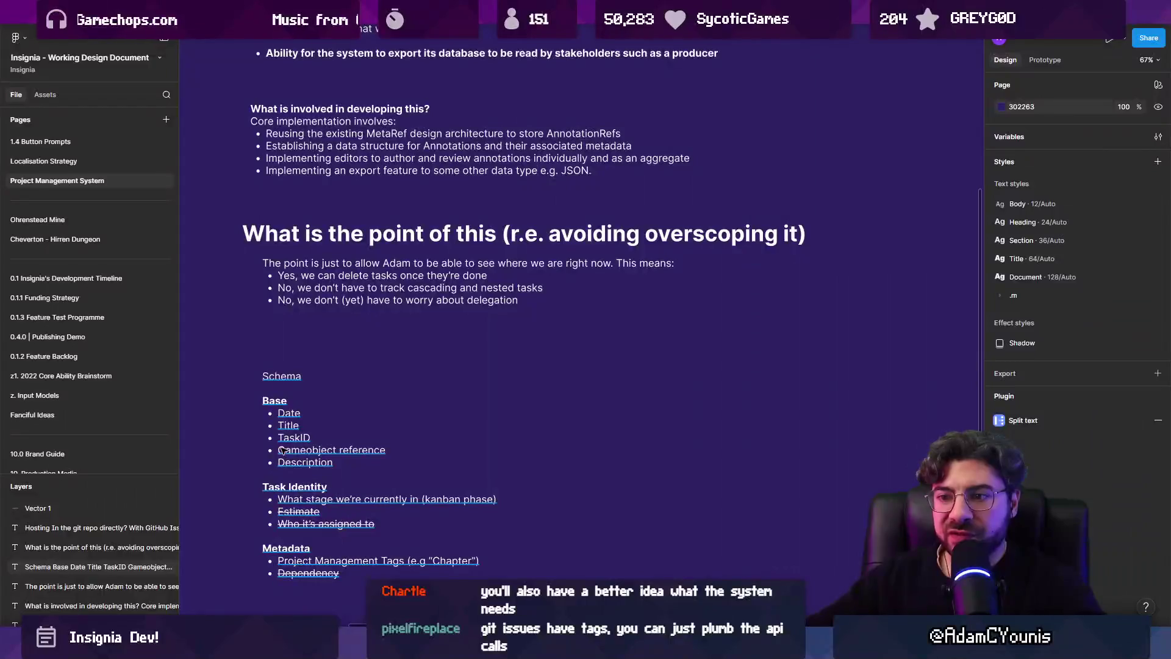
pyautogui.click(287, 470)
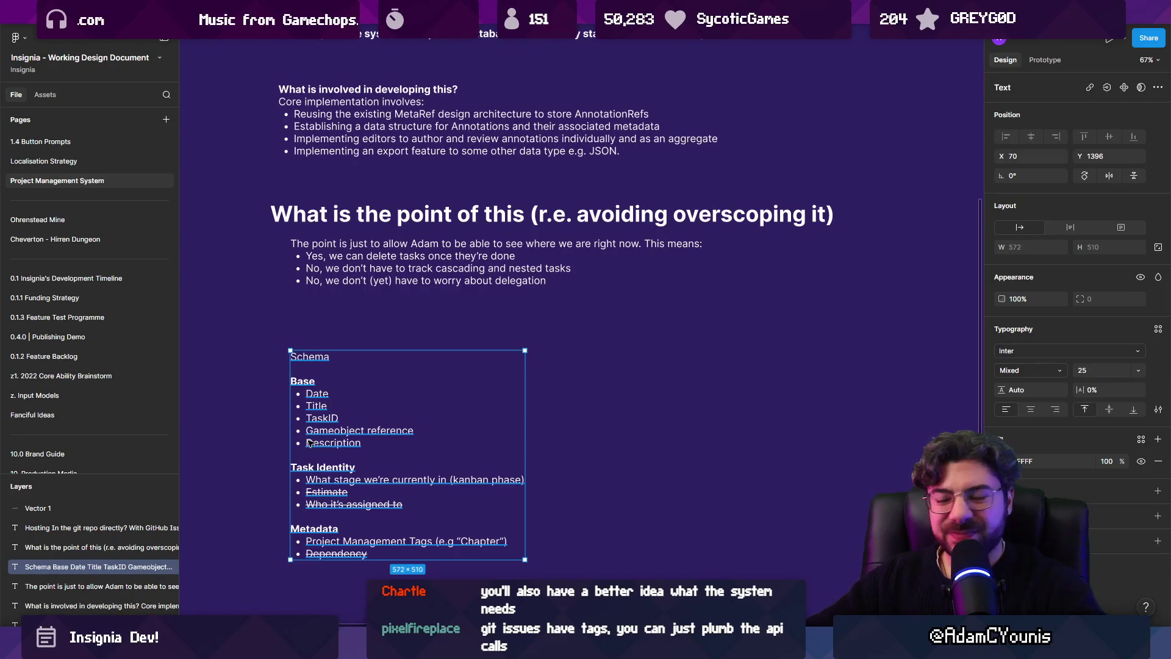
pyautogui.hotkey('alt', 'Tab')
pyautogui.hotkey('alt', 'Tab')
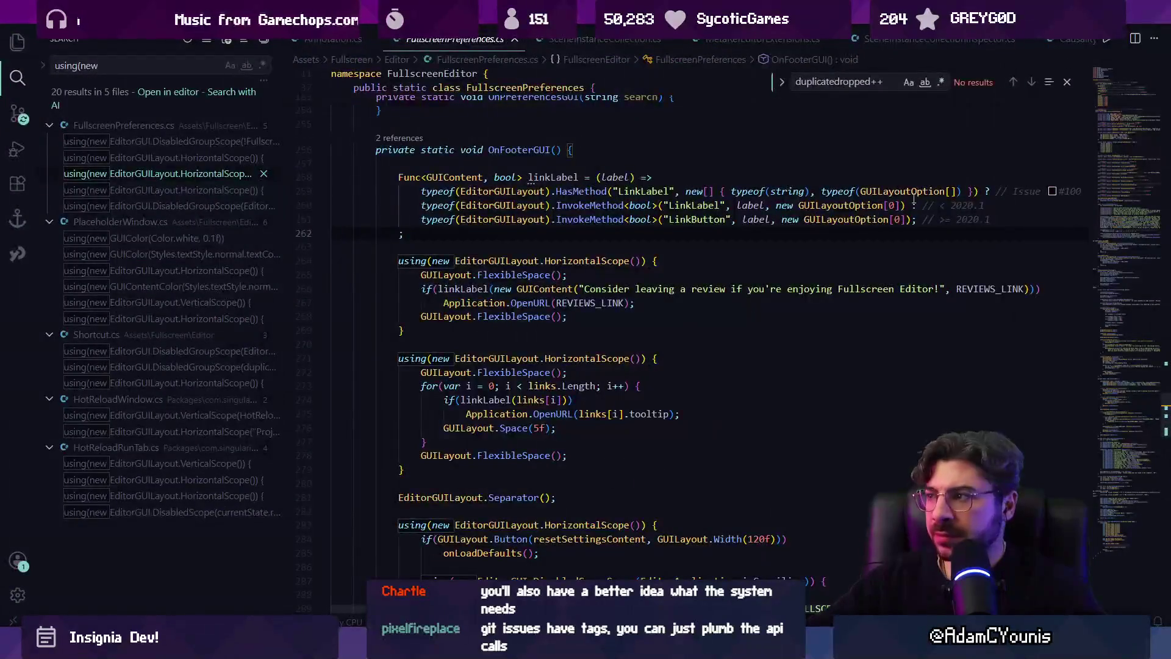
# Open Copilot Chat beside the code and scroll through the ScriptableObjects vs JSON conversation
pyautogui.hotkey('ctrl', 'alt', 'i')
pyautogui.scroll(1, 881, 247)
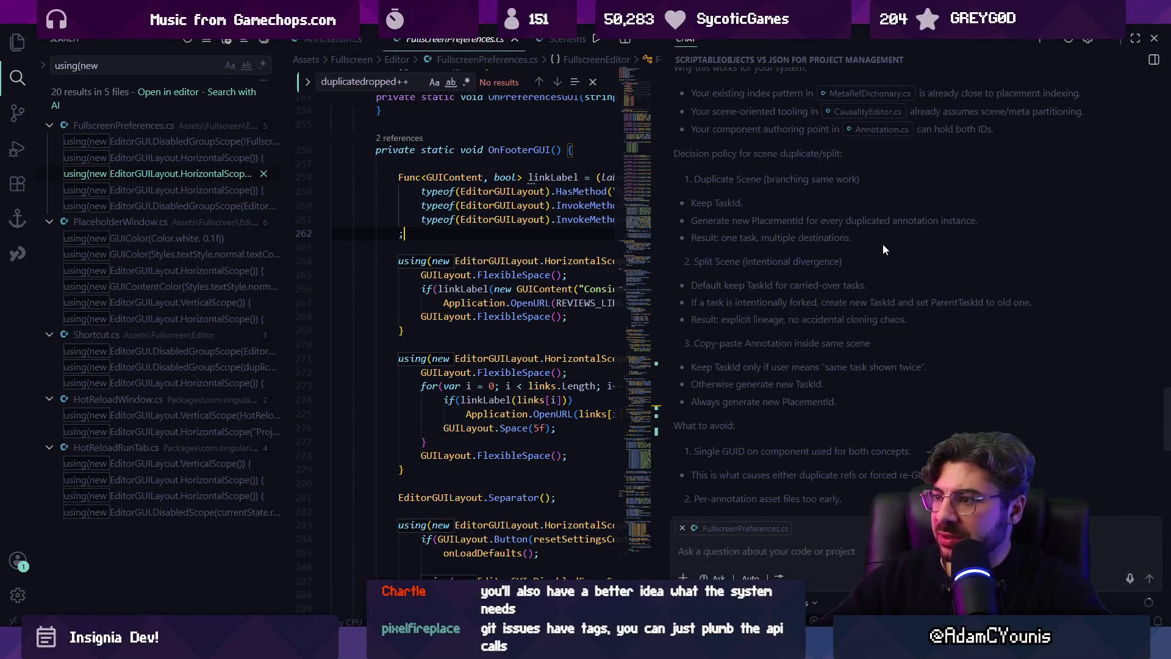
pyautogui.scroll(10, 884, 247)
pyautogui.scroll(10, 1065, 268)
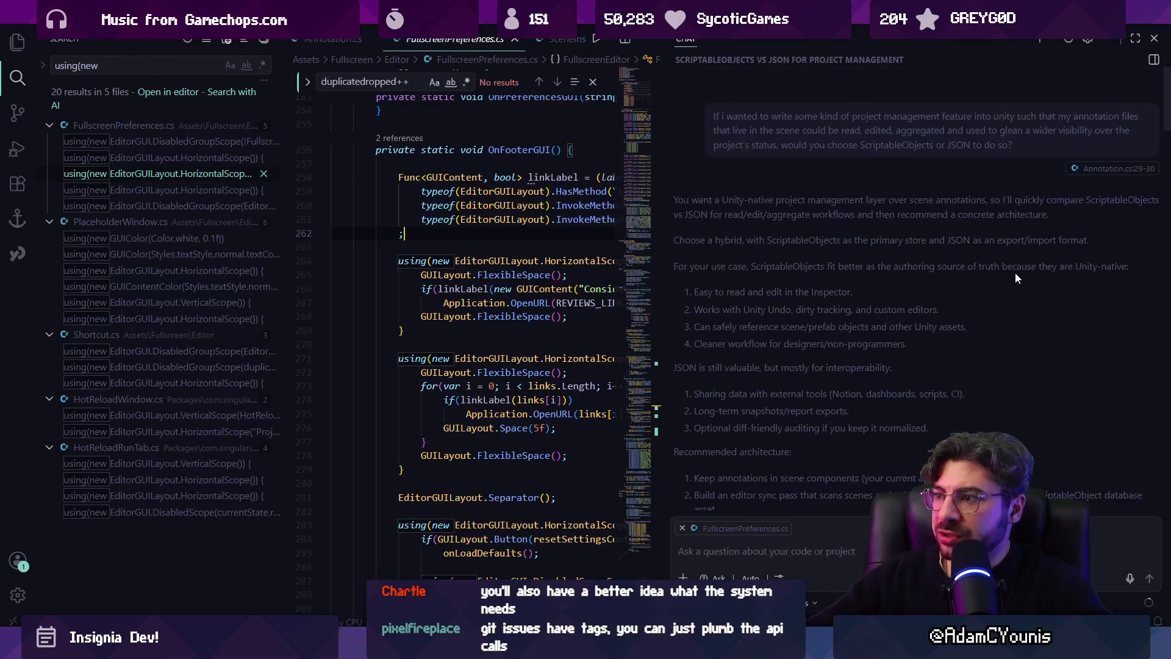
pyautogui.scroll(-10, 1012, 275)
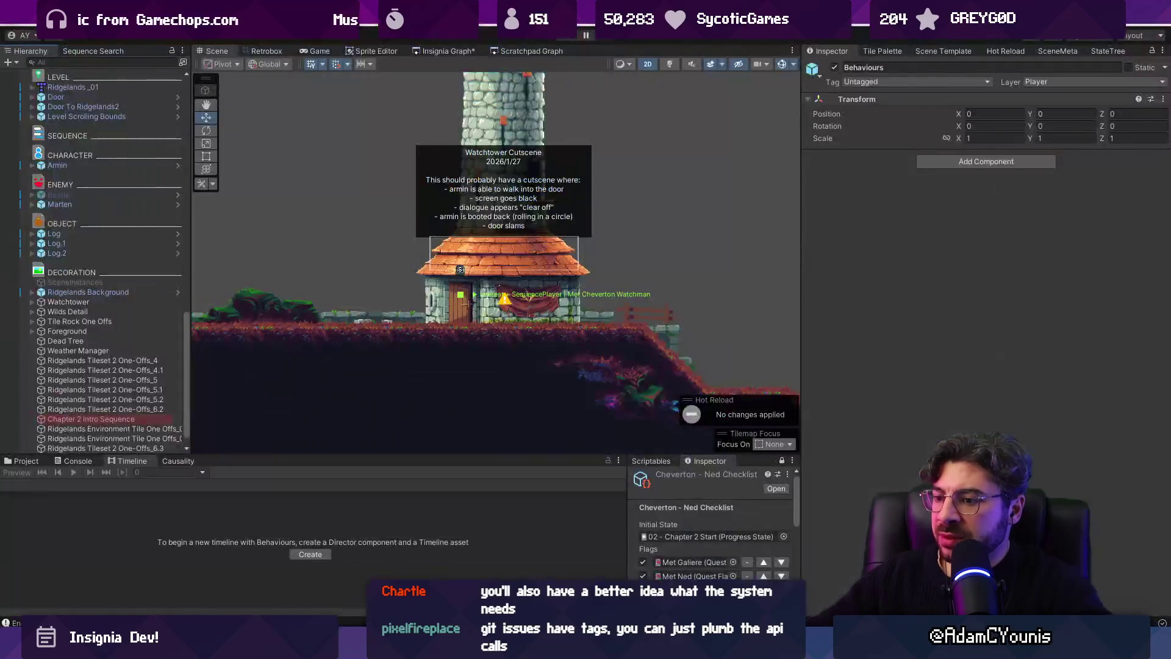
# Shrink the Timeline area and widen the Hierarchy to give the scene view more room
pyautogui.moveTo(457, 456); pyautogui.dragTo(457, 519)
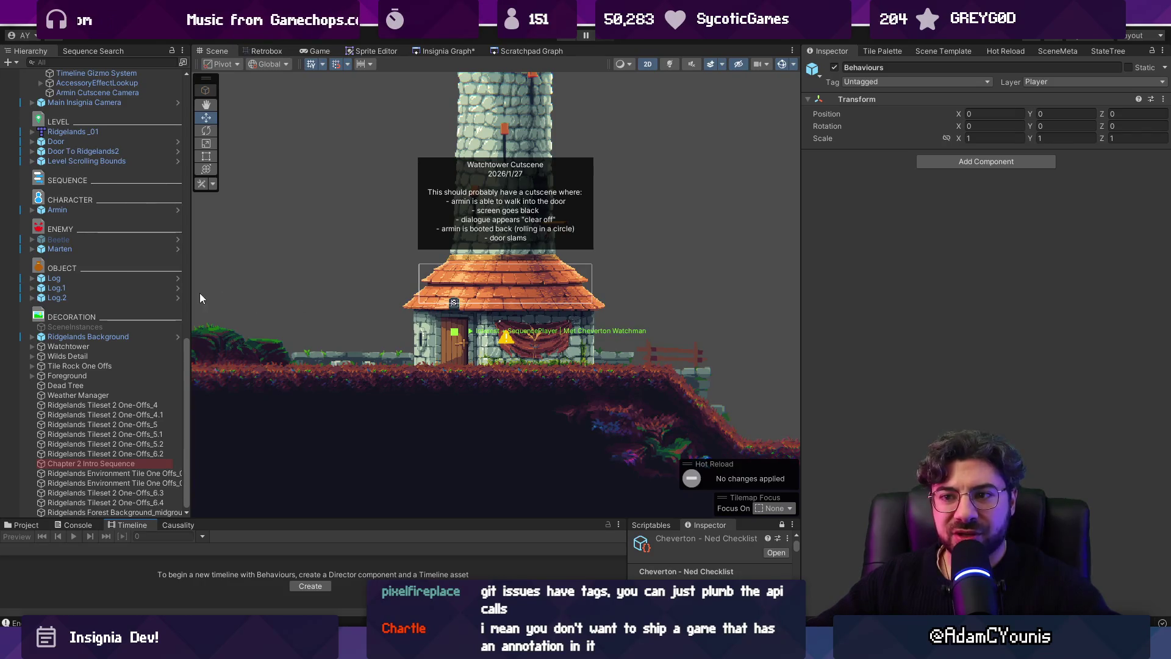
pyautogui.moveTo(193, 293); pyautogui.dragTo(227, 289)
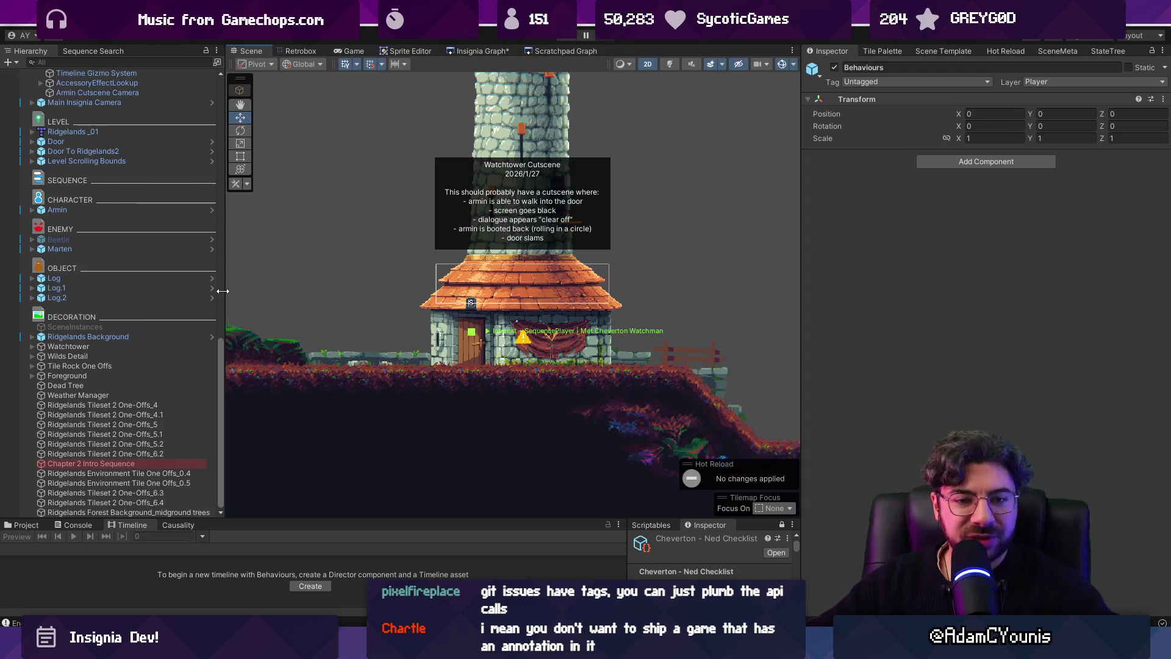
pyautogui.moveTo(224, 303); pyautogui.dragTo(238, 318)
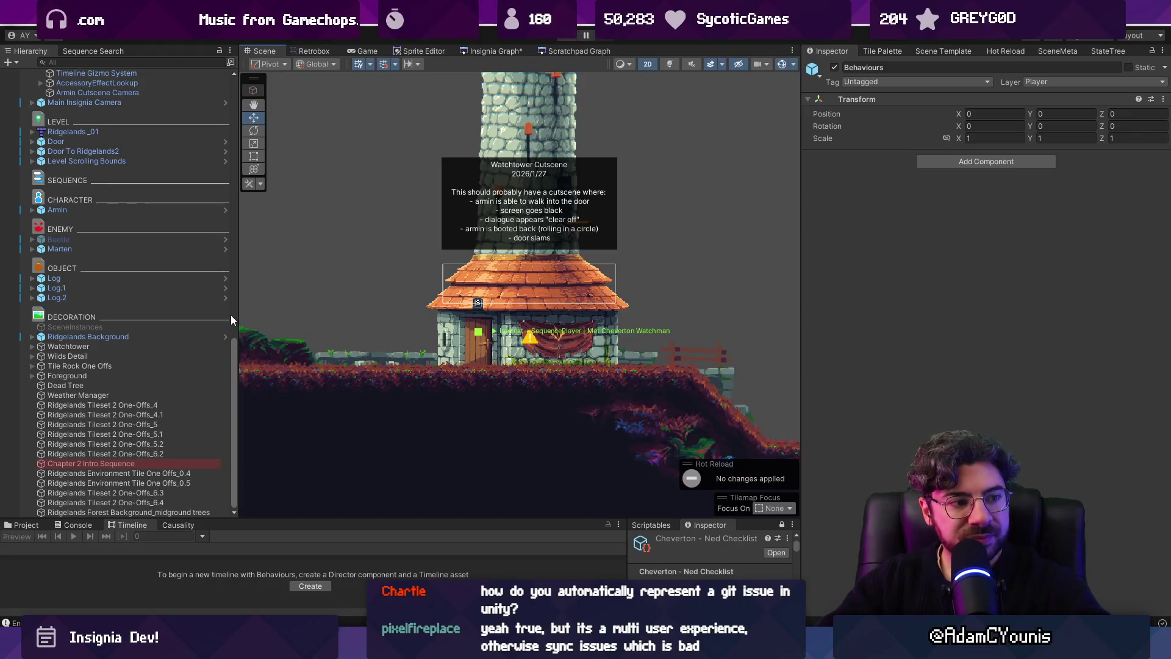
# Switch from Unity to the Fork git client
pyautogui.hotkey('alt', 'Tab')
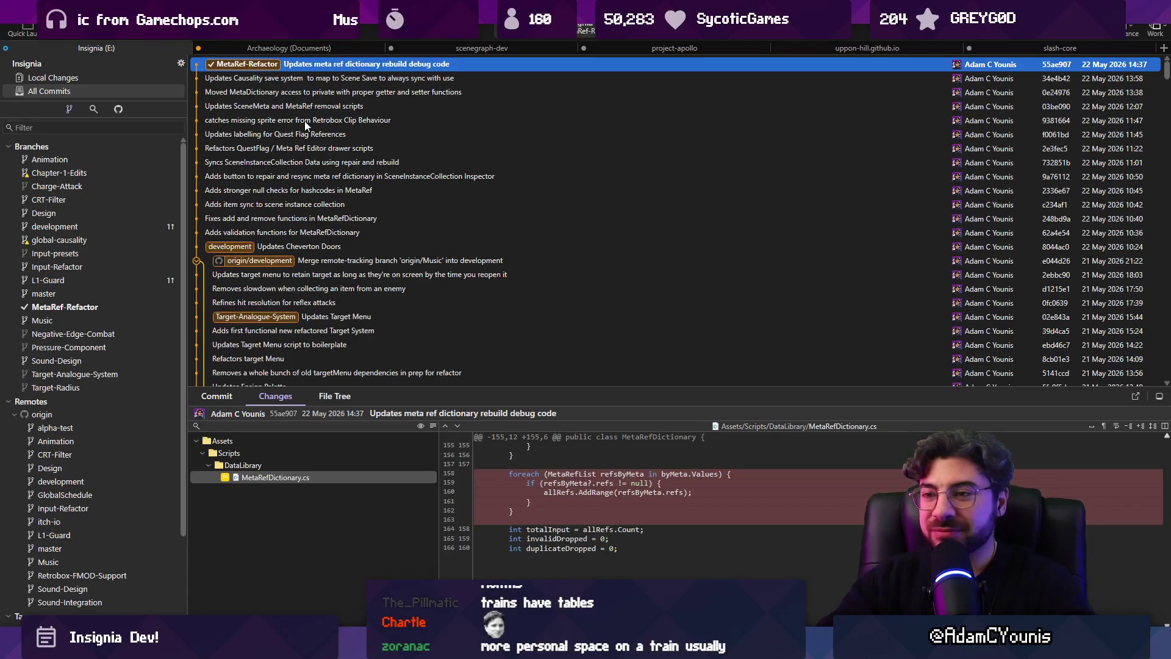
pyautogui.moveTo(514, 386); pyautogui.dragTo(507, 374)
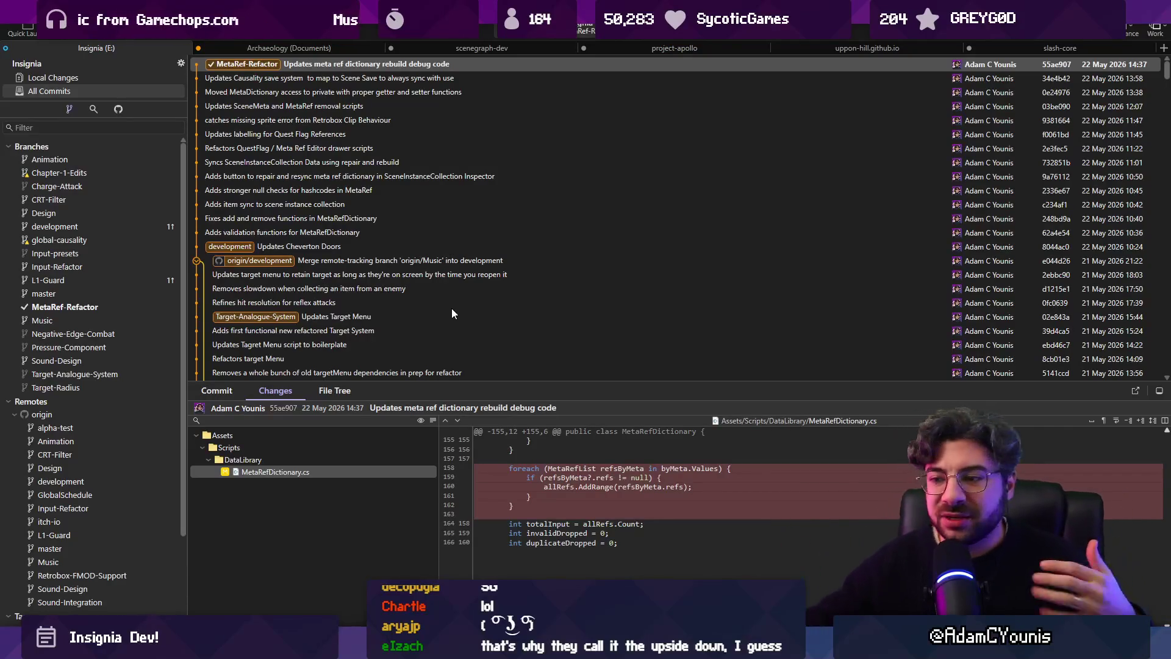
pyautogui.hotkey('alt', 'Tab')
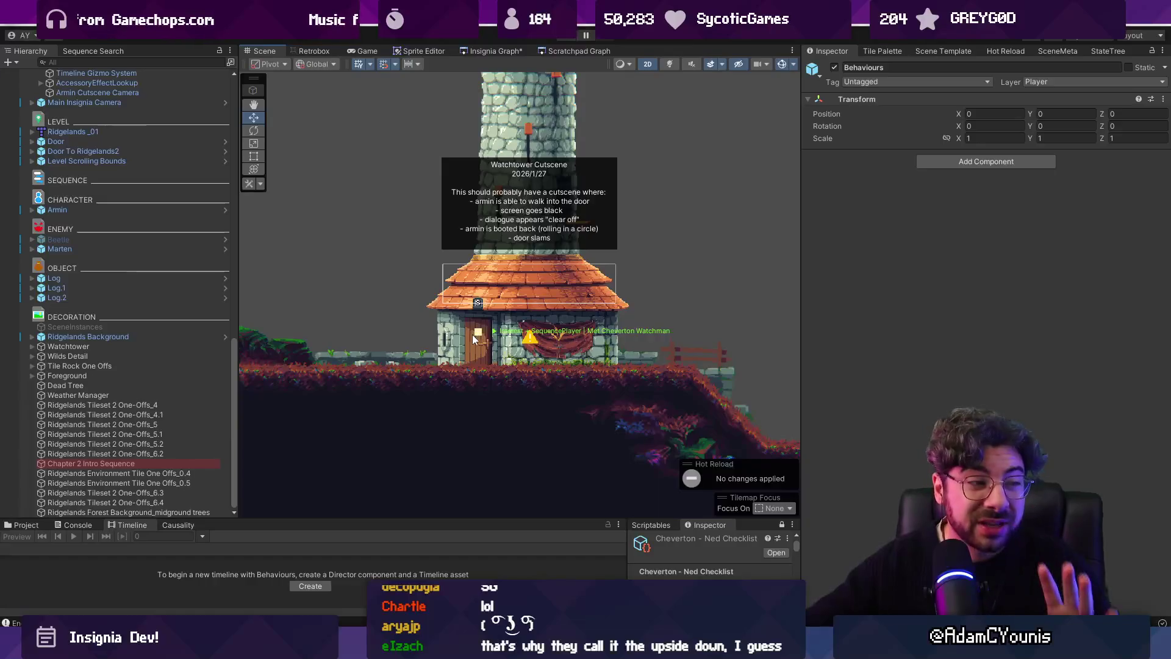
# Select the watchtower's annotation object to show its Watchtower Cutscene note
pyautogui.scroll(2, 493, 352)
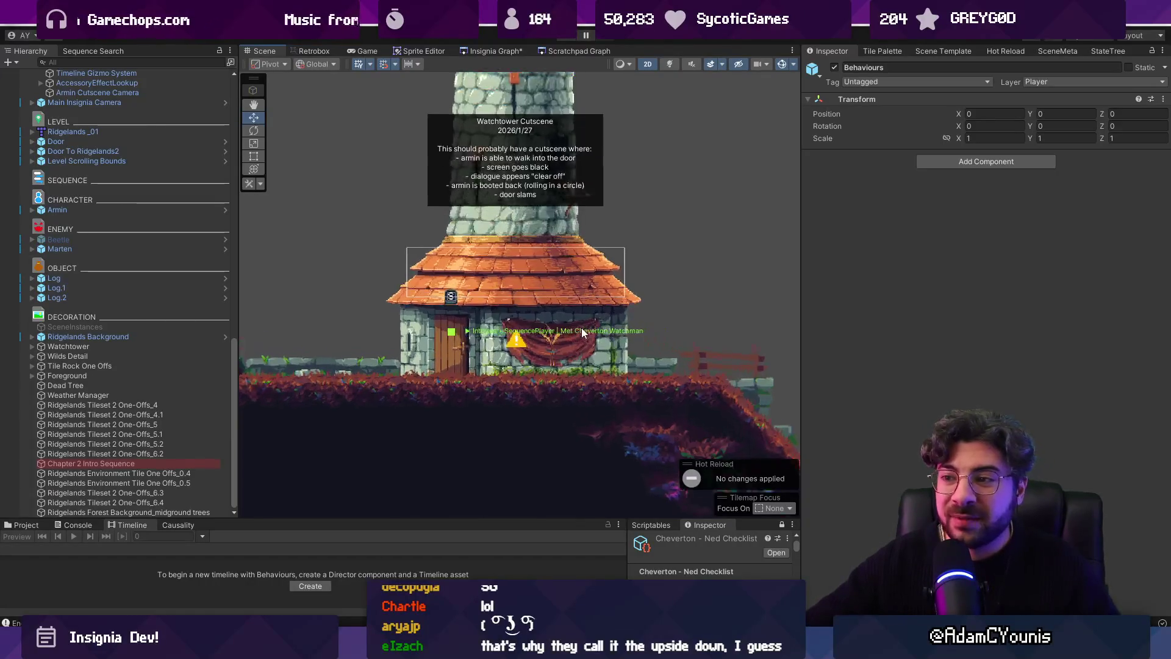
pyautogui.click(514, 352)
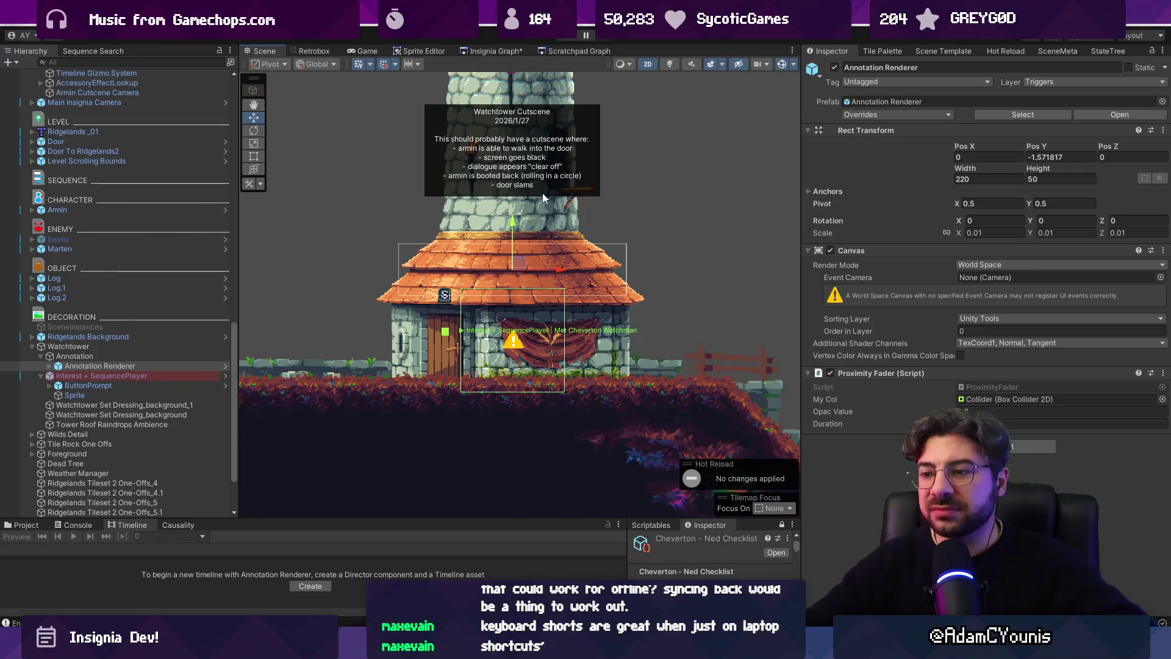
# Enlarge the bottom panels and show the Meet Cheverton Watchman asset in the Ridgelands folder
pyautogui.moveTo(452, 521); pyautogui.dragTo(453, 451)
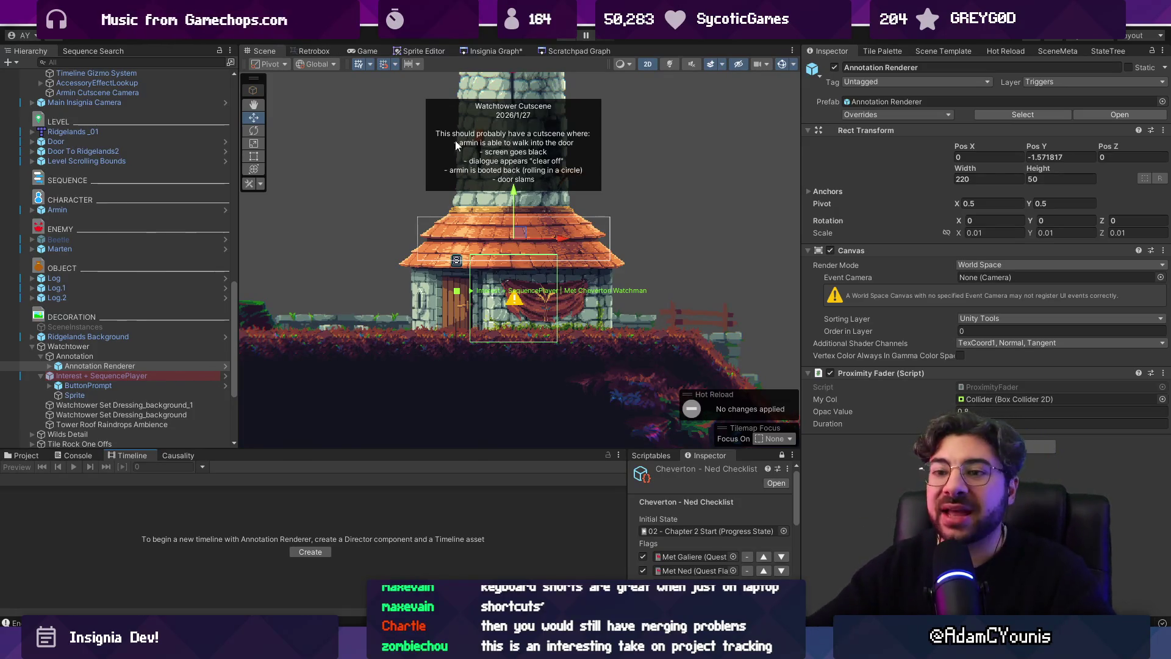
pyautogui.hotkey('ctrl', '5')
pyautogui.moveTo(253, 450); pyautogui.dragTo(260, 403)
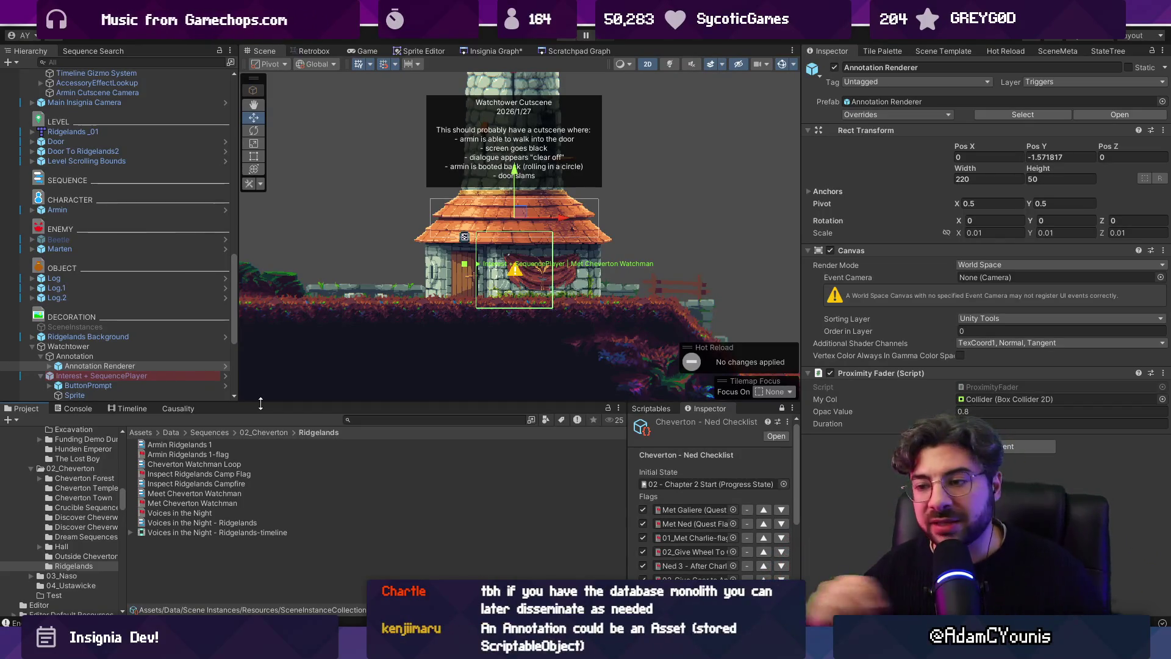
# Check the Schema notes in Figma, then search Unity's Project window for sceneinstancecollection
pyautogui.hotkey('alt', 'Tab')
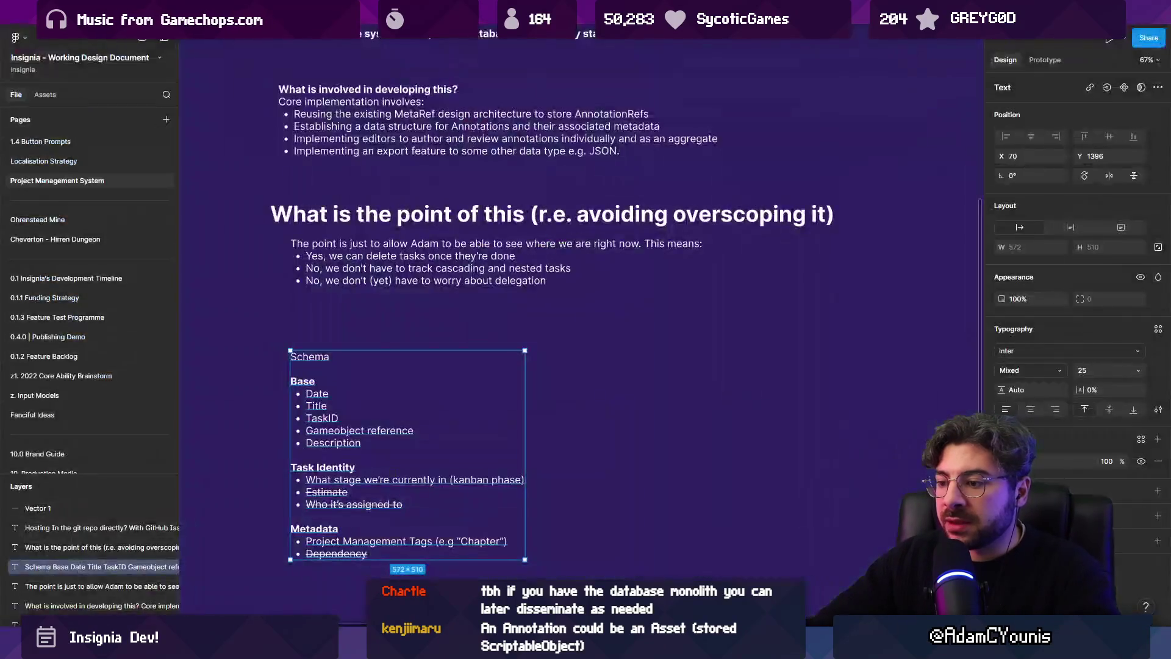
pyautogui.scroll(-2, 549, 477)
pyautogui.hscroll(3, 512, 440)
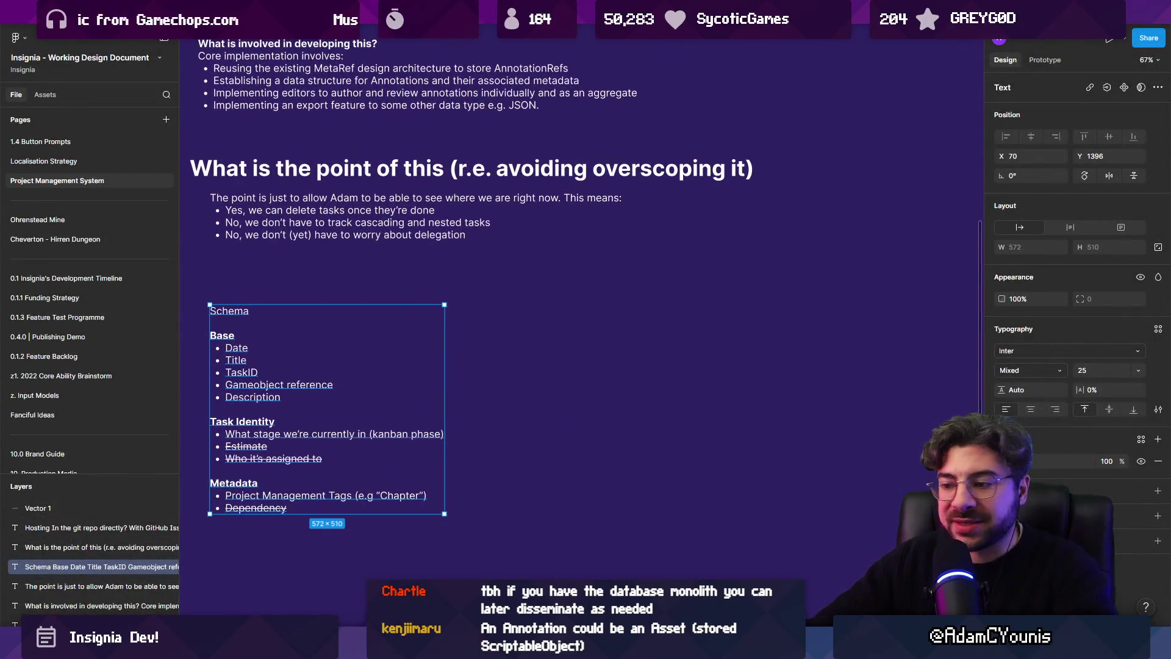
pyautogui.hotkey('alt', 'Tab')
pyautogui.write('ancecoll')
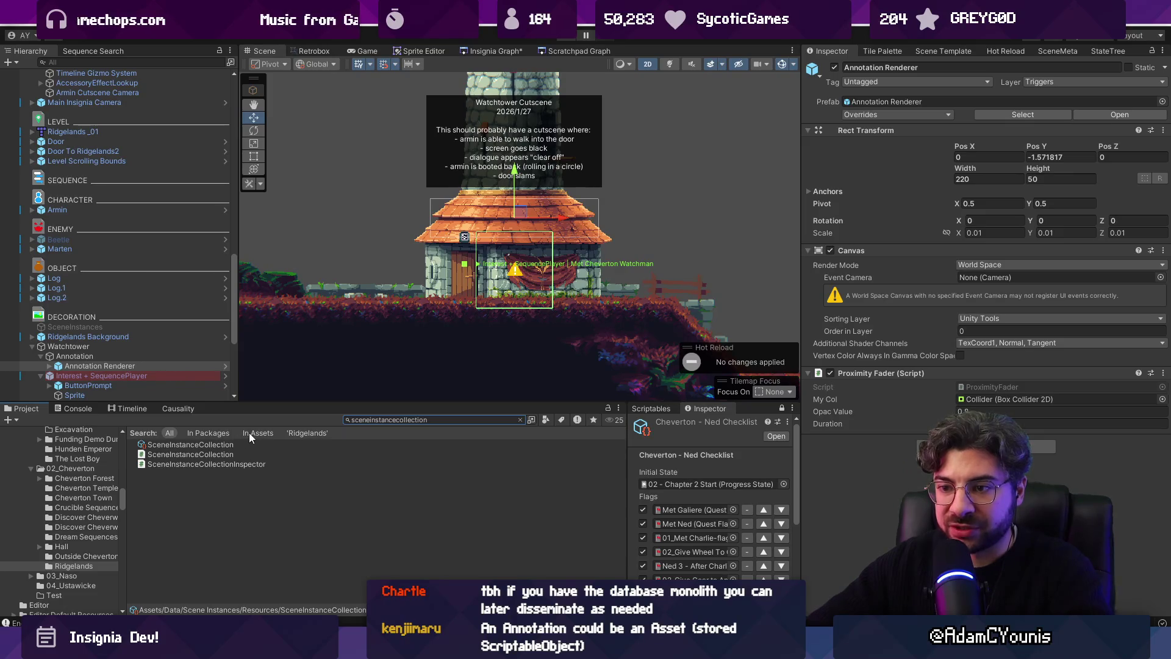
# Select the SceneInstanceCollection asset and expand its Item and Flag Scene References
pyautogui.click(206, 443)
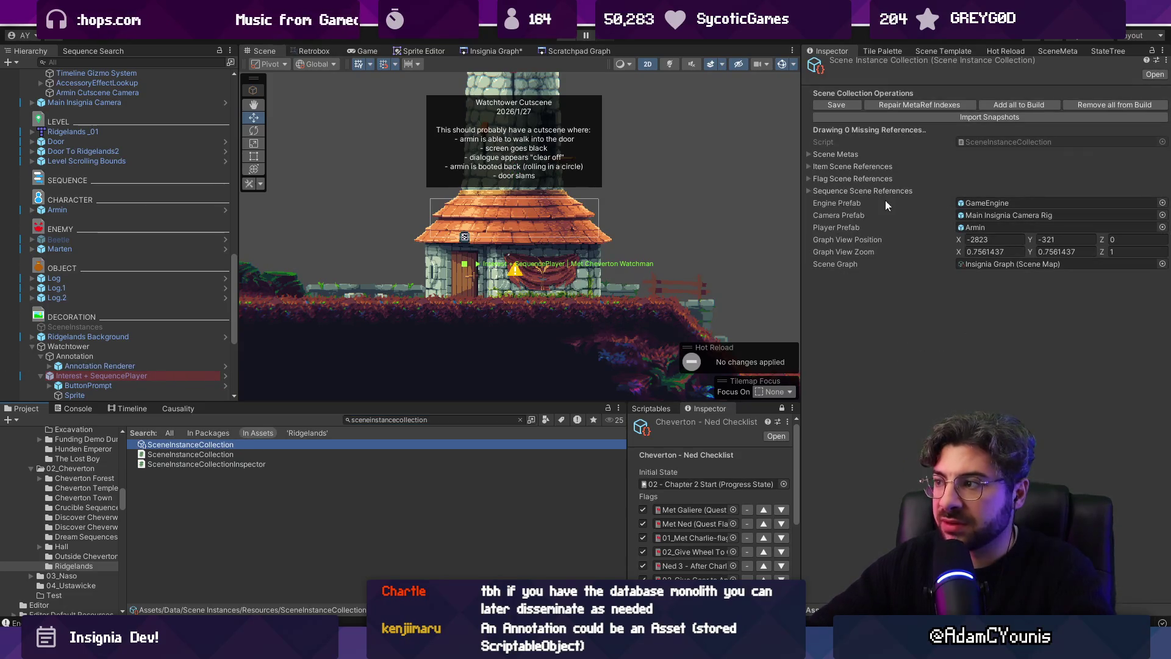
pyautogui.click(845, 166)
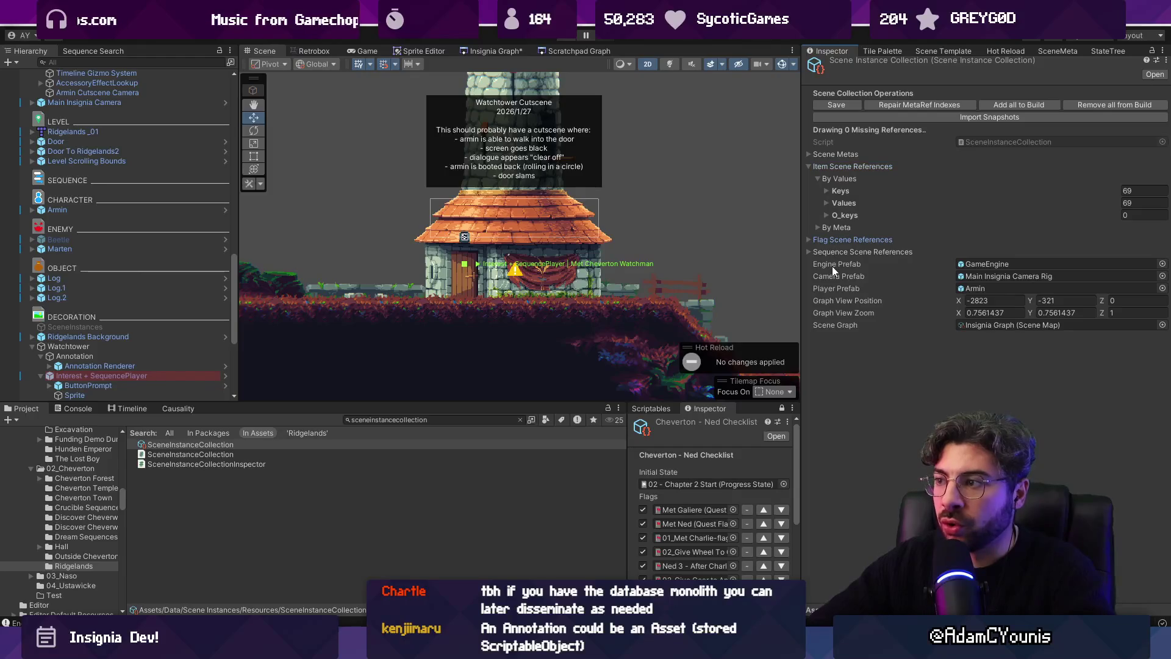
pyautogui.click(831, 241)
pyautogui.click(833, 249)
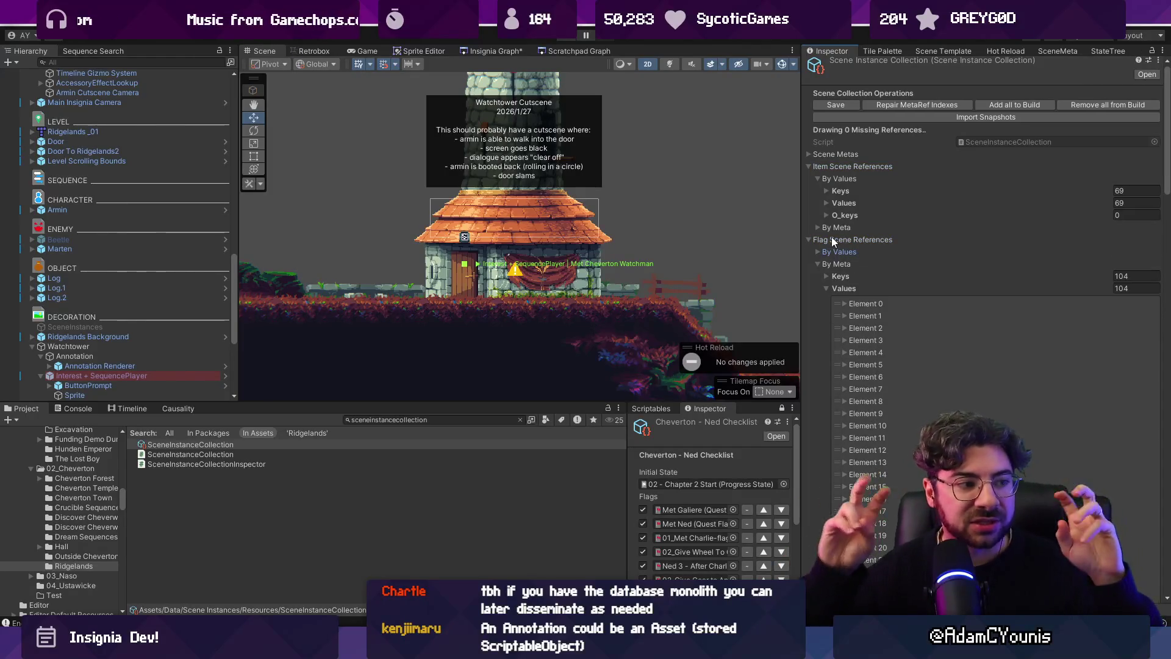
pyautogui.scroll(-1, 533, 278)
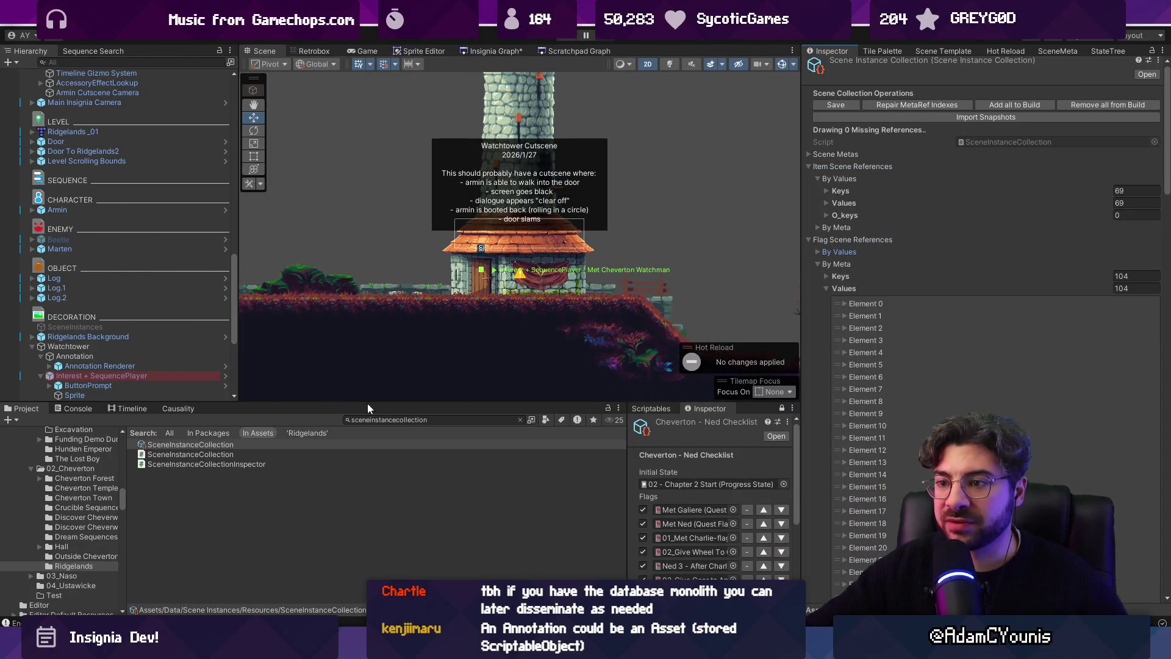
# Show the Causality item filters, then display the Insignia Graph of all level scenes
pyautogui.click(178, 408)
pyautogui.scroll(-3, 481, 274)
pyautogui.click(470, 426)
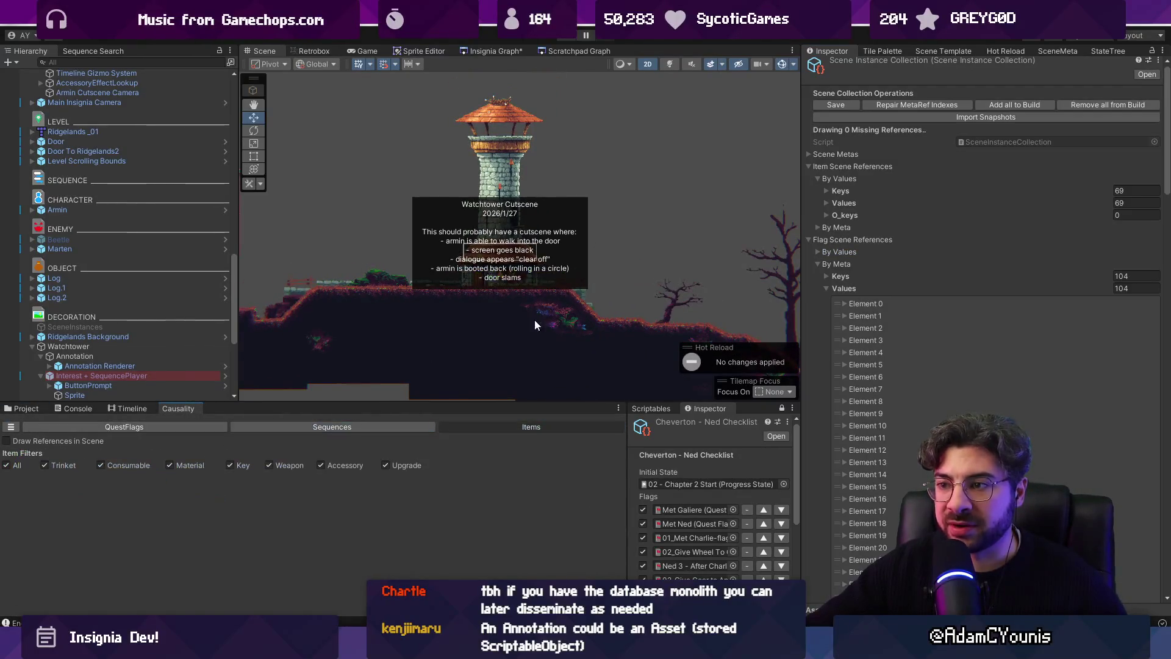
pyautogui.scroll(-2, 535, 319)
pyautogui.click(490, 50)
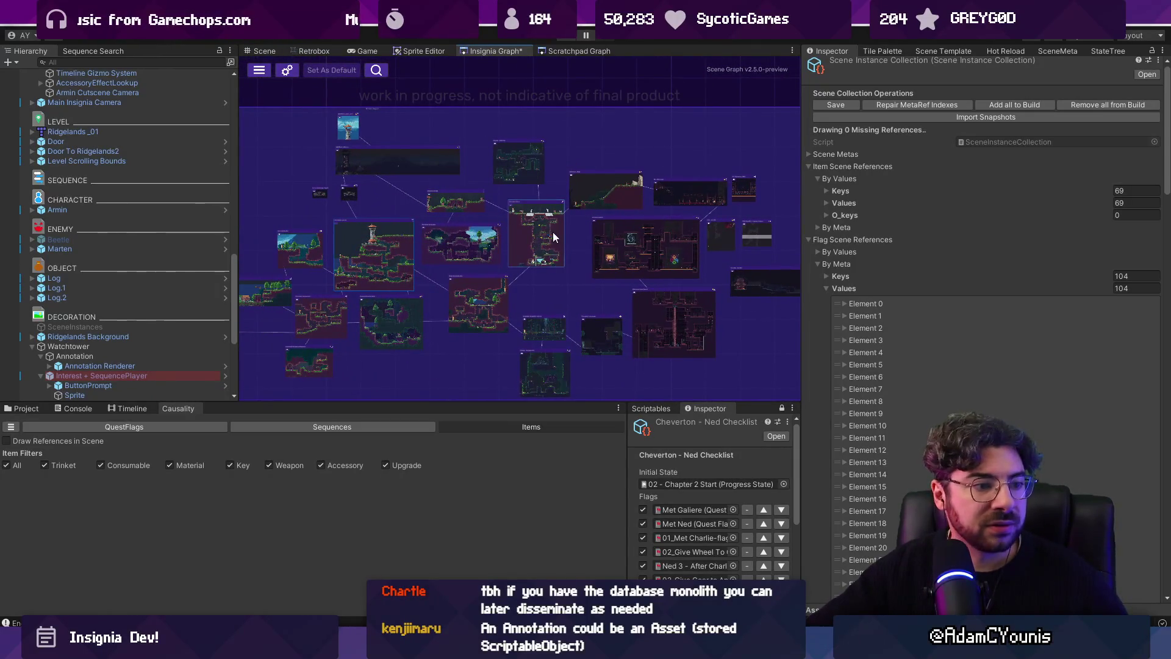
# Open a level from the Insignia Graph and enable Draw References in Scene
pyautogui.doubleClick(552, 232)
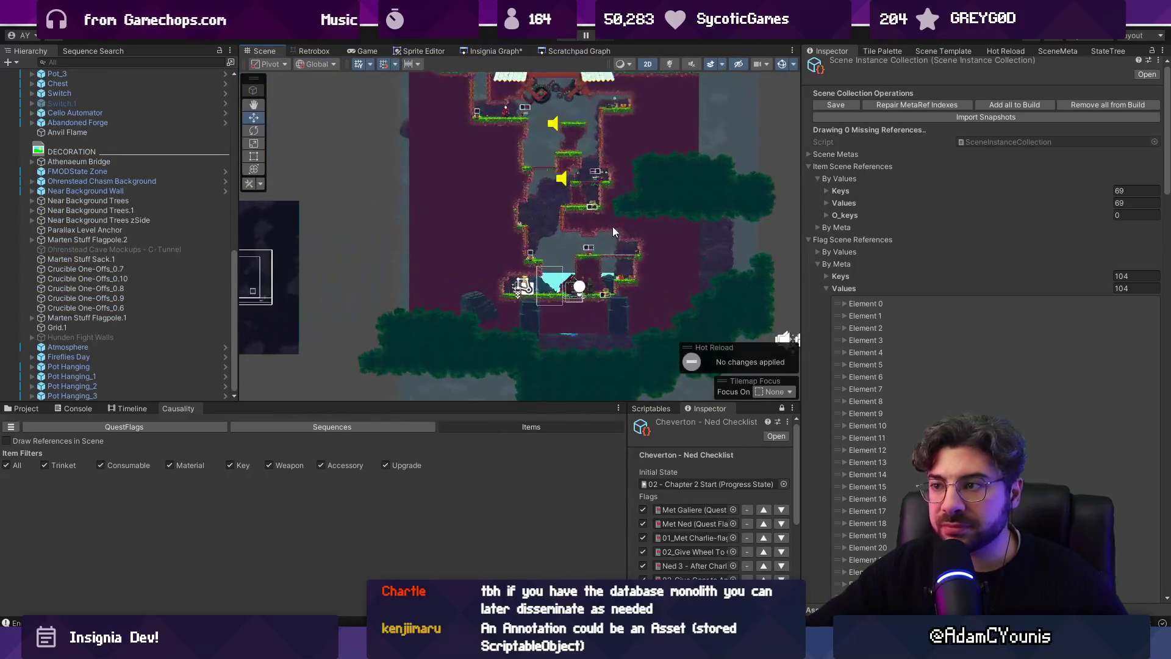
pyautogui.click(52, 442)
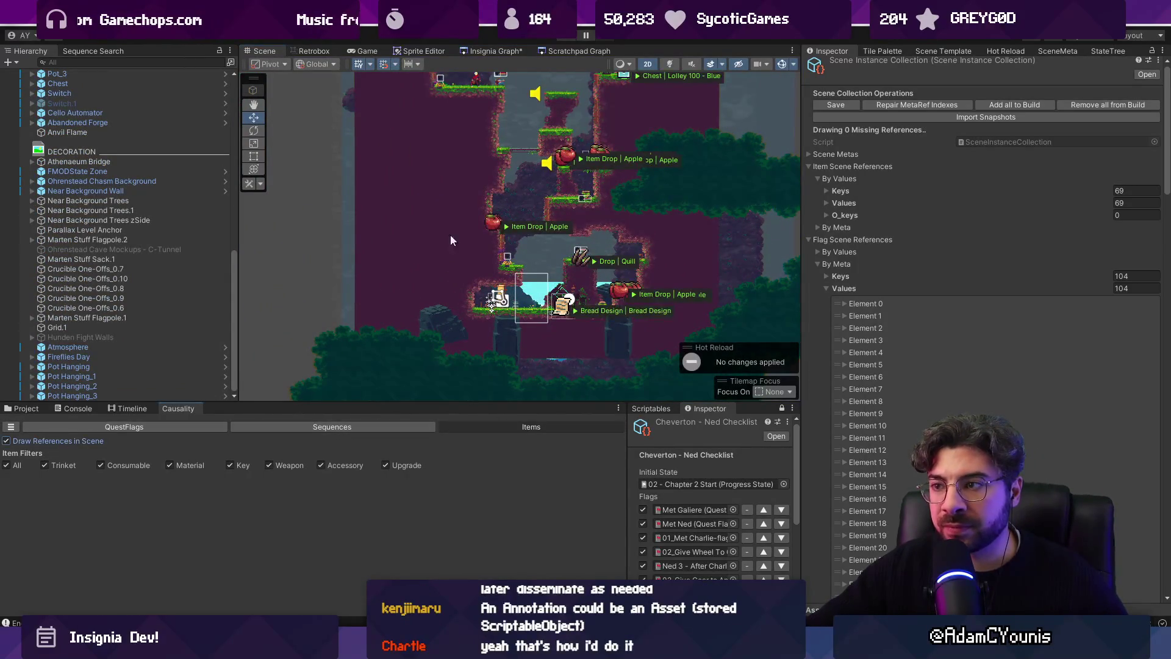
pyautogui.scroll(-3, 478, 390)
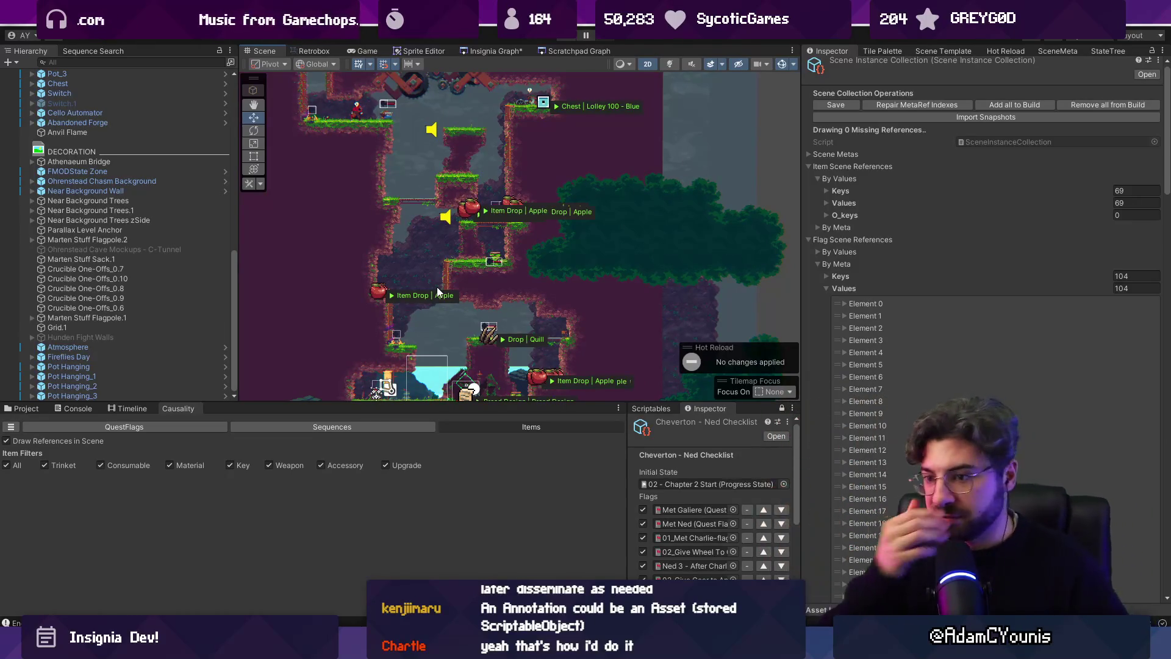
# Switch Causality to Sequences, then QuestFlags, and enlarge the bottom panel
pyautogui.click(348, 426)
pyautogui.click(137, 431)
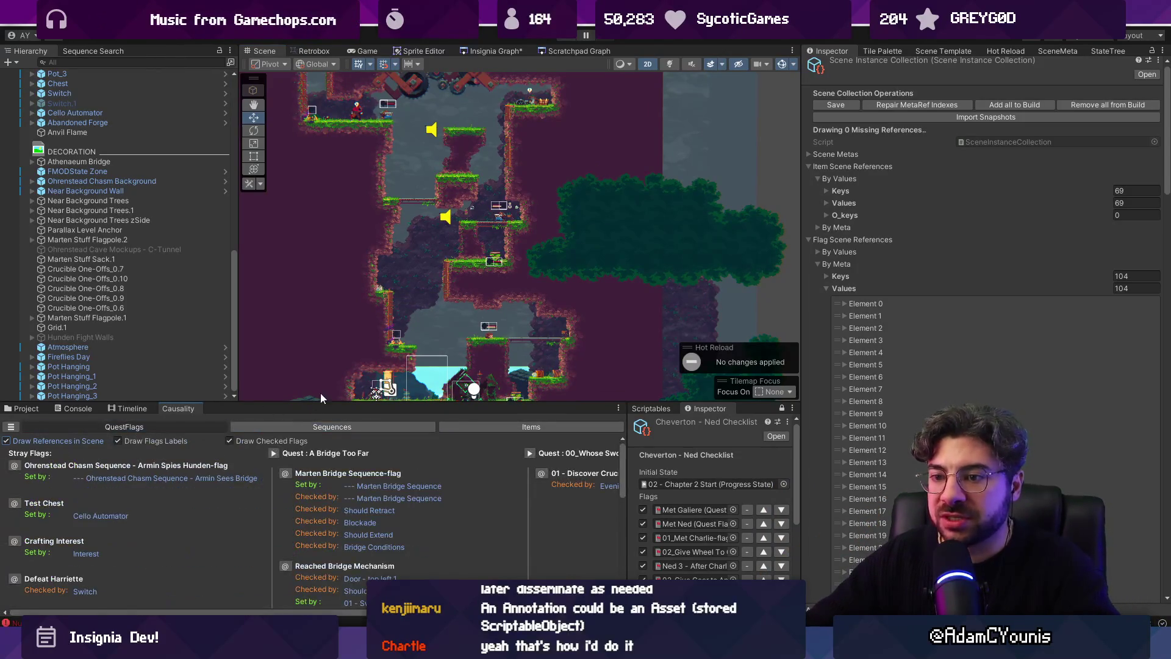
pyautogui.moveTo(327, 403); pyautogui.dragTo(327, 362)
# Open the first NullReferenceException's source at CausalityRenderer.cs:47 and inspect the FindGameObjectByPath call
pyautogui.click(74, 368)
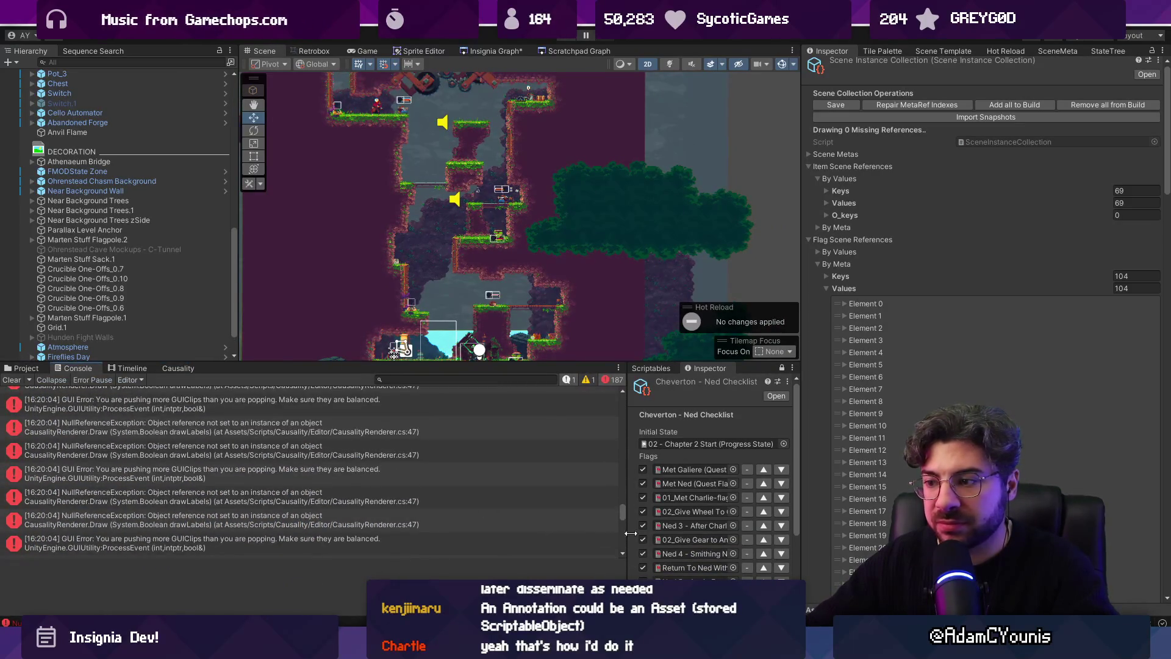
pyautogui.moveTo(622, 506); pyautogui.dragTo(622, 399)
pyautogui.click(262, 419)
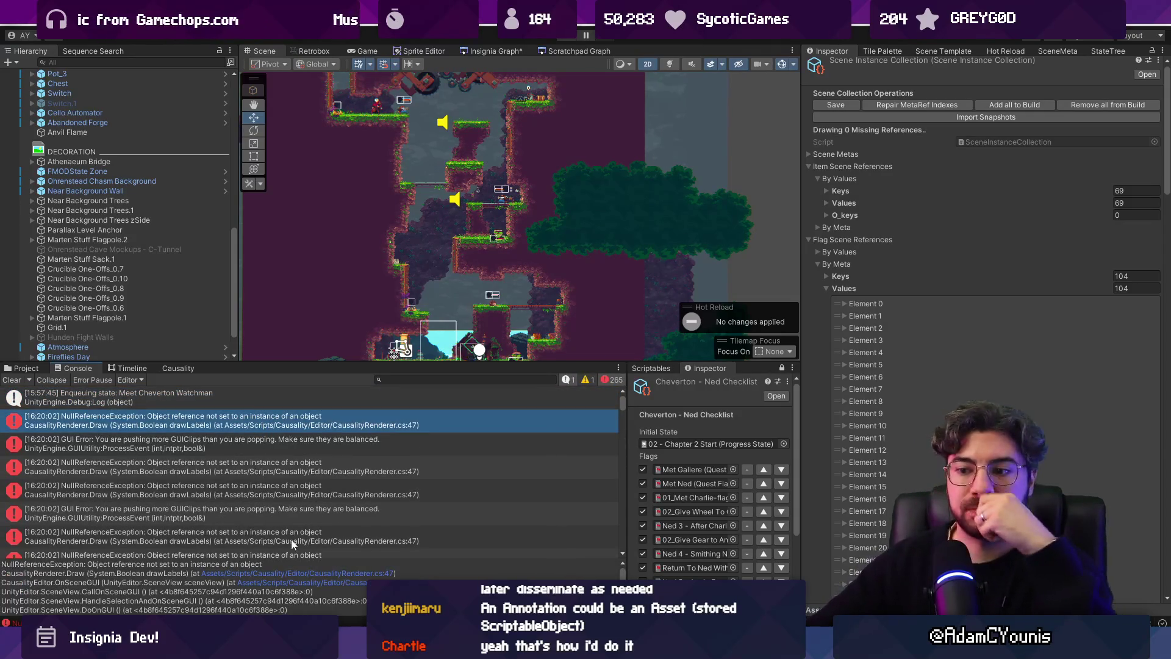
pyautogui.click(289, 574)
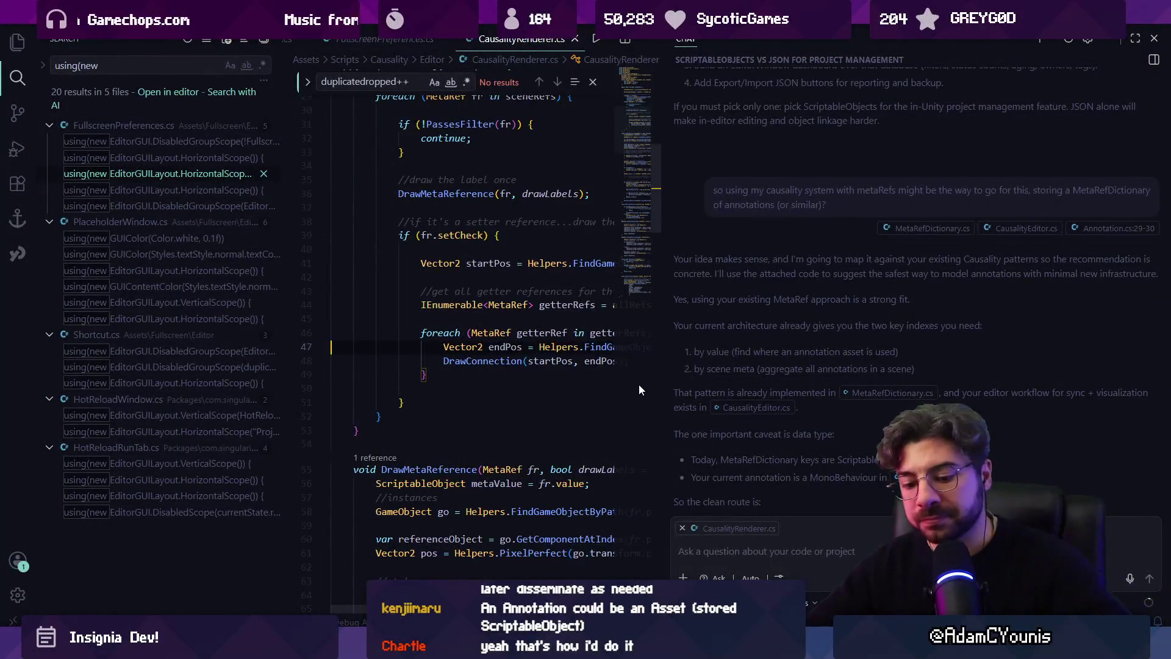
pyautogui.hotkey('ctrl', 'alt', 'b')
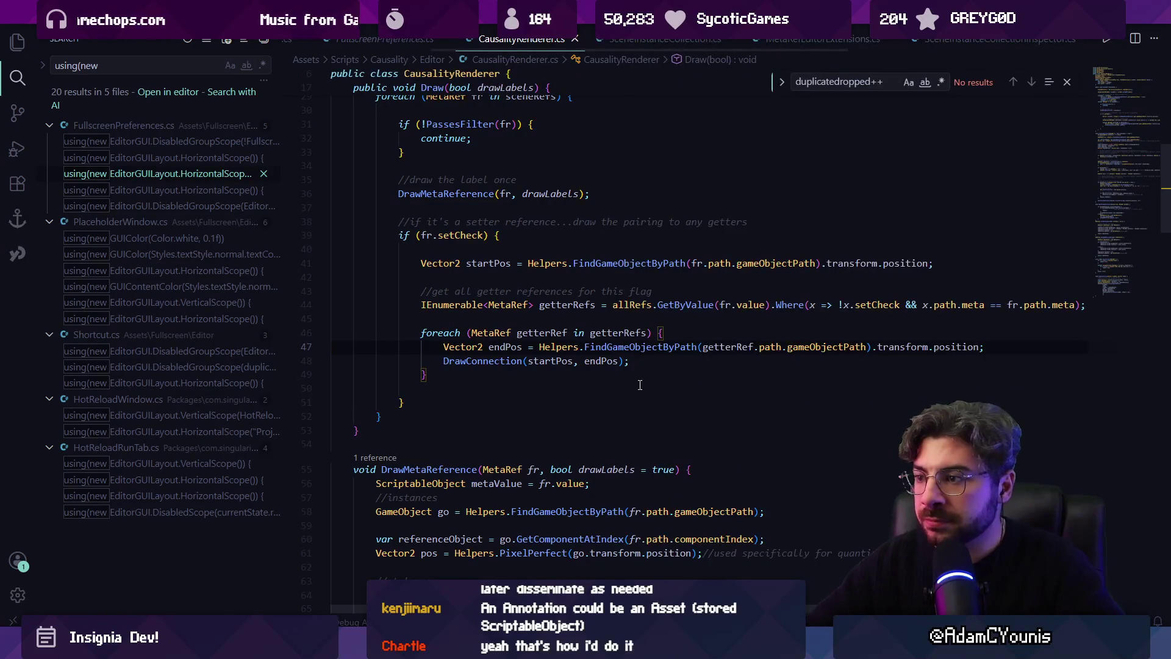
pyautogui.click(653, 346)
pyautogui.hotkey('alt', 'Tab')
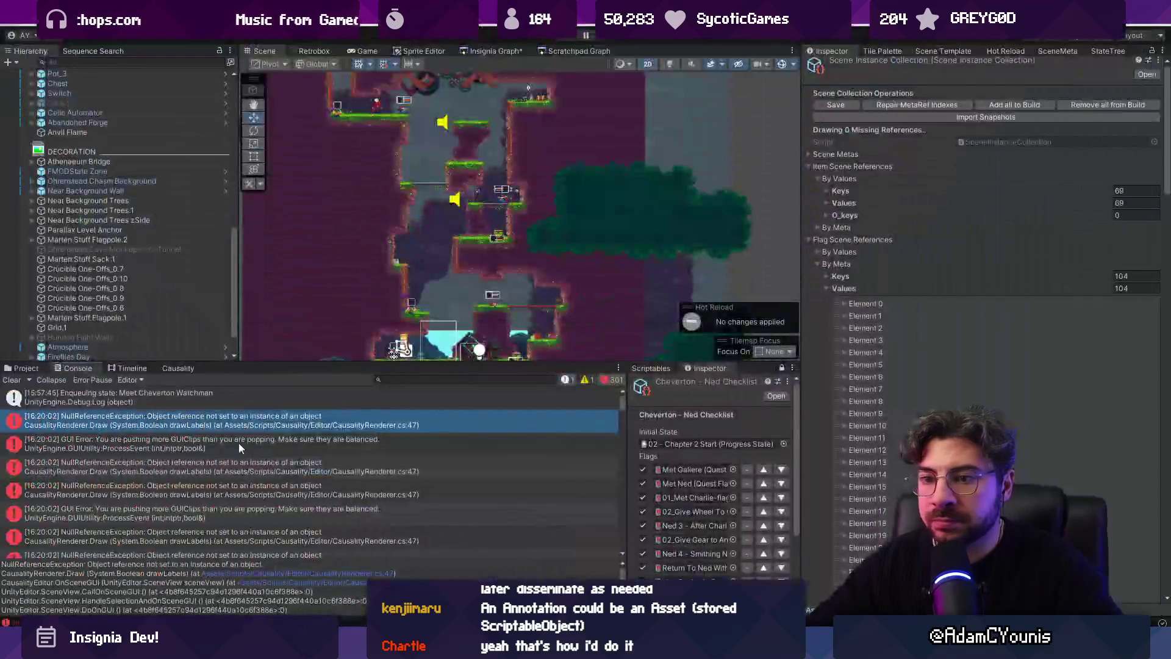
# Clear the Console and compare new errors against the Causality view
pyautogui.click(13, 380)
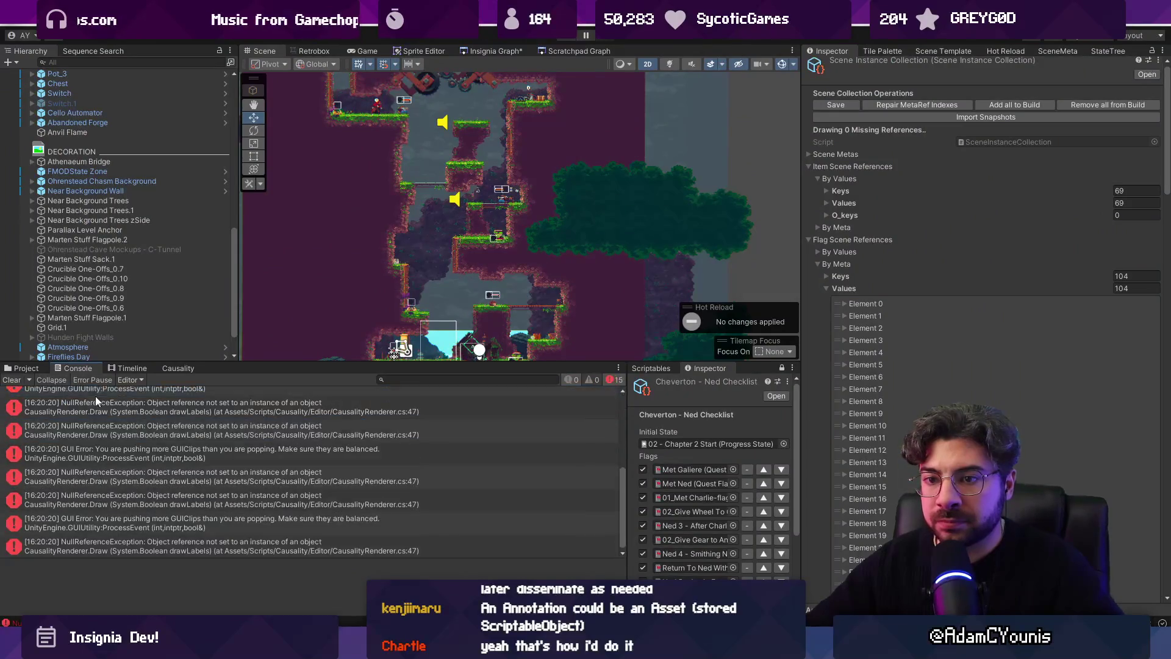
pyautogui.click(172, 398)
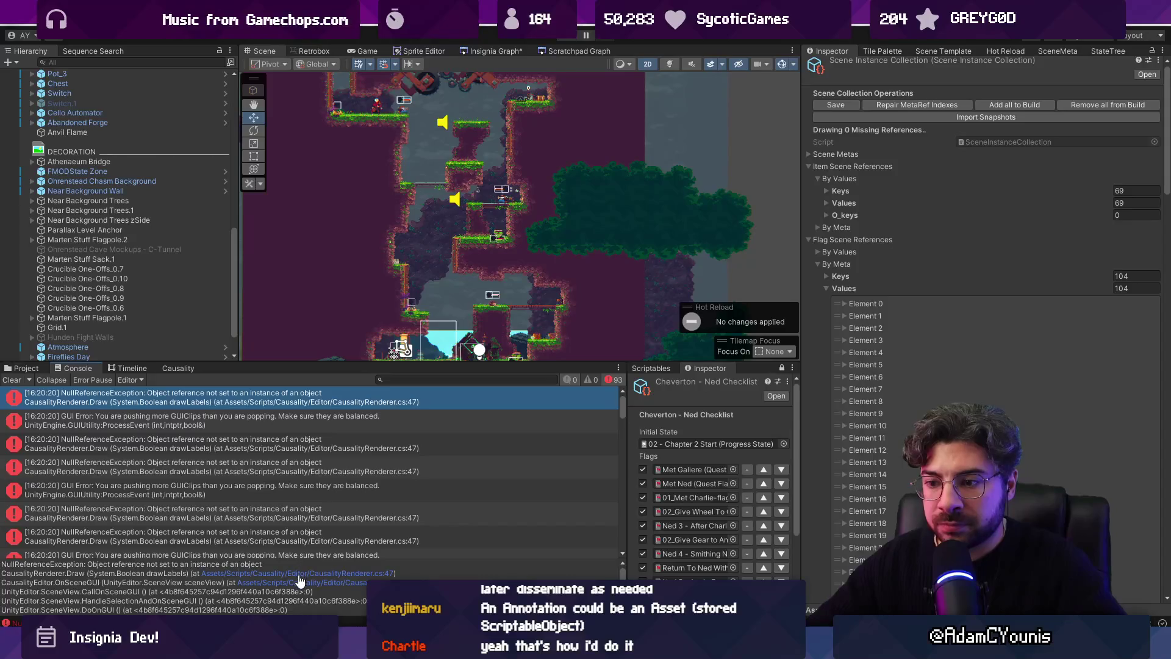
pyautogui.click(179, 369)
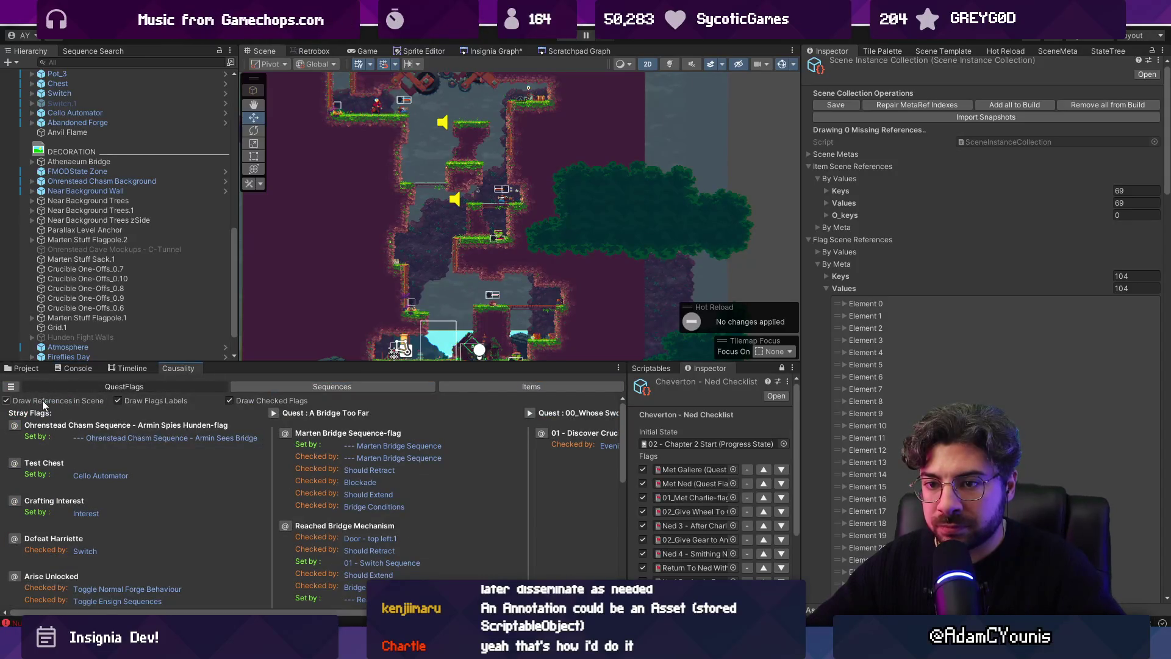
pyautogui.click(88, 368)
pyautogui.click(178, 368)
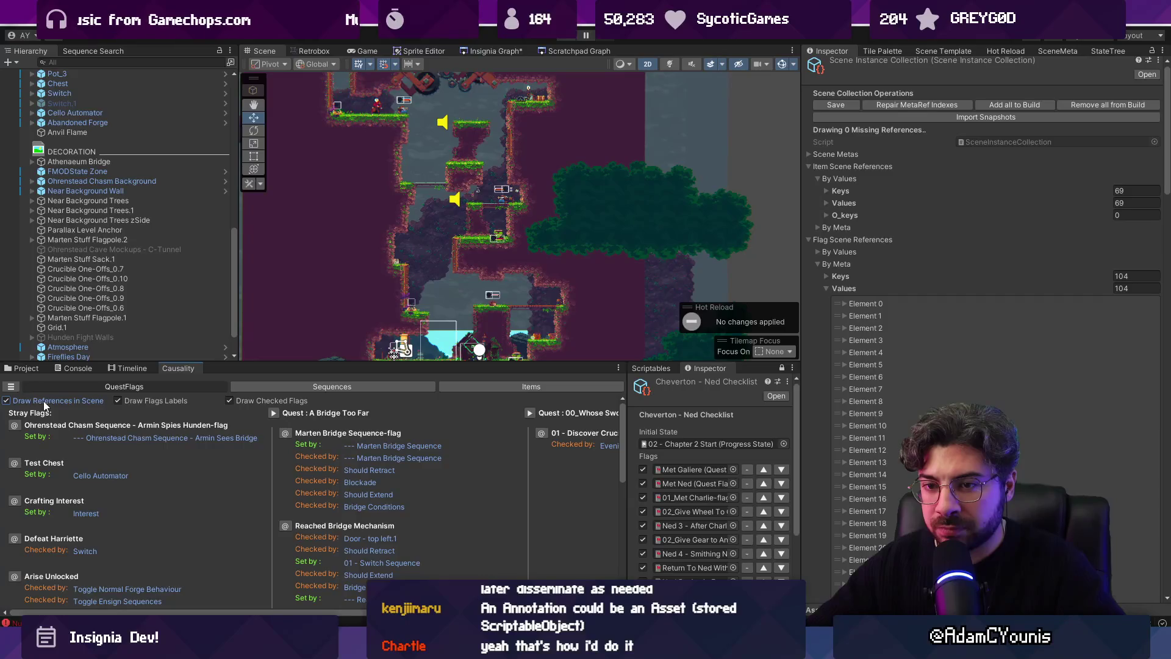
pyautogui.click(76, 369)
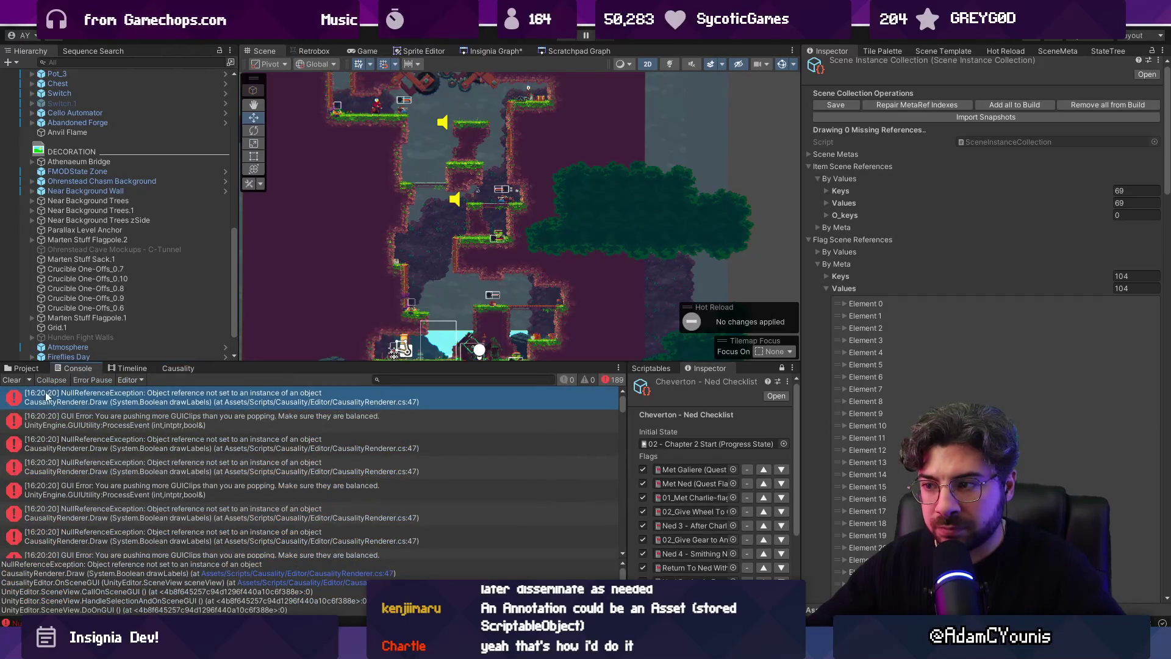
pyautogui.click(14, 380)
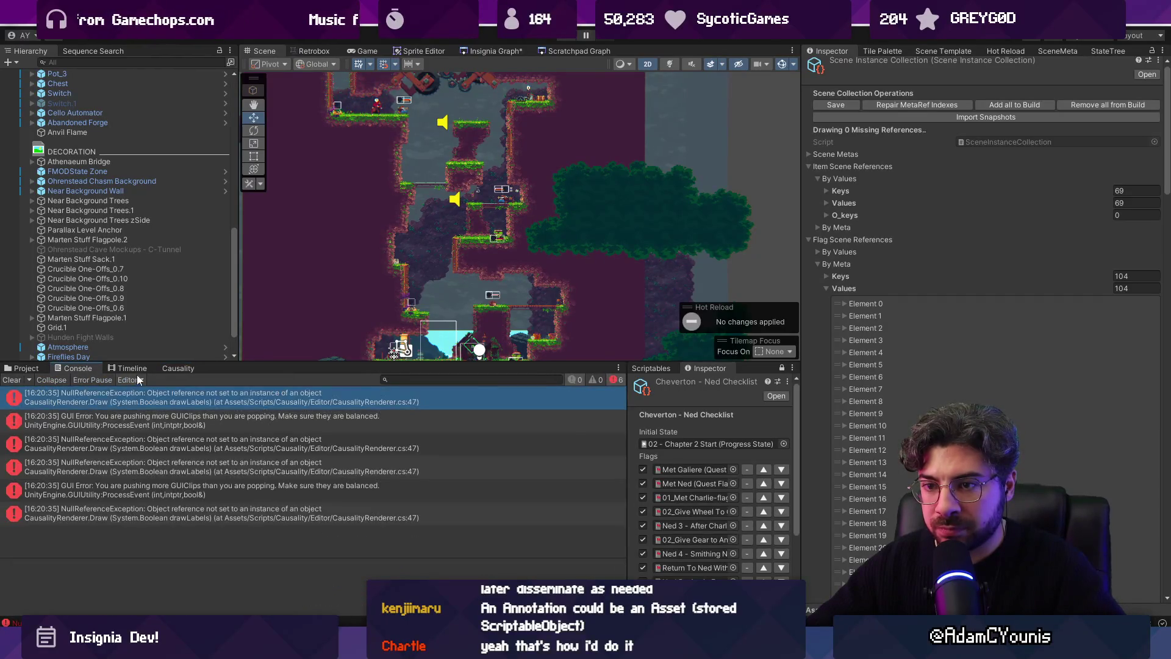
pyautogui.click(174, 368)
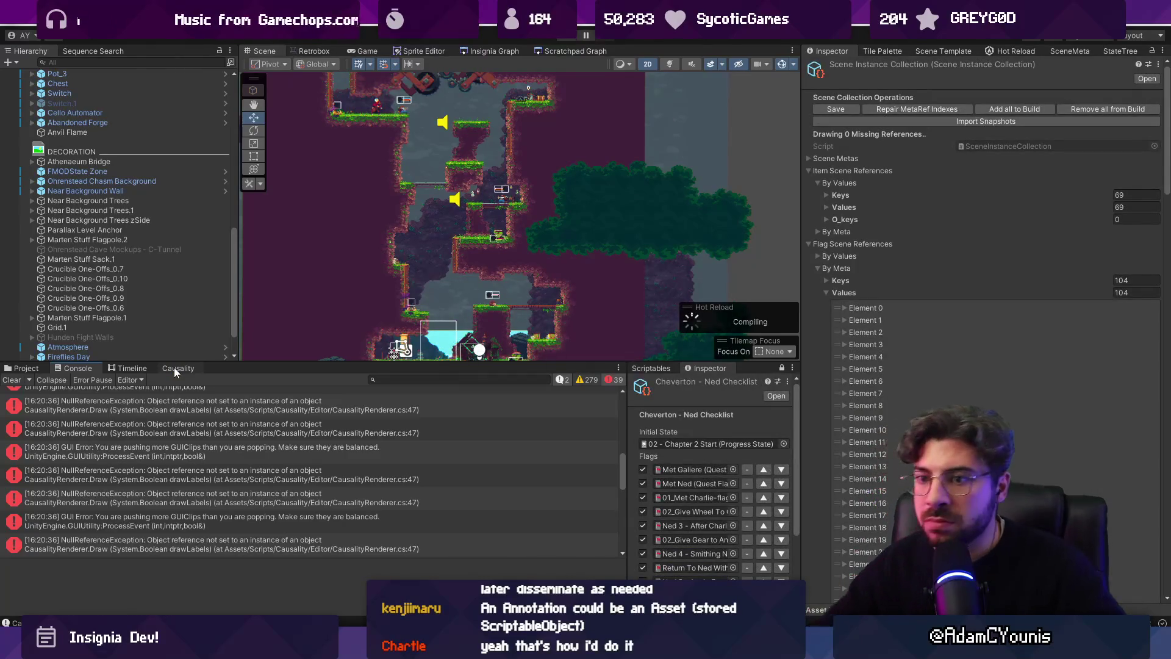
# After the reload, clear the Console and open the first error's line in the code editor
pyautogui.click(173, 368)
pyautogui.click(75, 369)
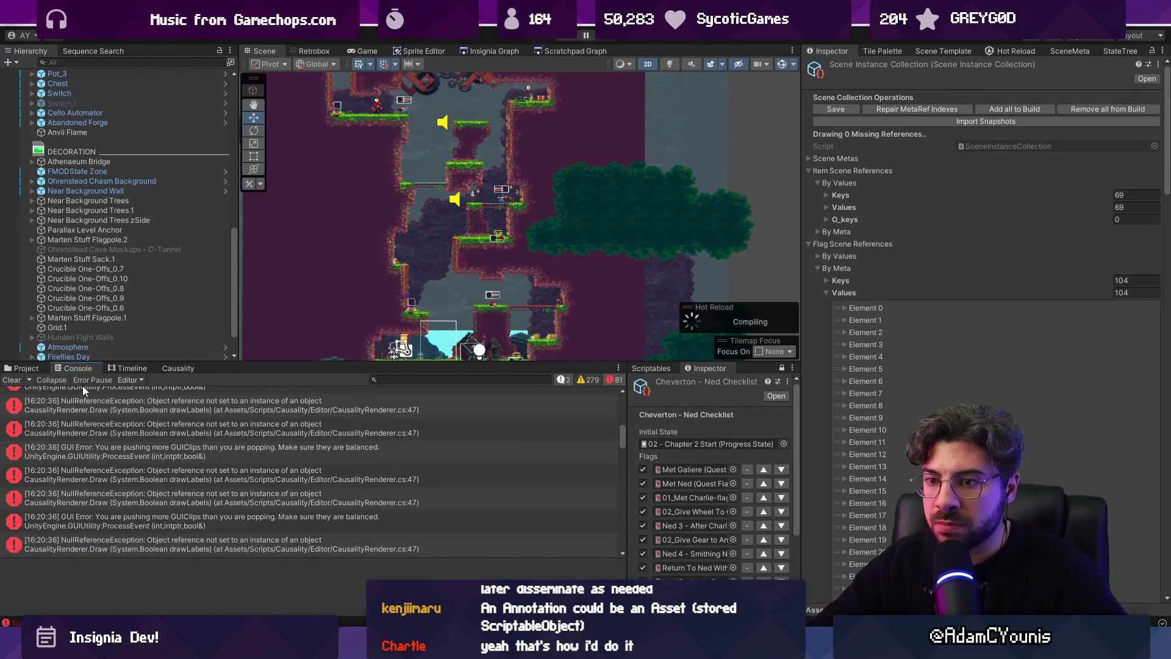
pyautogui.click(12, 379)
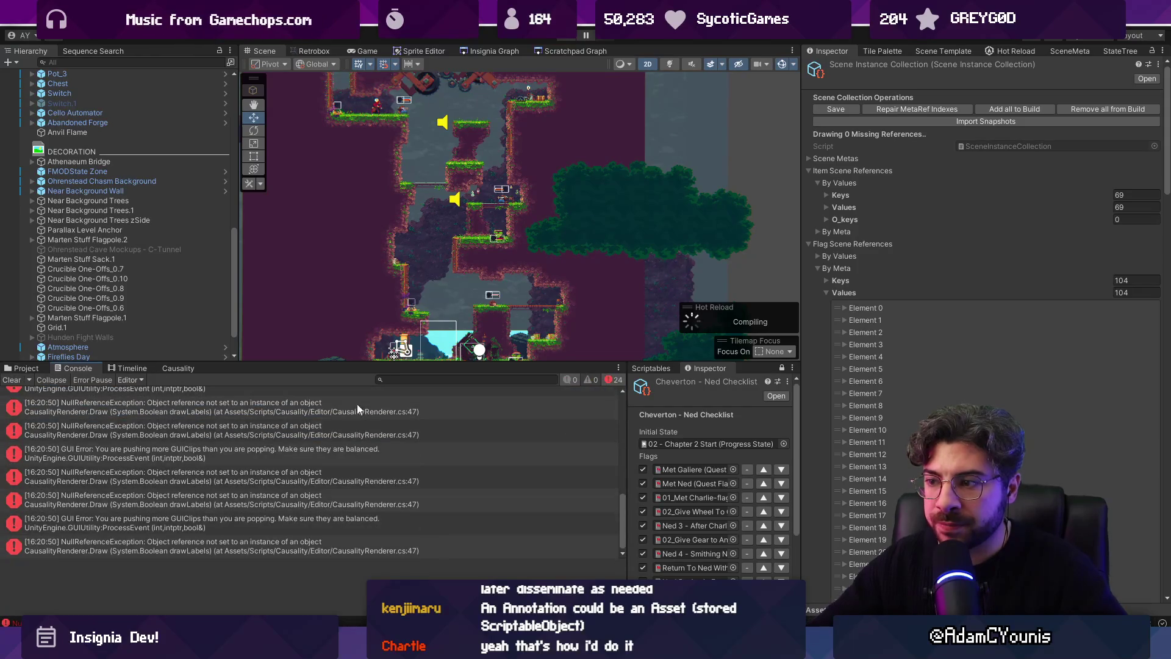
pyautogui.moveTo(622, 531); pyautogui.dragTo(622, 437)
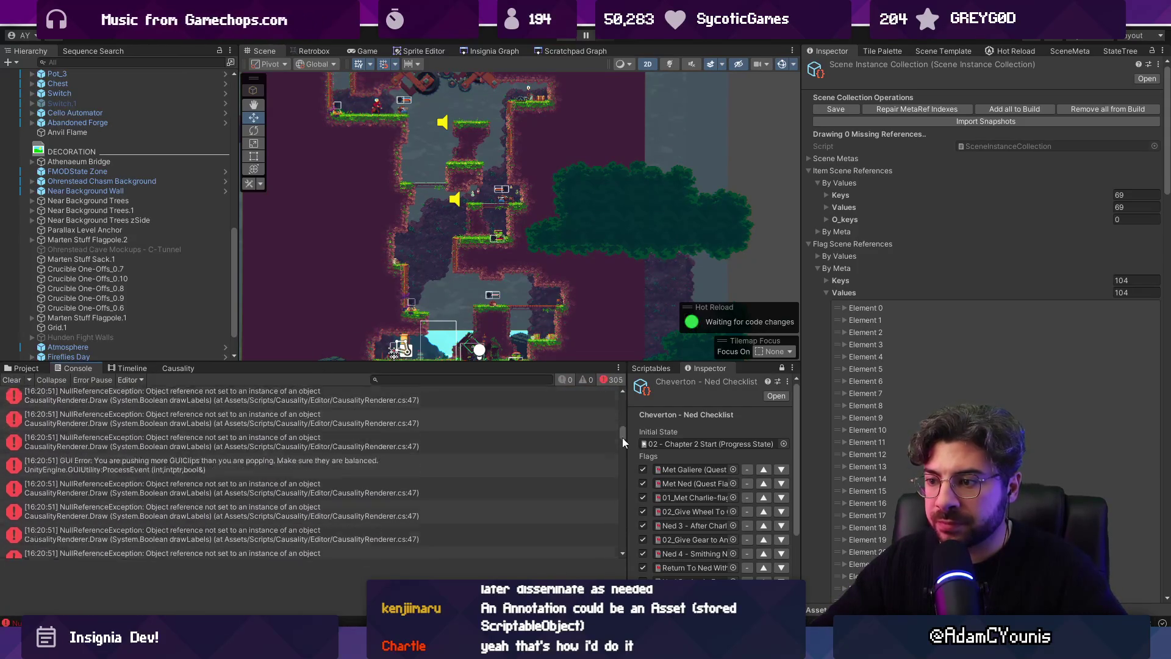
pyautogui.click(399, 402)
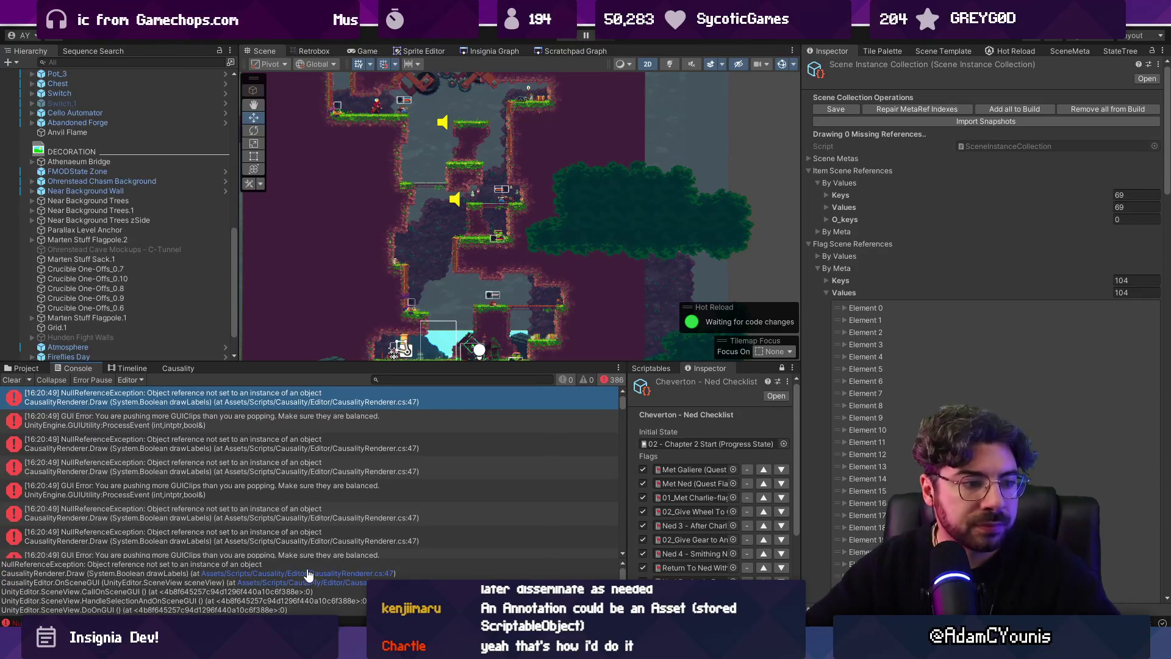
pyautogui.click(323, 574)
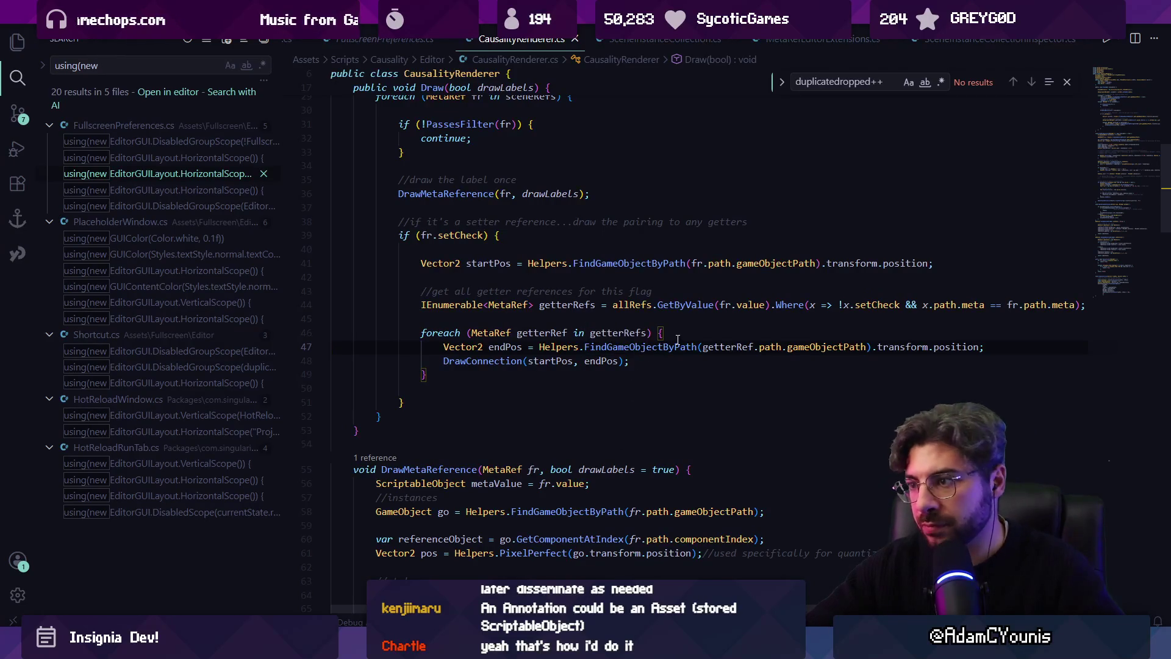
# Add a Debug.Log 'Drawing connection from … to …' line in the getterRefs loop and save CausalityRenderer.cs
pyautogui.press('Return')
pyautogui.write('Debug')
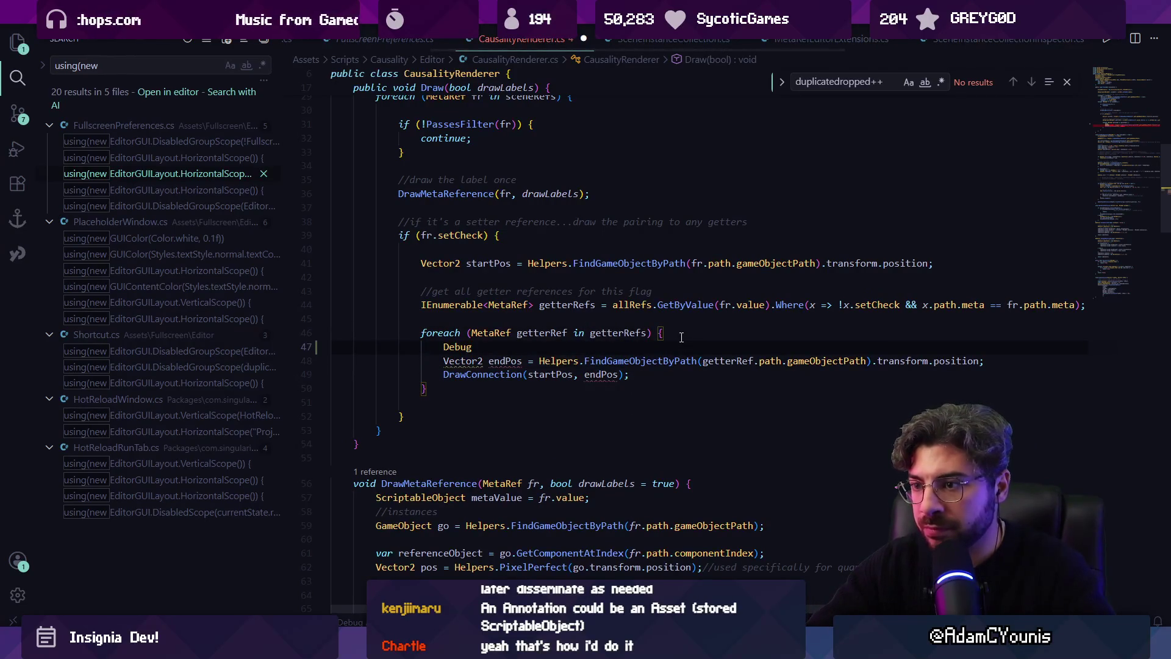
pyautogui.write('.Lo')
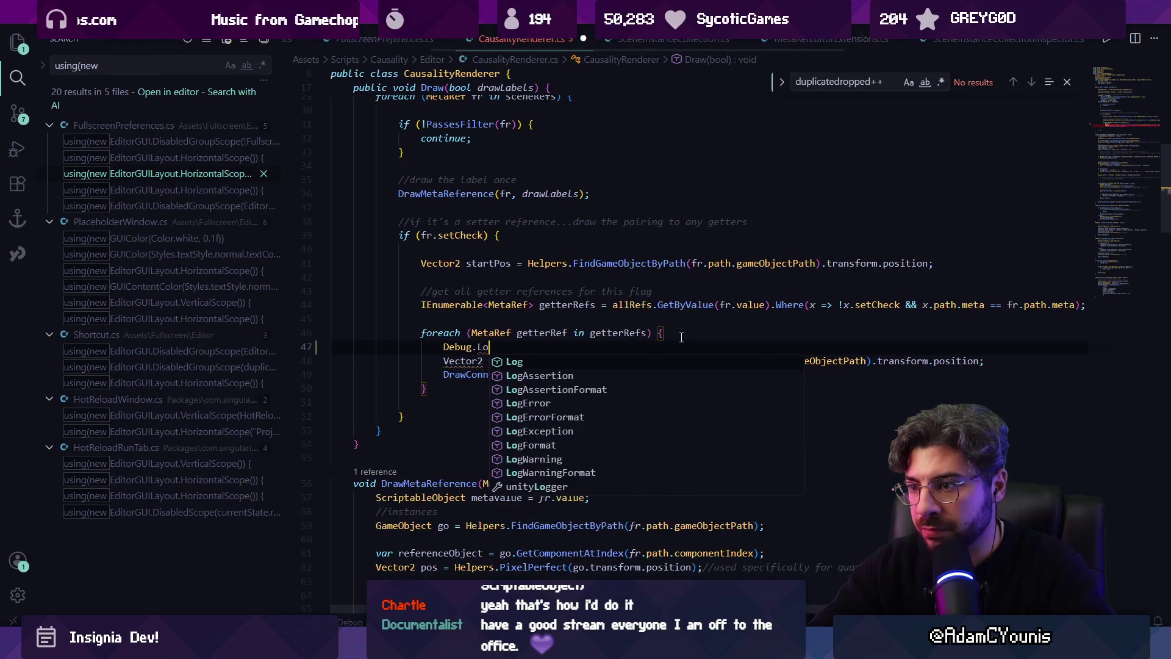
pyautogui.press('Tab')
pyautogui.hotkey('ctrl', 's')
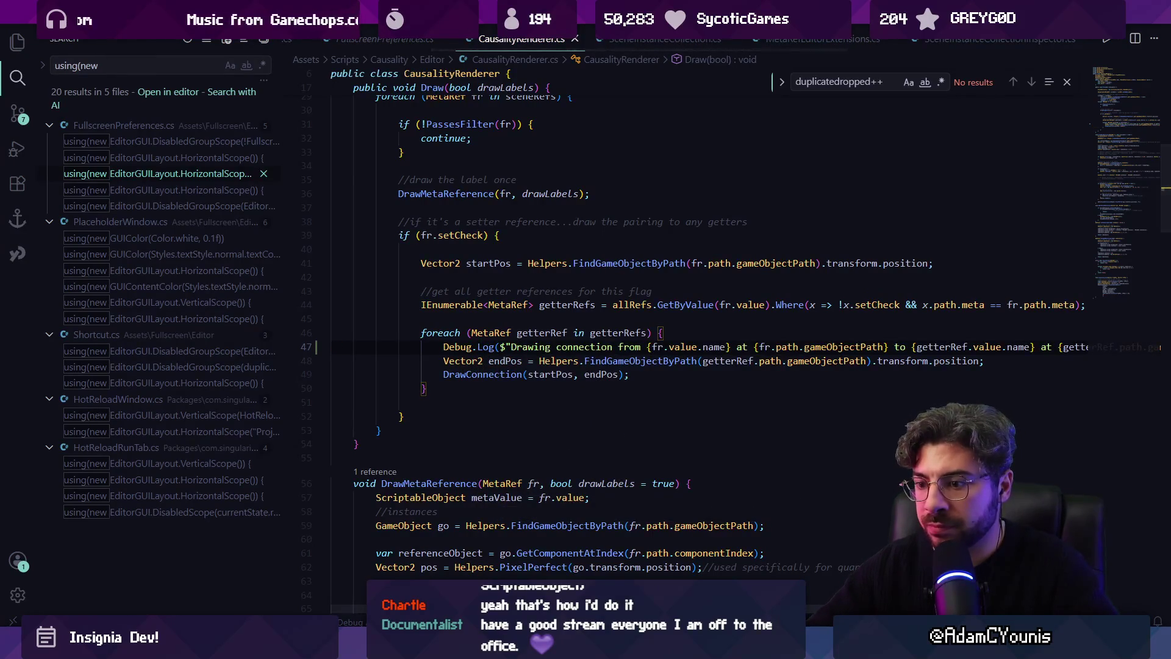
pyautogui.hotkey('alt', 'Tab')
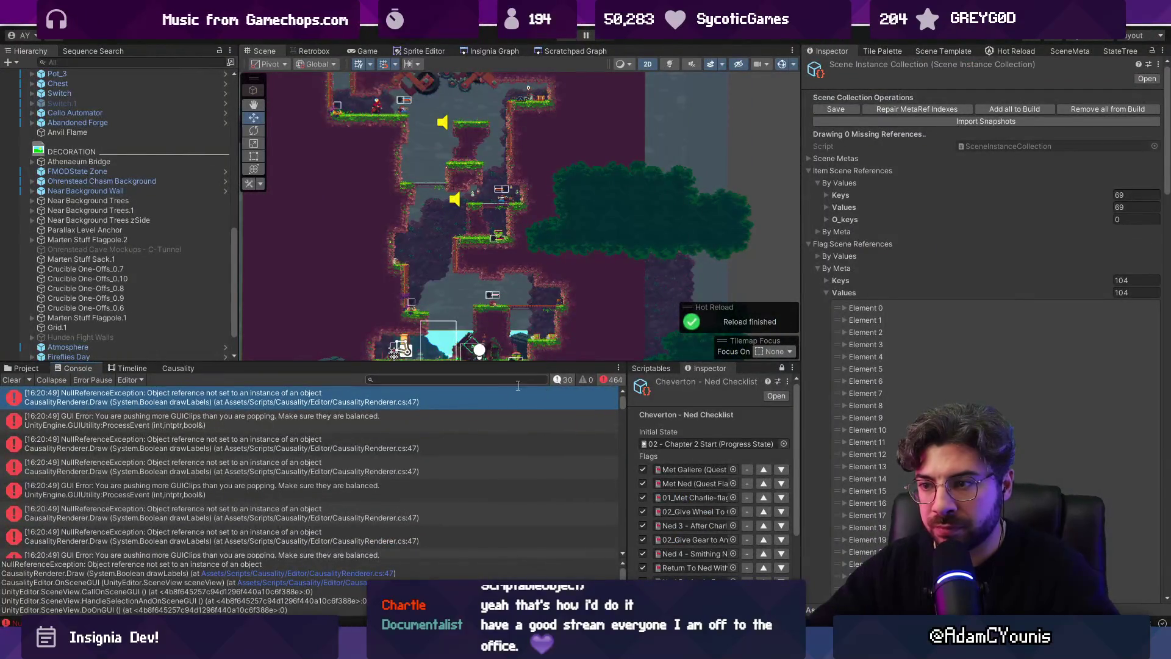
# Filter the Console to the Drawing connection logs and open their source line
pyautogui.click(615, 380)
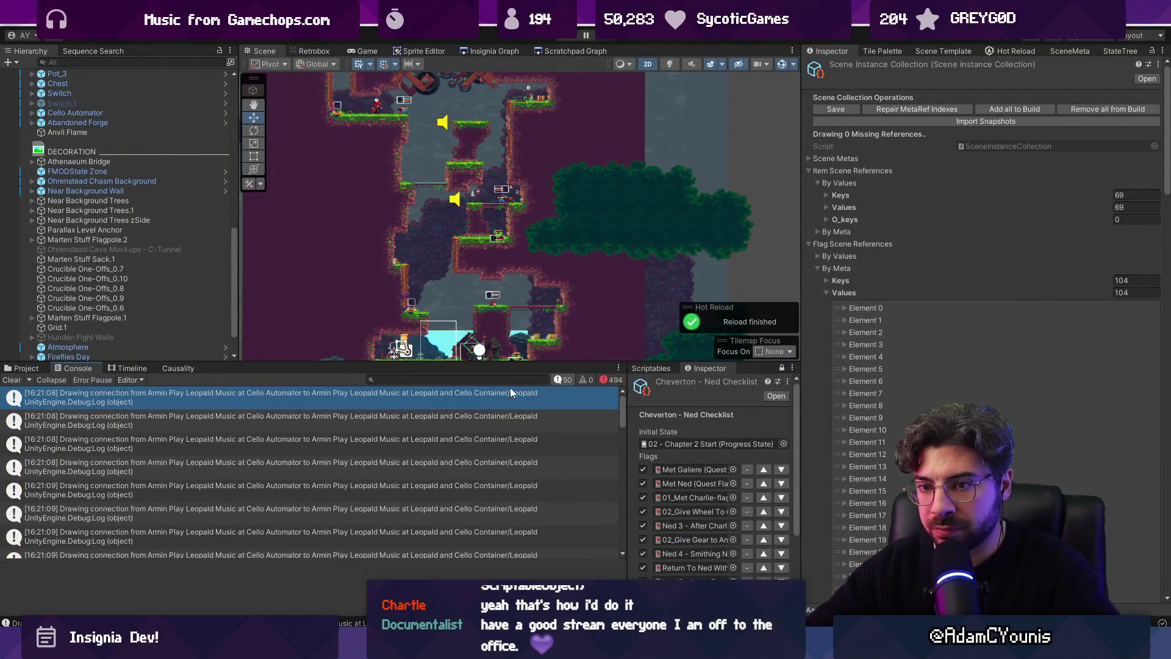
pyautogui.click(420, 405)
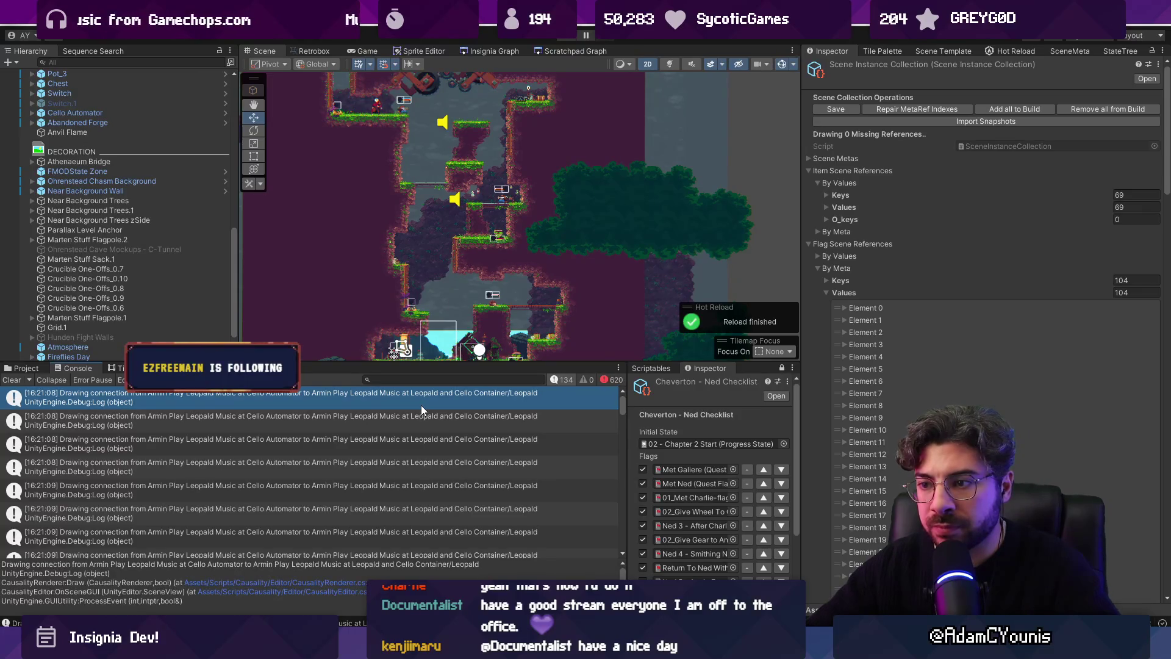
pyautogui.doubleClick(422, 409)
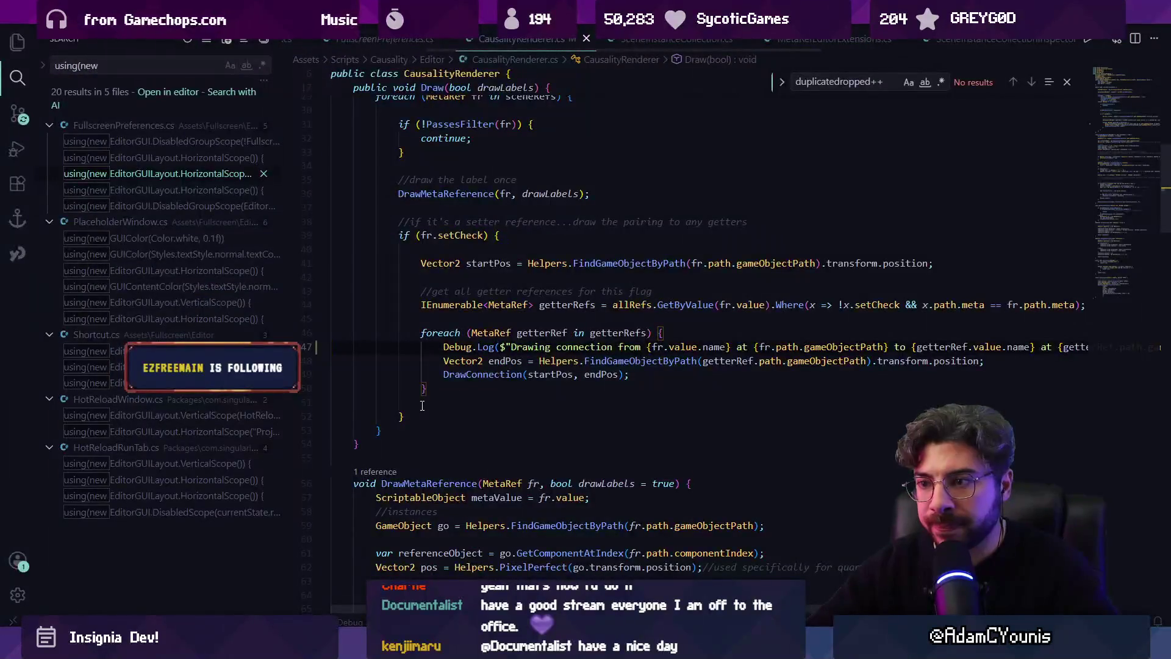
pyautogui.hotkey('alt', 'Tab')
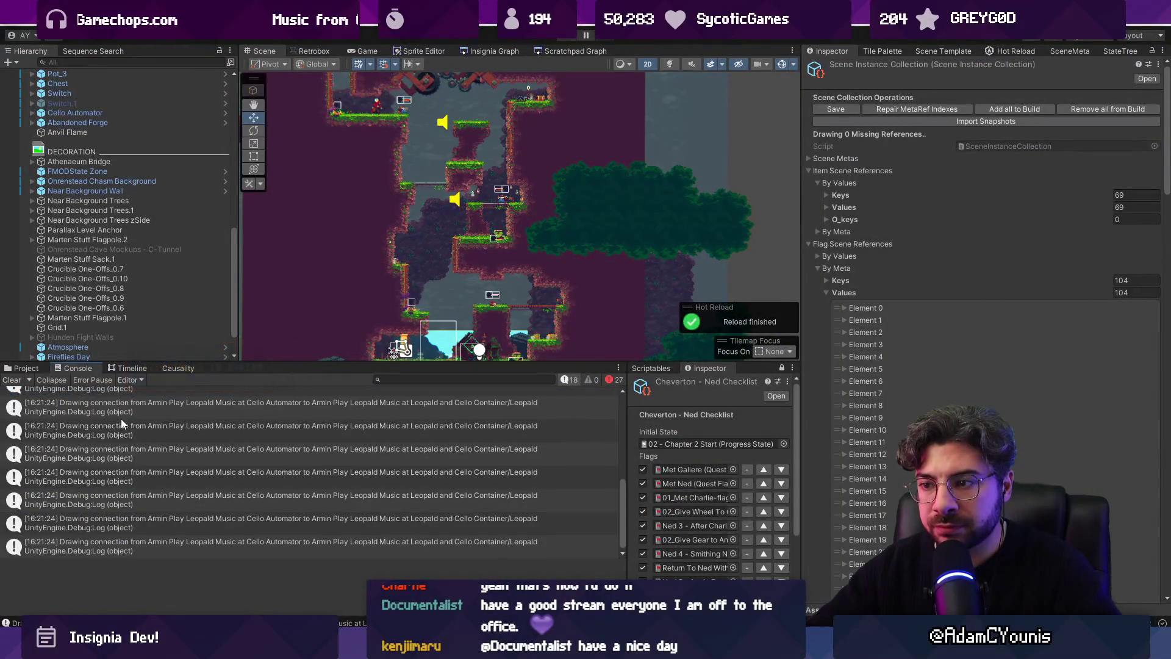
# Inspect another Drawing connection entry, search the hierarchy, and jump to the Debug.Log line
pyautogui.click(140, 425)
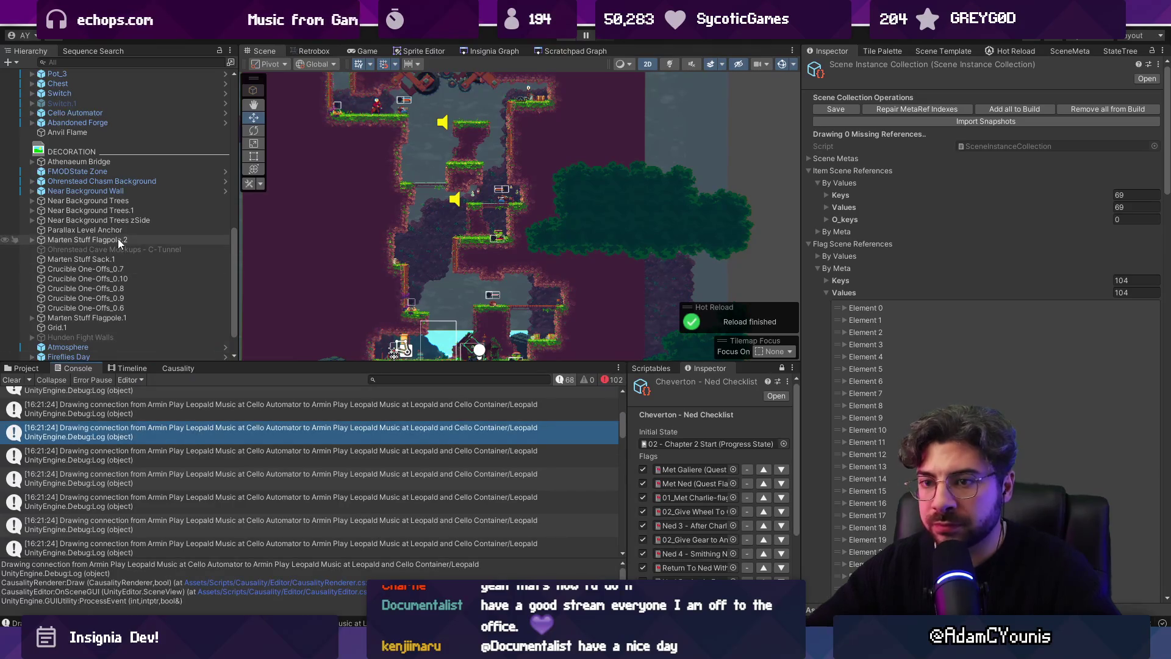
pyautogui.scroll(-2, 122, 244)
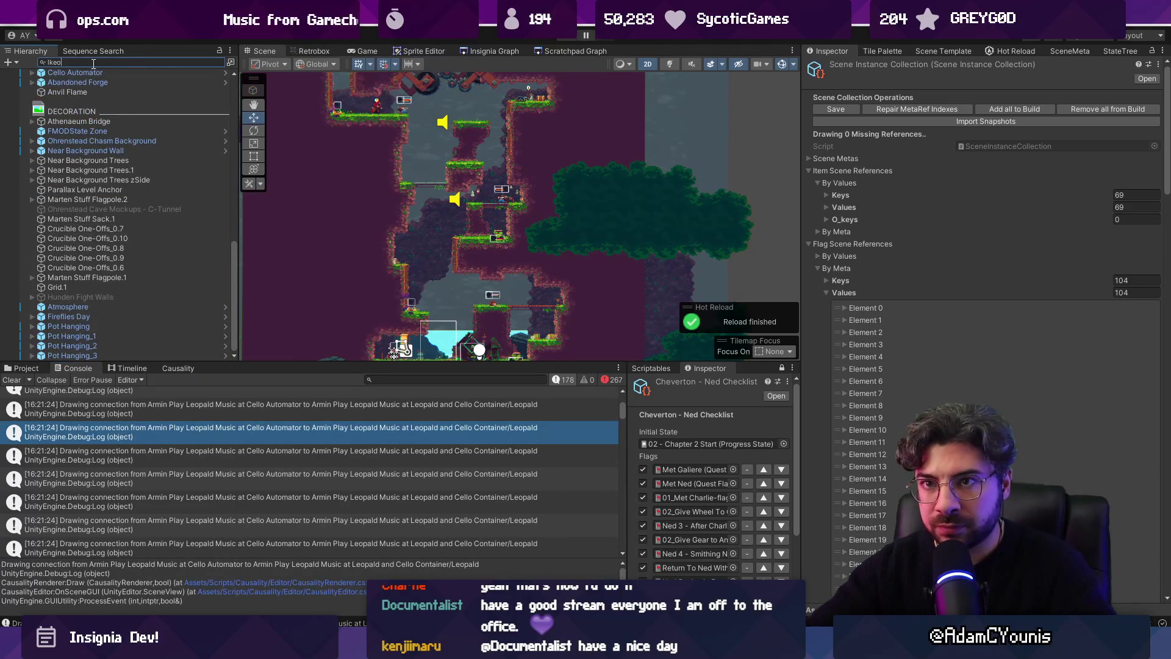
pyautogui.click(94, 64)
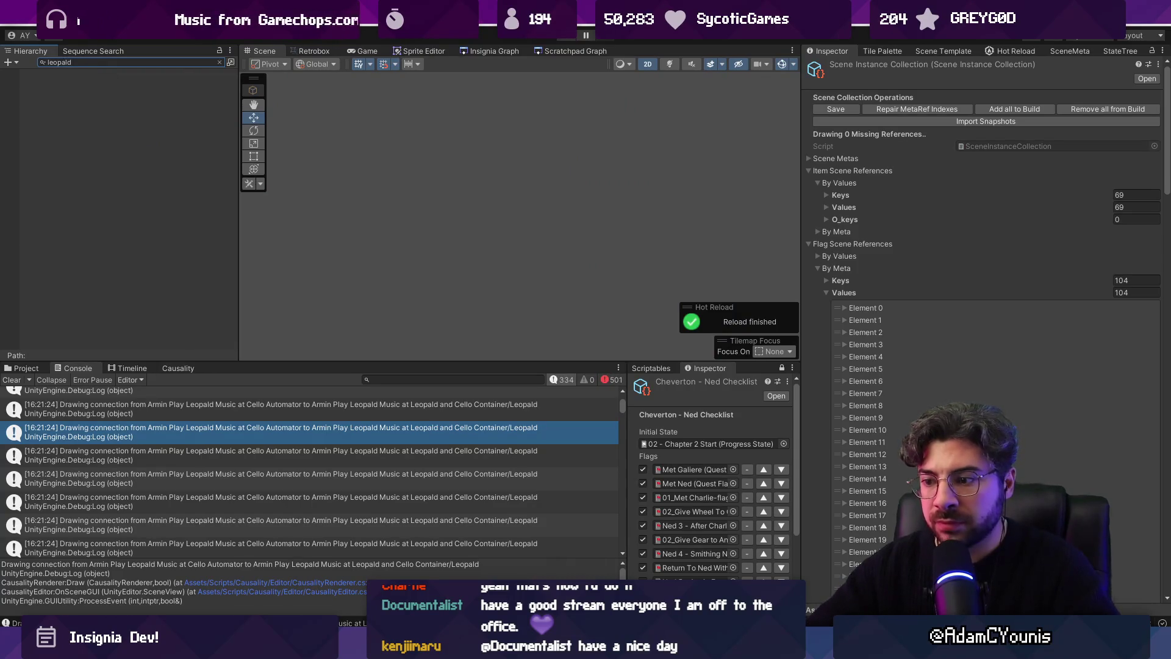
pyautogui.doubleClick(281, 427)
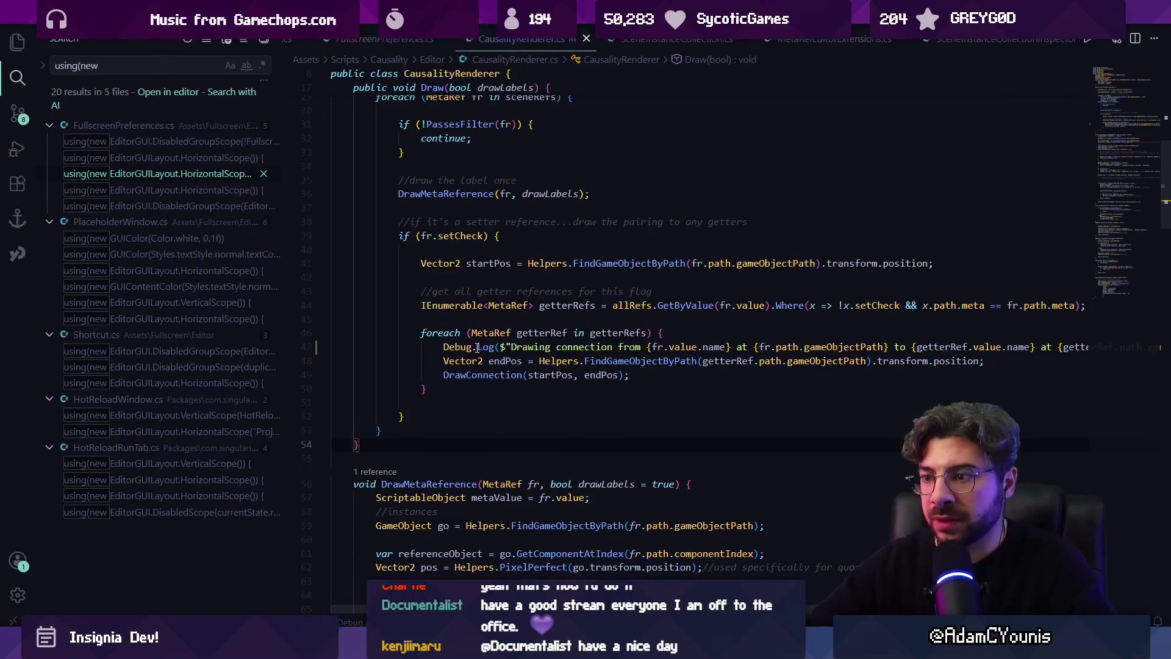
# Open CausalityEditor.cs and find the OnFocus method
pyautogui.click(373, 361)
pyautogui.hotkey('ctrl', 'p')
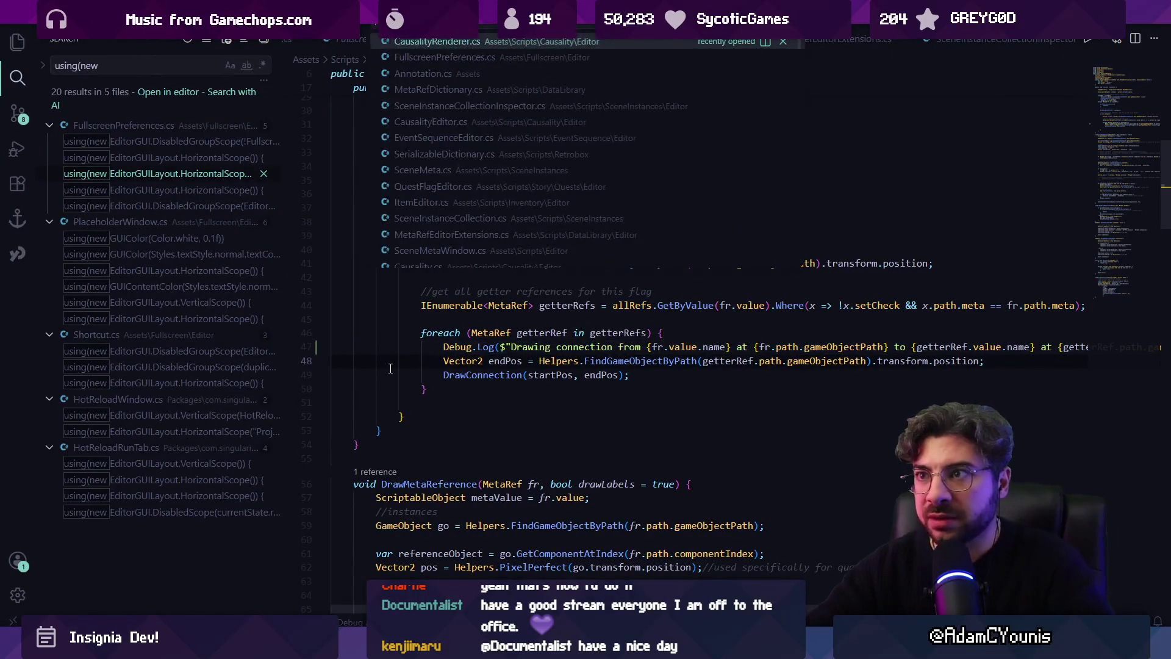
pyautogui.write('causa')
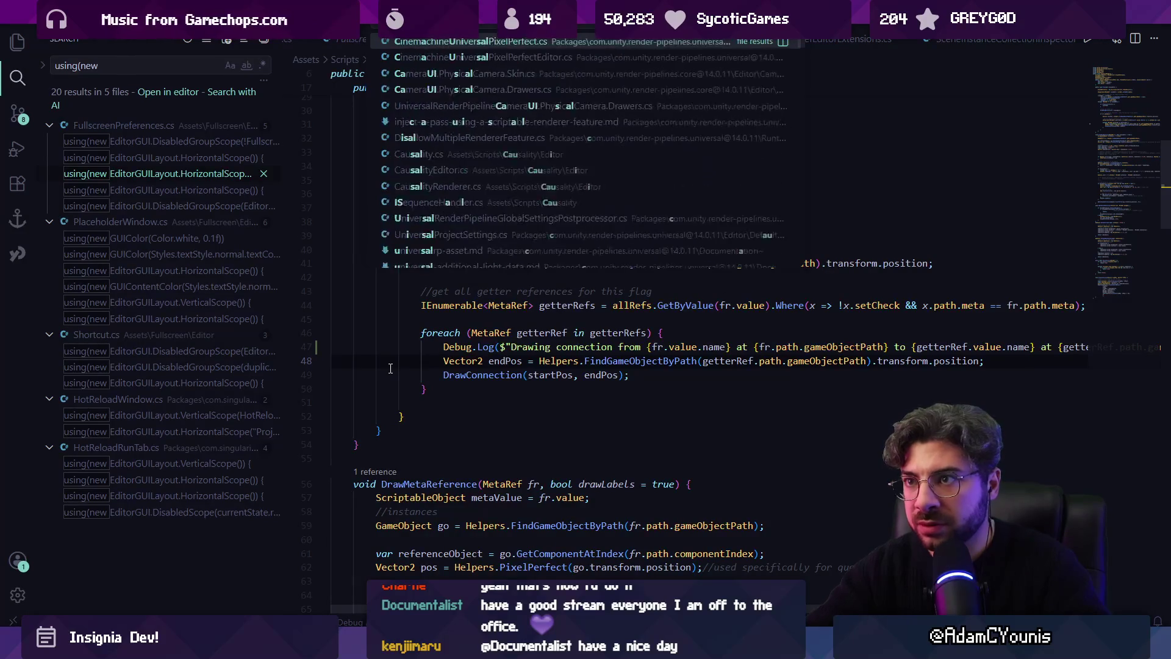
pyautogui.write('lityed')
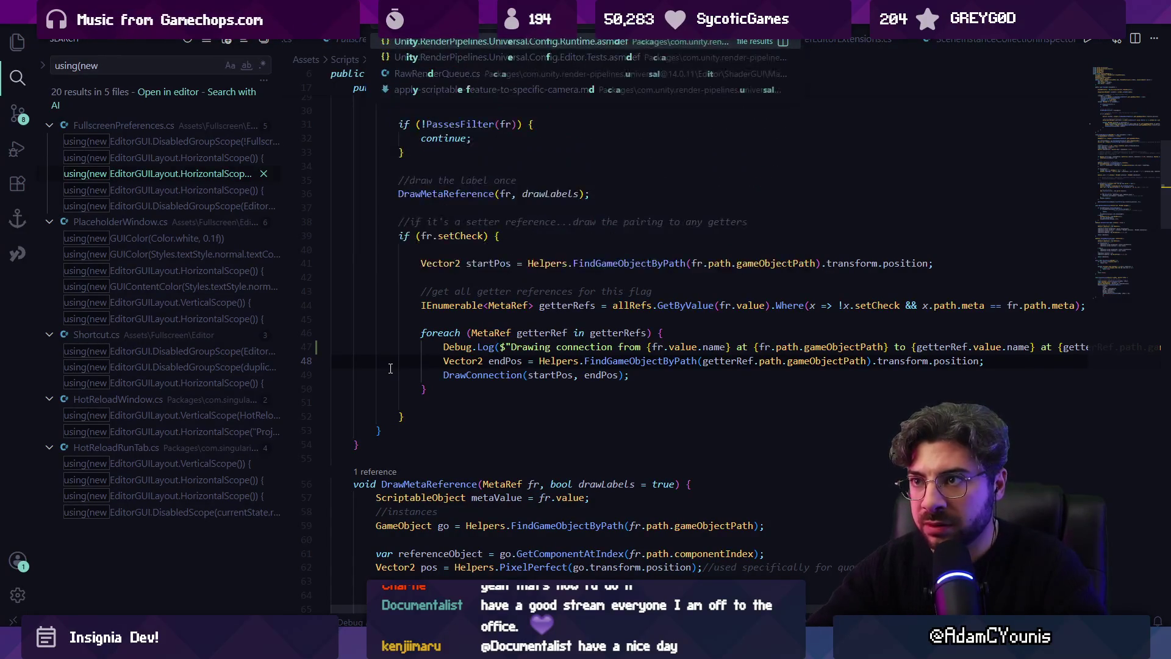
pyautogui.press('Return')
pyautogui.hotkey('ctrl', 'f')
pyautogui.write('onfoc')
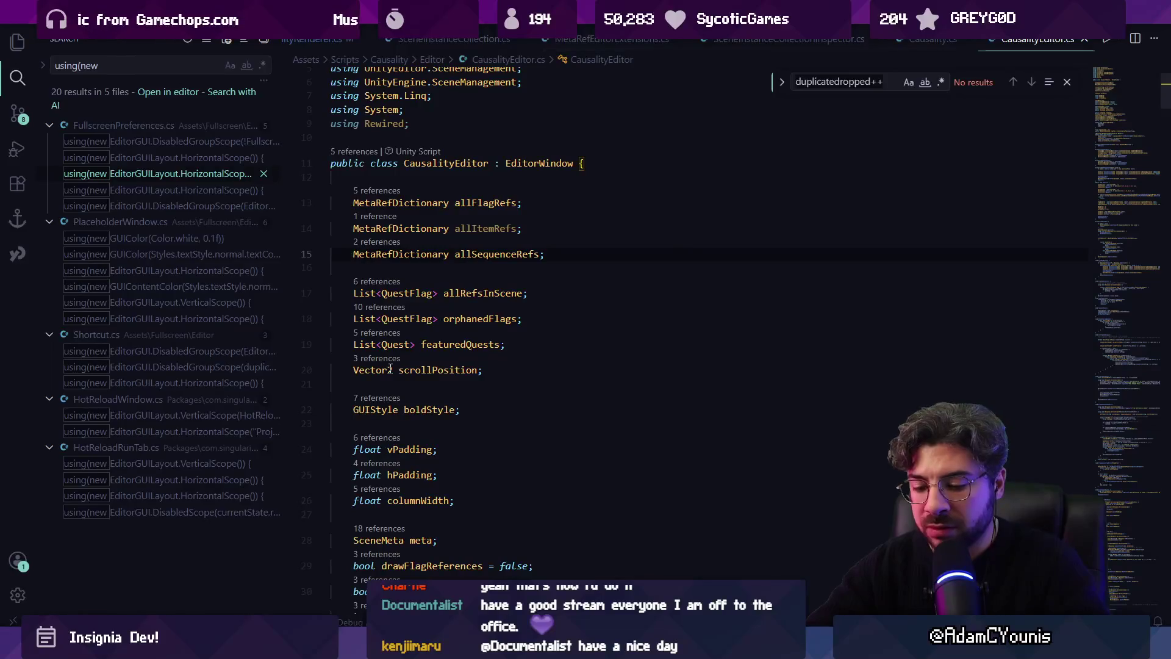
pyautogui.write('us')
pyautogui.press('Return')
# Review the GetUniqueFlags and PopulateData definitions called from OnFocus, then return to Fork
pyautogui.scroll(-7, 402, 391)
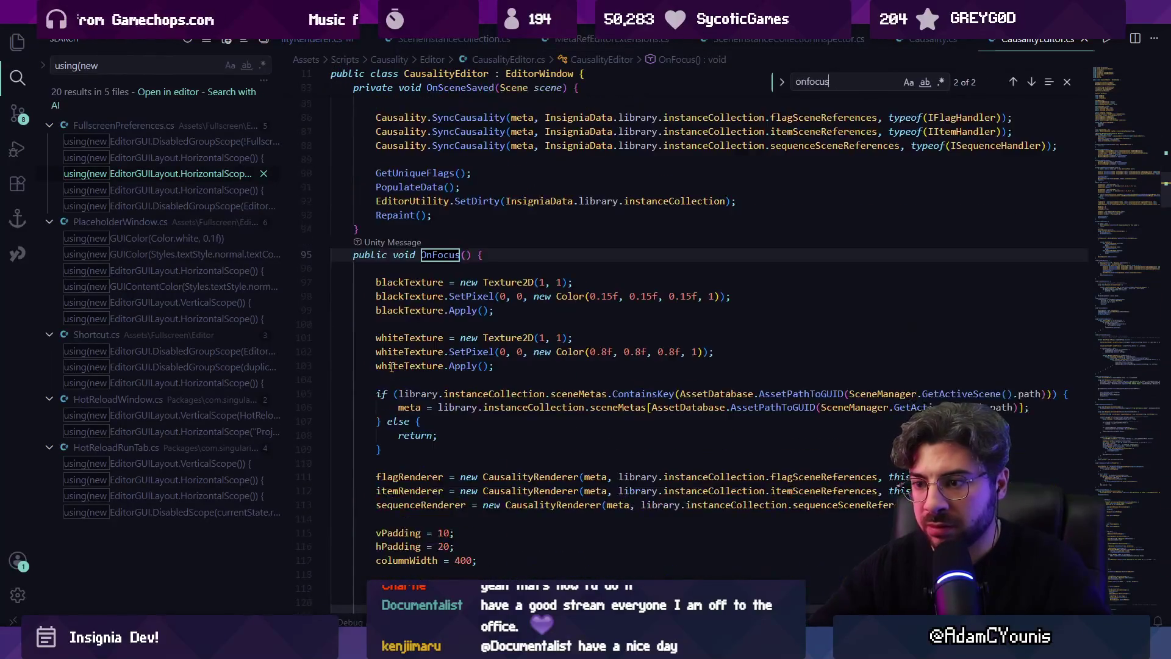
pyautogui.click(483, 443)
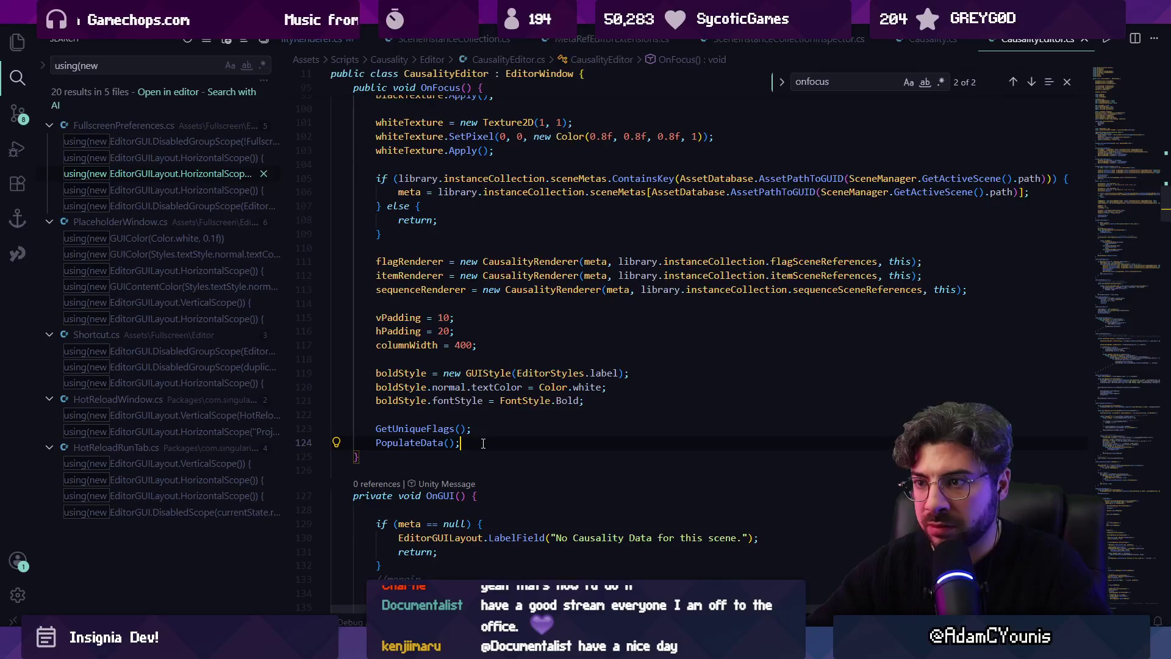
pyautogui.scroll(3, 529, 440)
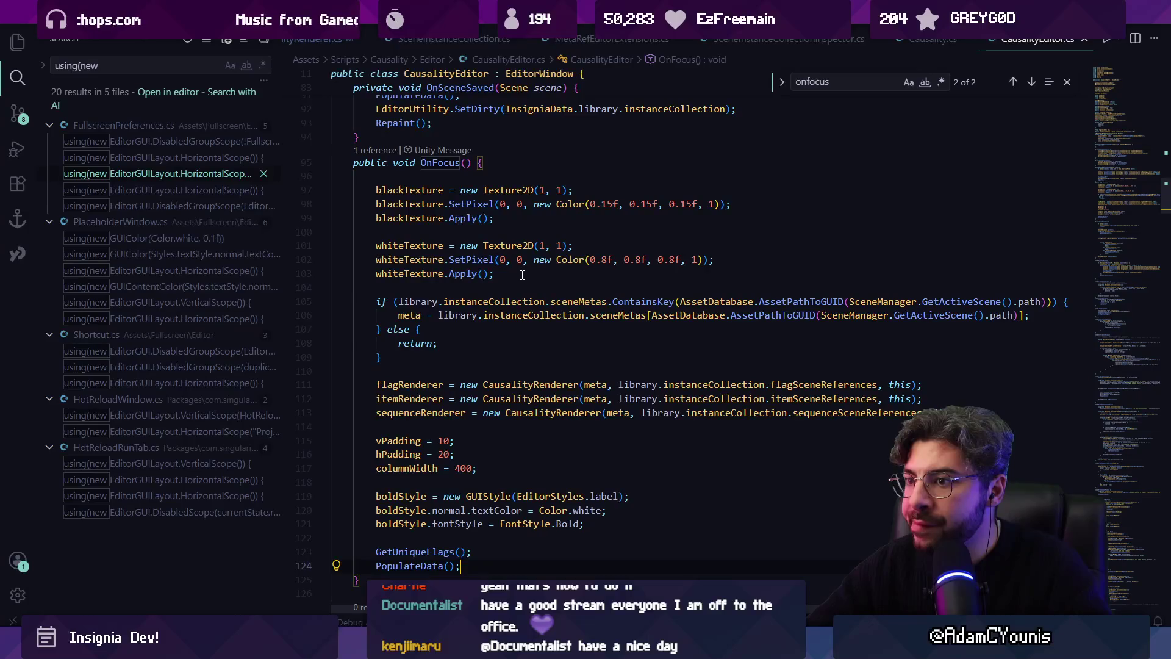
pyautogui.scroll(-2, 491, 389)
pyautogui.scroll(-2, 490, 389)
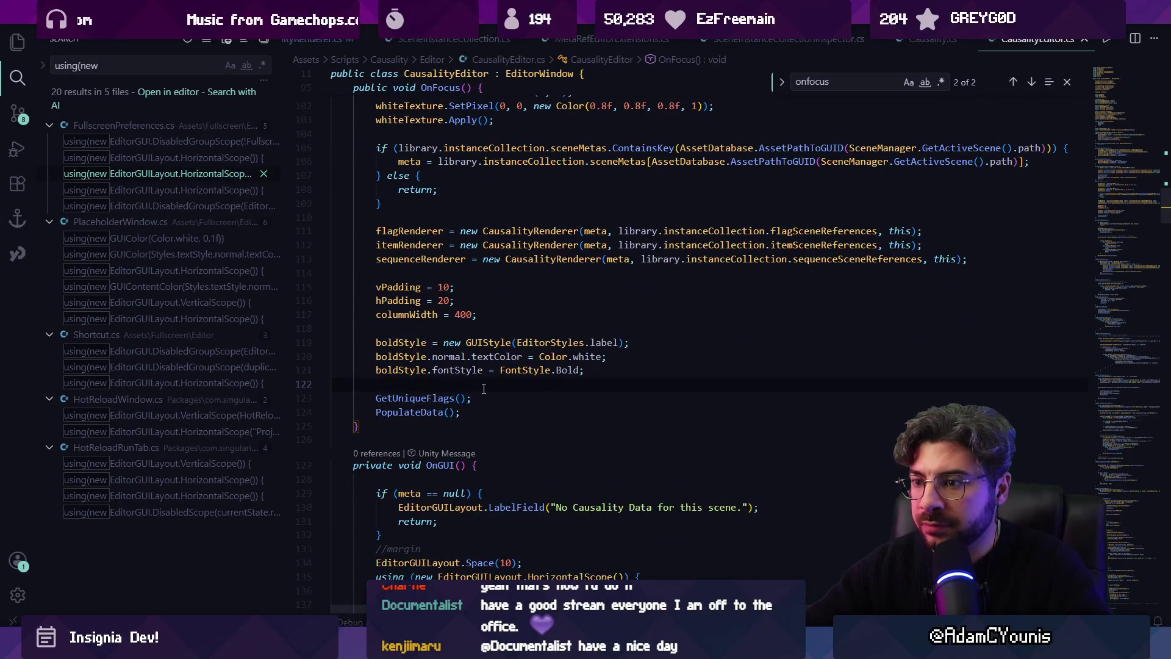
pyautogui.keyDown('ctrl'); pyautogui.click(434, 398); pyautogui.keyUp('ctrl')
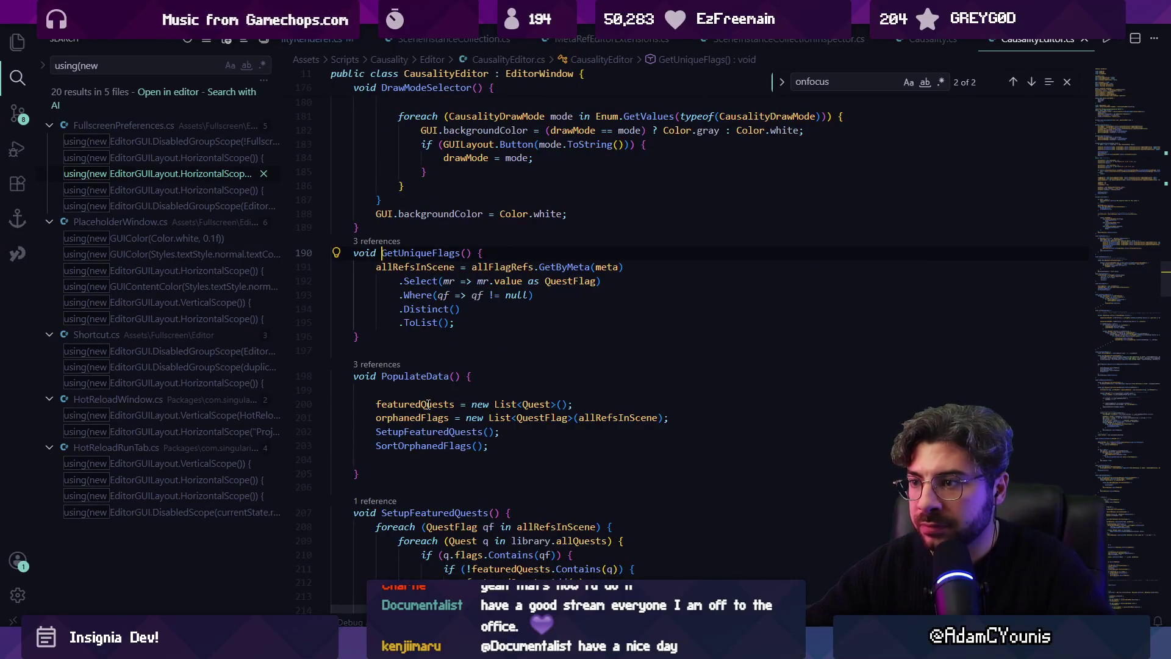
pyautogui.hotkey('alt', 'Left')
pyautogui.keyDown('ctrl'); pyautogui.click(404, 361); pyautogui.keyUp('ctrl')
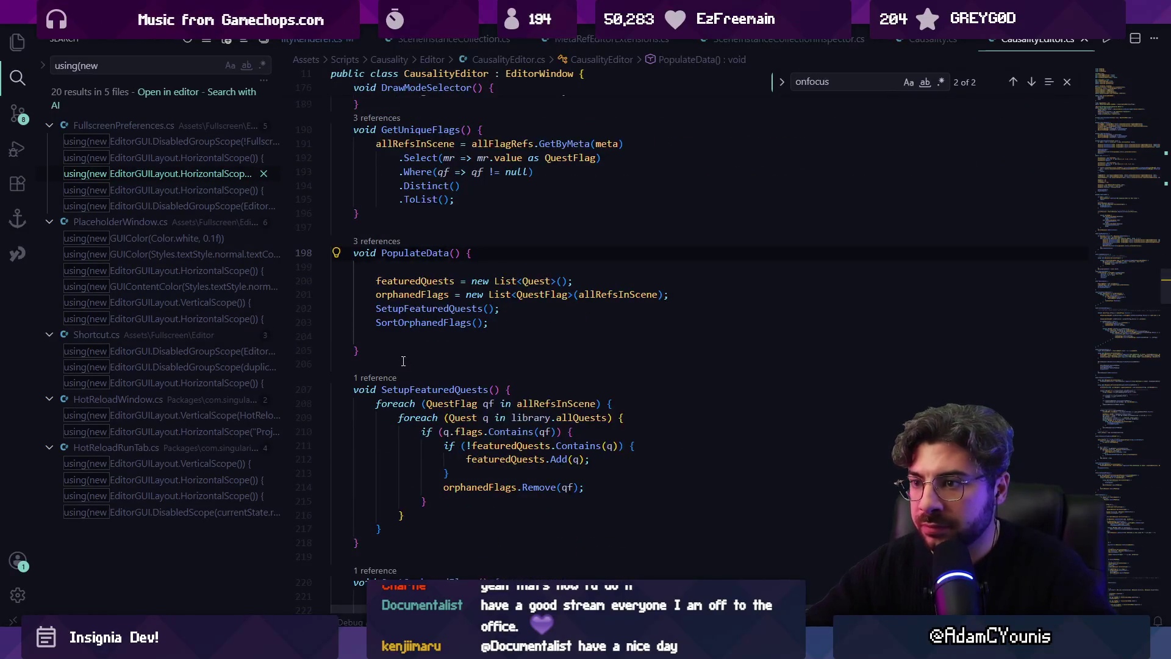
pyautogui.hotkey('alt', 'Left')
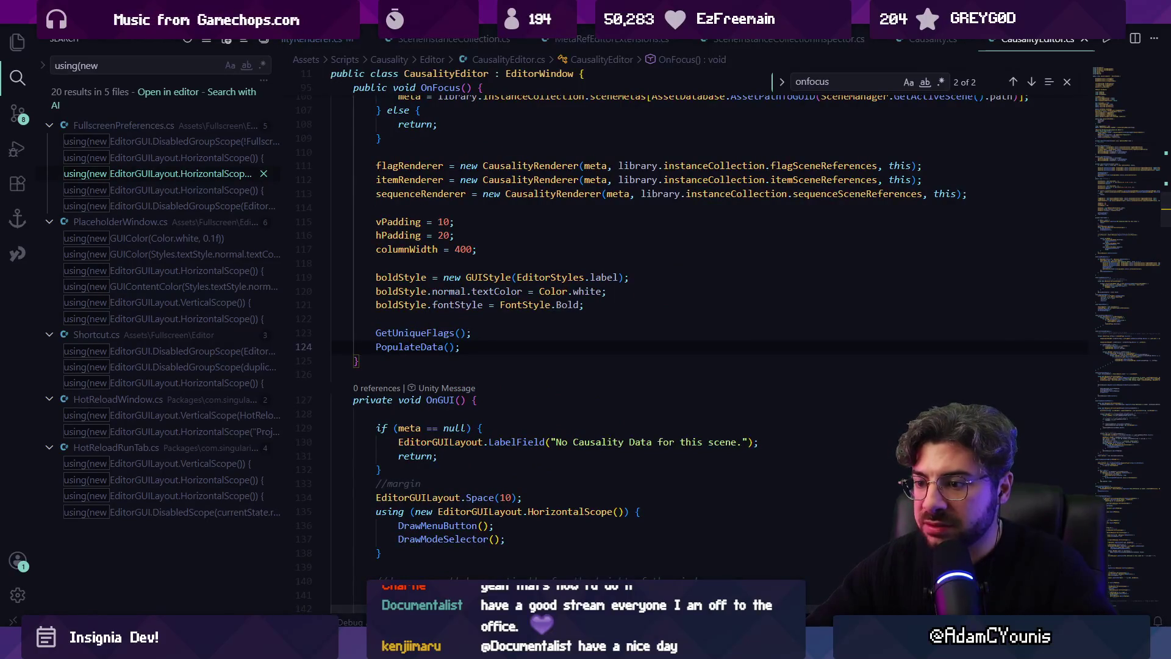
pyautogui.hotkey('alt', 'Tab')
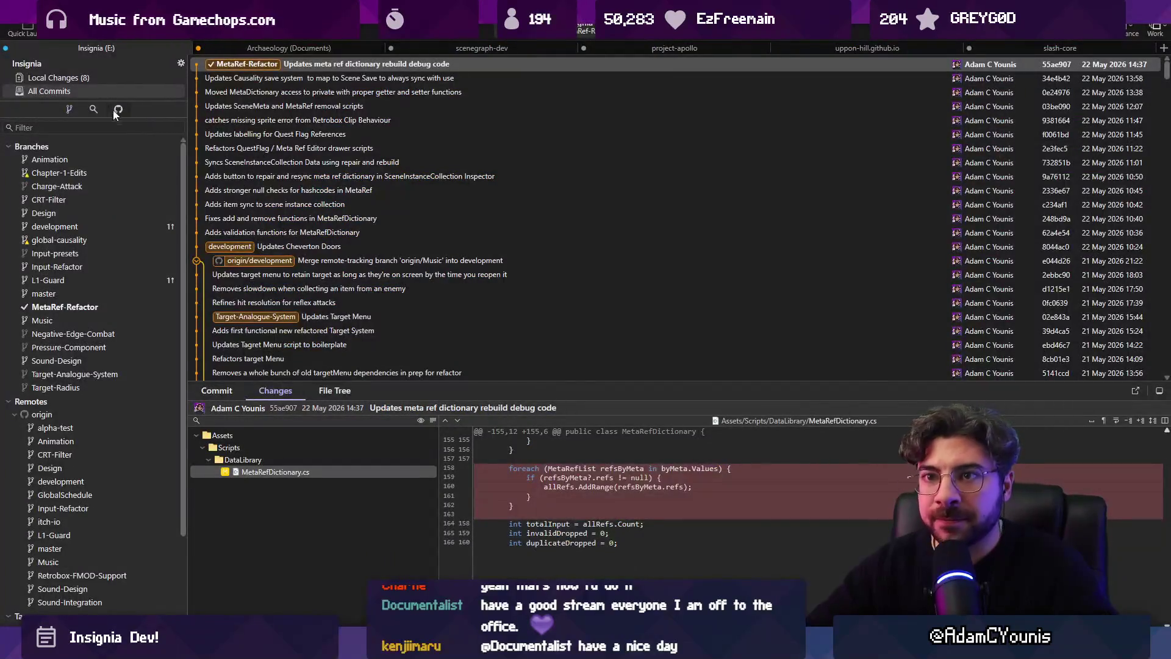
# Review the uncommitted CausalityRenderer.cs diff adding the Debug.Log line in Fork
pyautogui.click(92, 78)
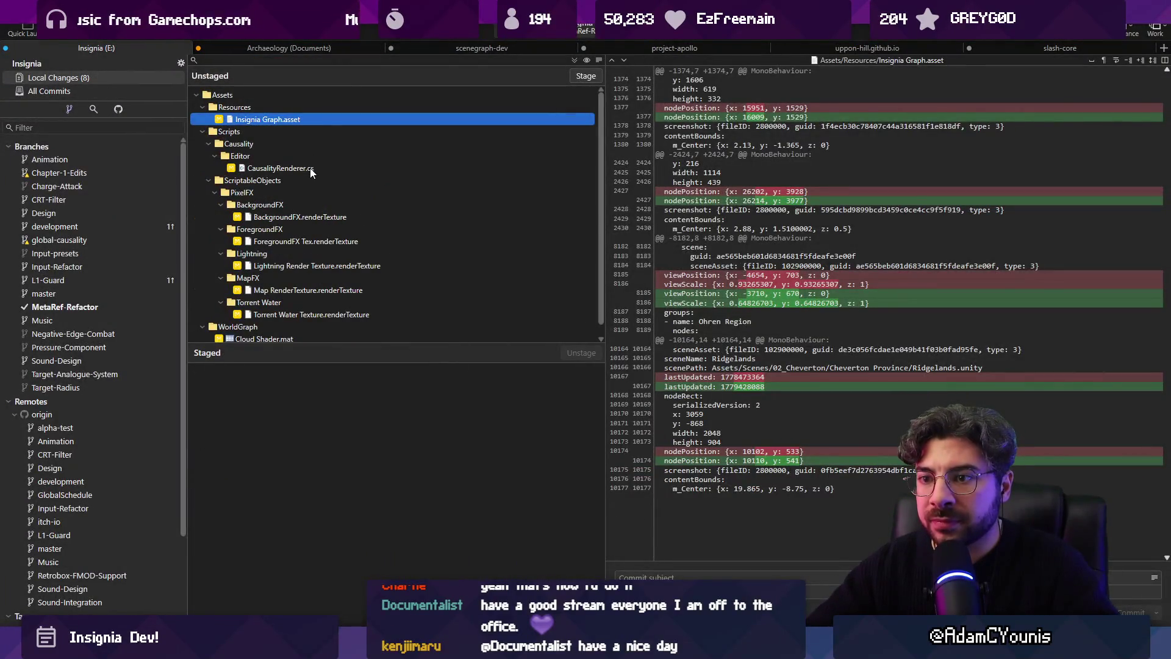
pyautogui.click(310, 171)
pyautogui.scroll(-1, 309, 175)
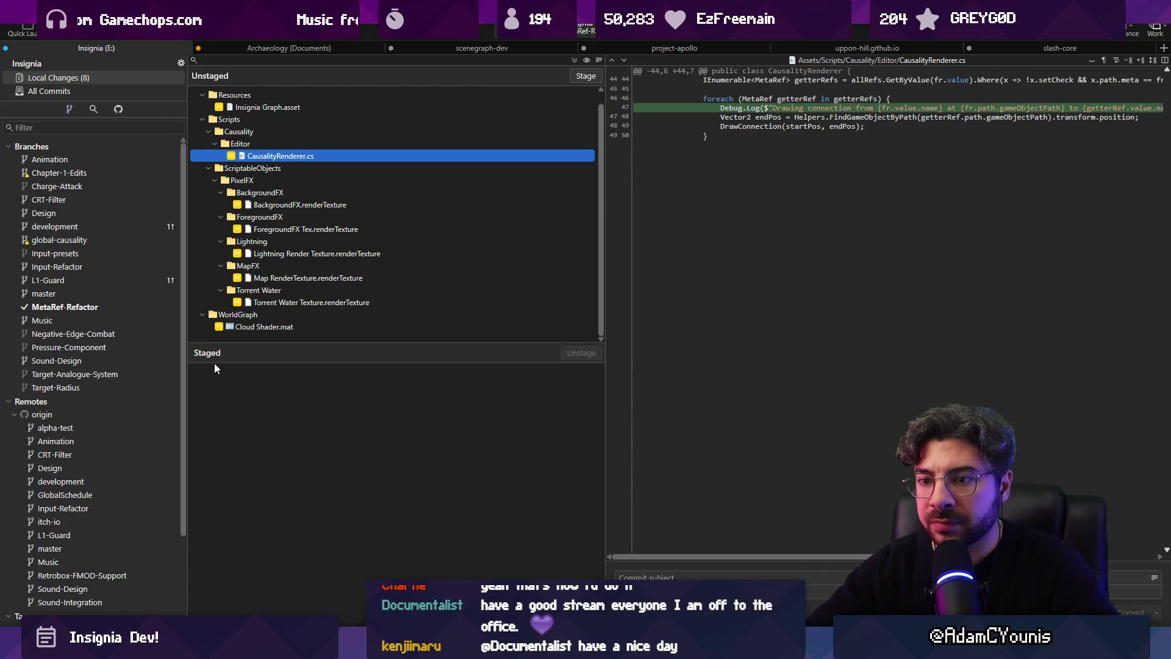
# Return to All Commits and browse the commit's File Tree
pyautogui.click(99, 91)
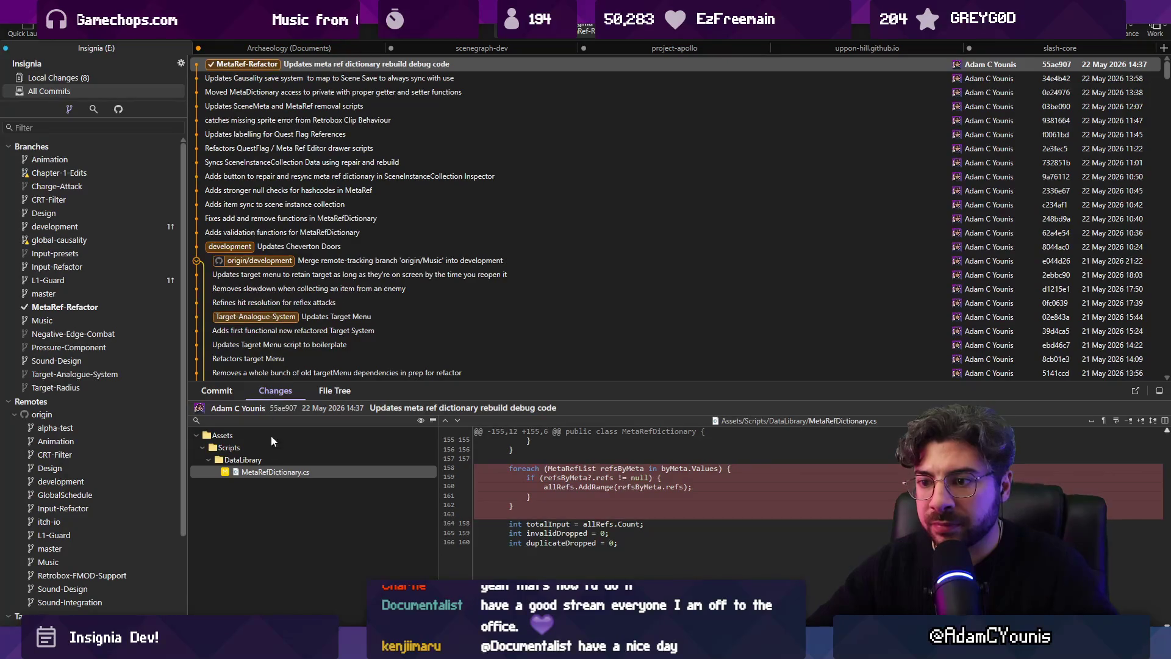
pyautogui.click(322, 392)
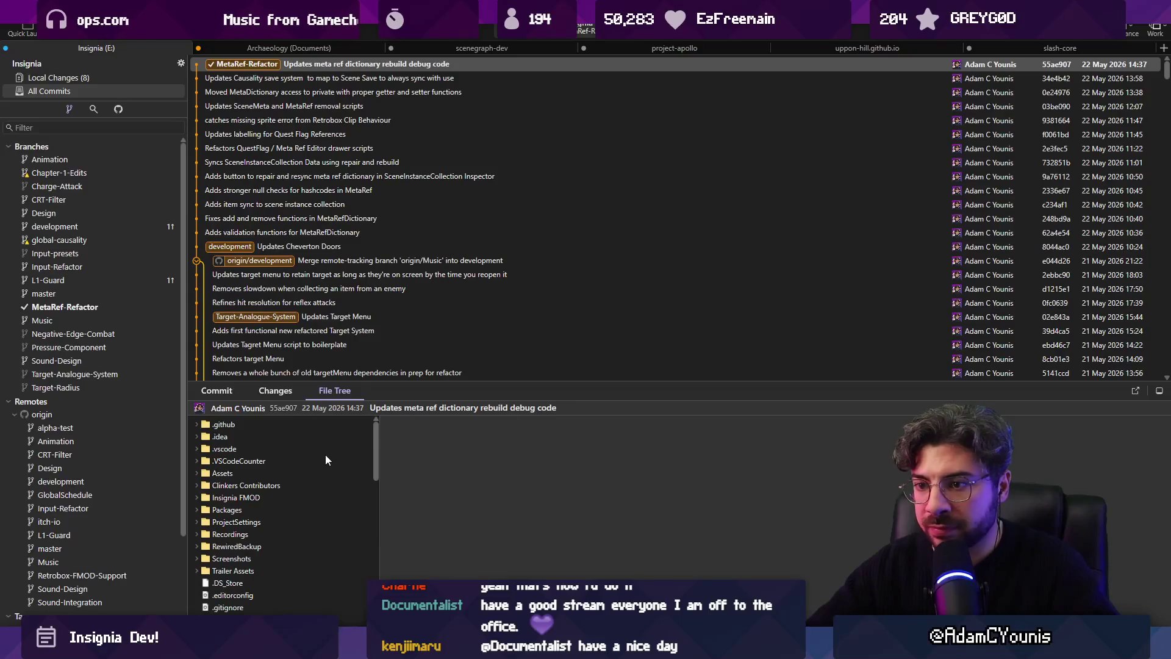
pyautogui.scroll(-3, 326, 459)
pyautogui.hotkey('alt', 'Tab')
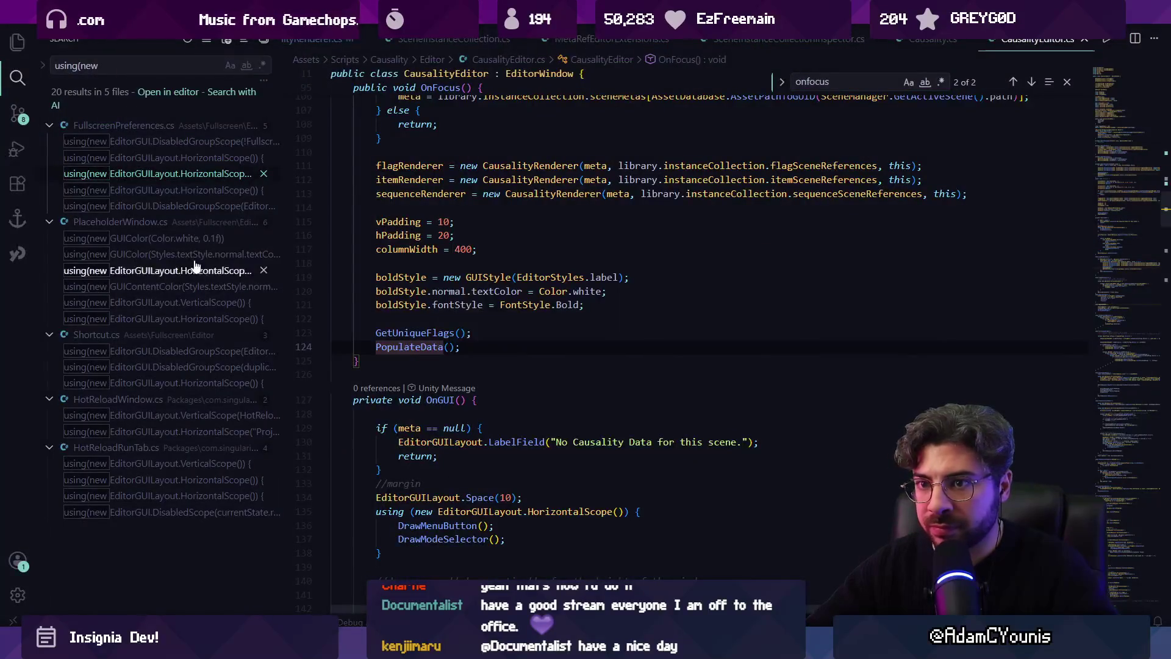
# Show VS Code's project file tree with CausalityRenderer.cs marked modified
pyautogui.rightClick(1023, 41)
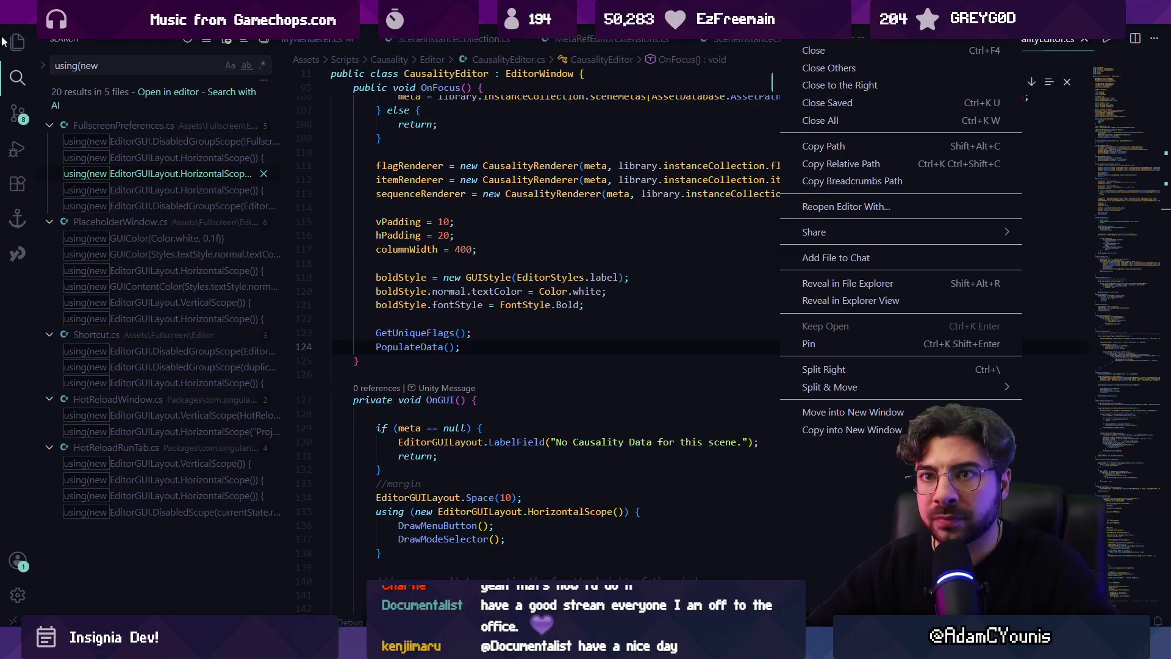
pyautogui.click(3, 41)
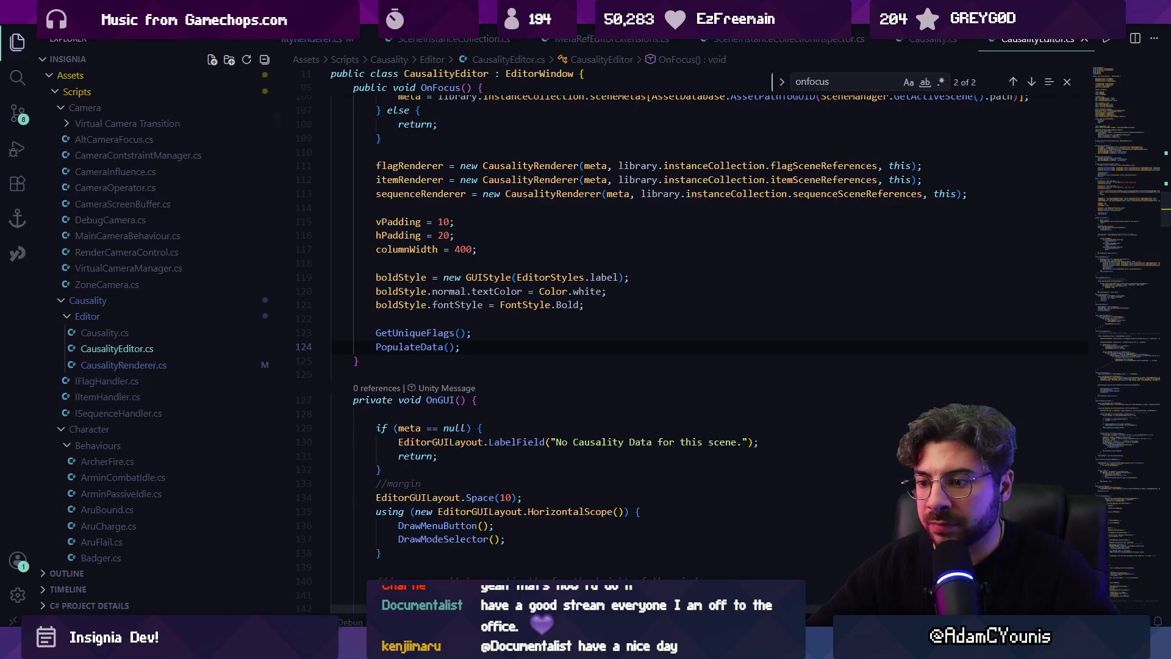
pyautogui.hotkey('alt', 'Tab')
pyautogui.hotkey('alt', 'Tab')
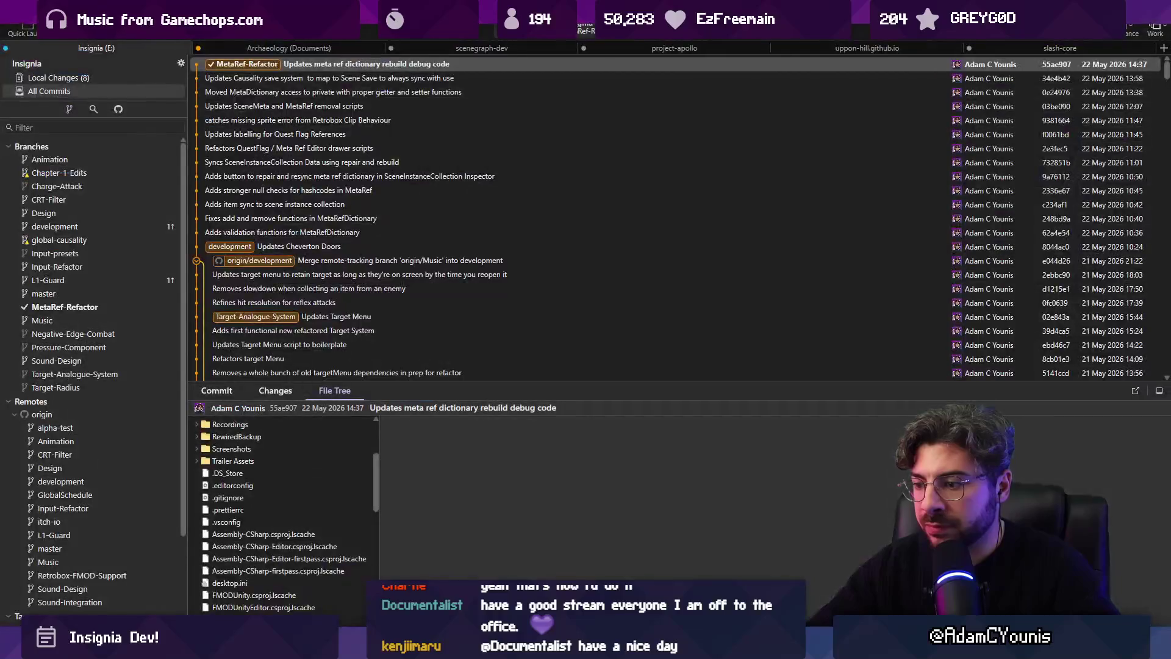
# Navigate Fork's file tree to Assets/Scripts/Causality/Editor and open CausalityEditor.cs's History
pyautogui.scroll(3, 238, 454)
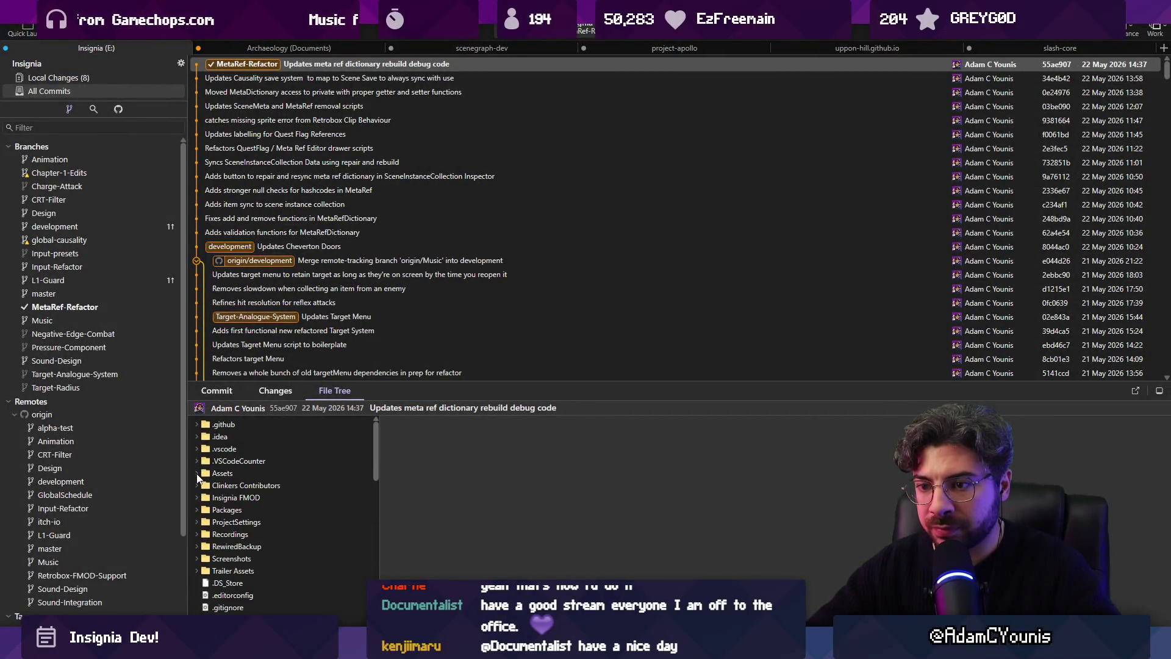
pyautogui.click(197, 474)
pyautogui.scroll(-5, 238, 506)
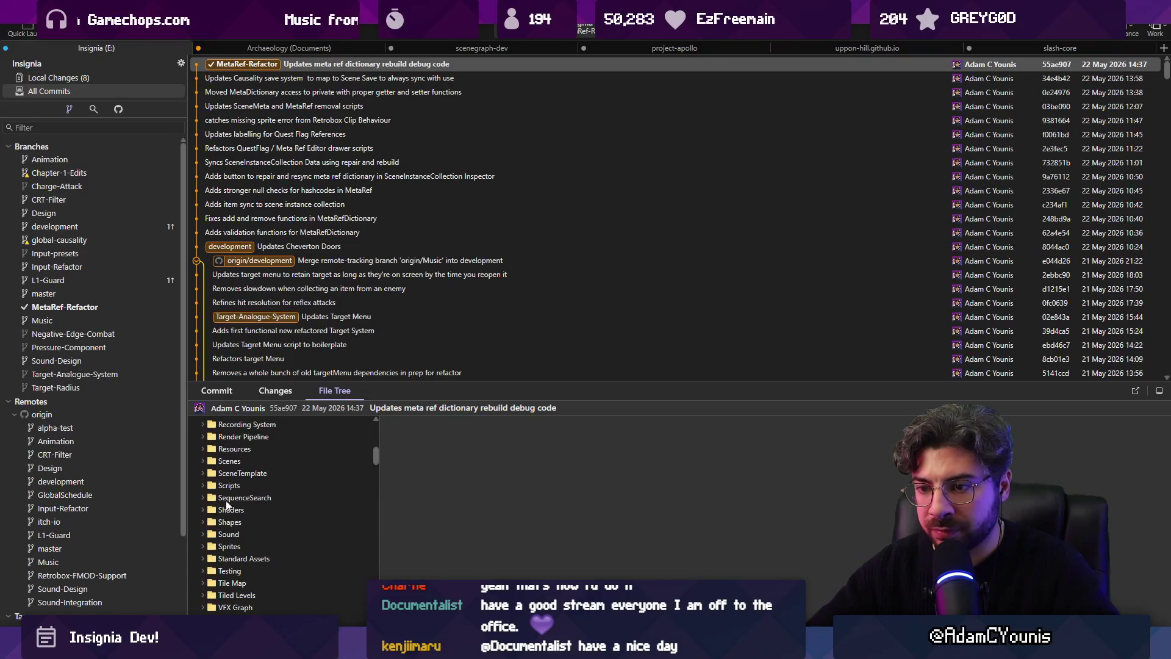
pyautogui.click(203, 486)
pyautogui.scroll(-1, 241, 497)
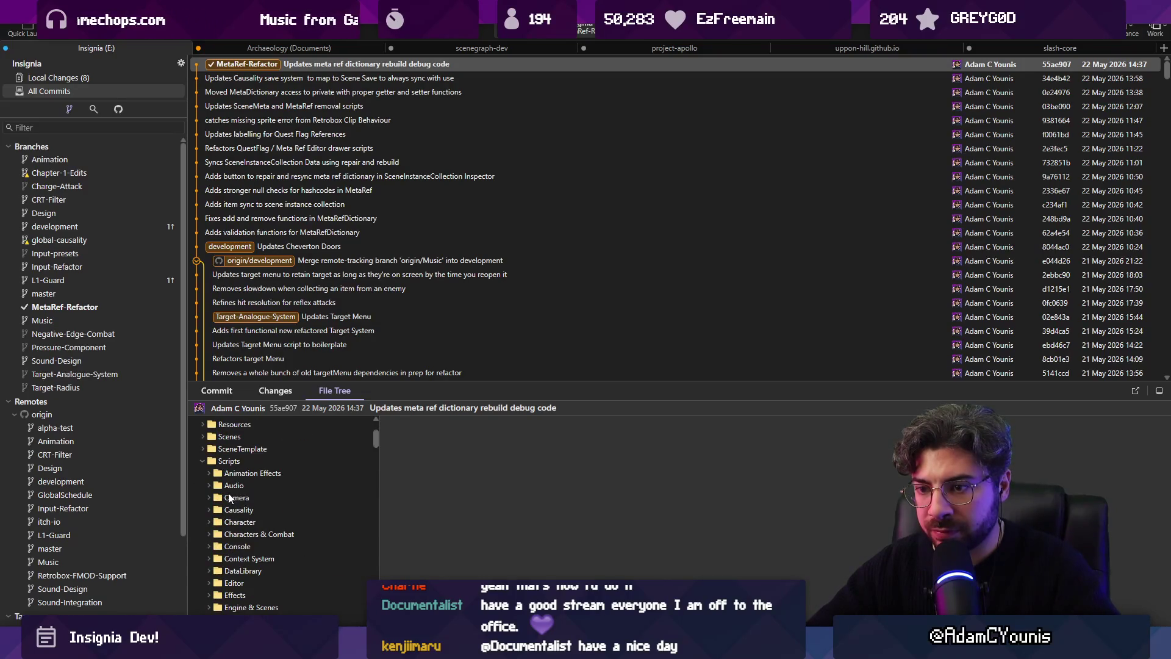
pyautogui.click(210, 510)
pyautogui.click(217, 522)
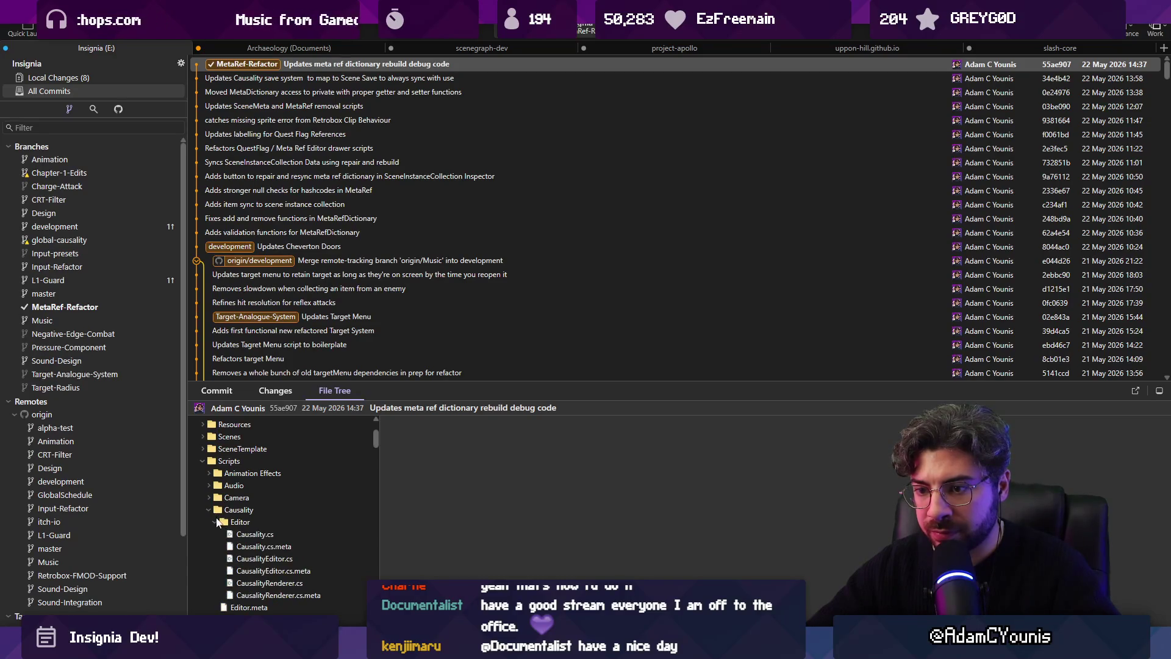
pyautogui.click(239, 537)
pyautogui.click(284, 562)
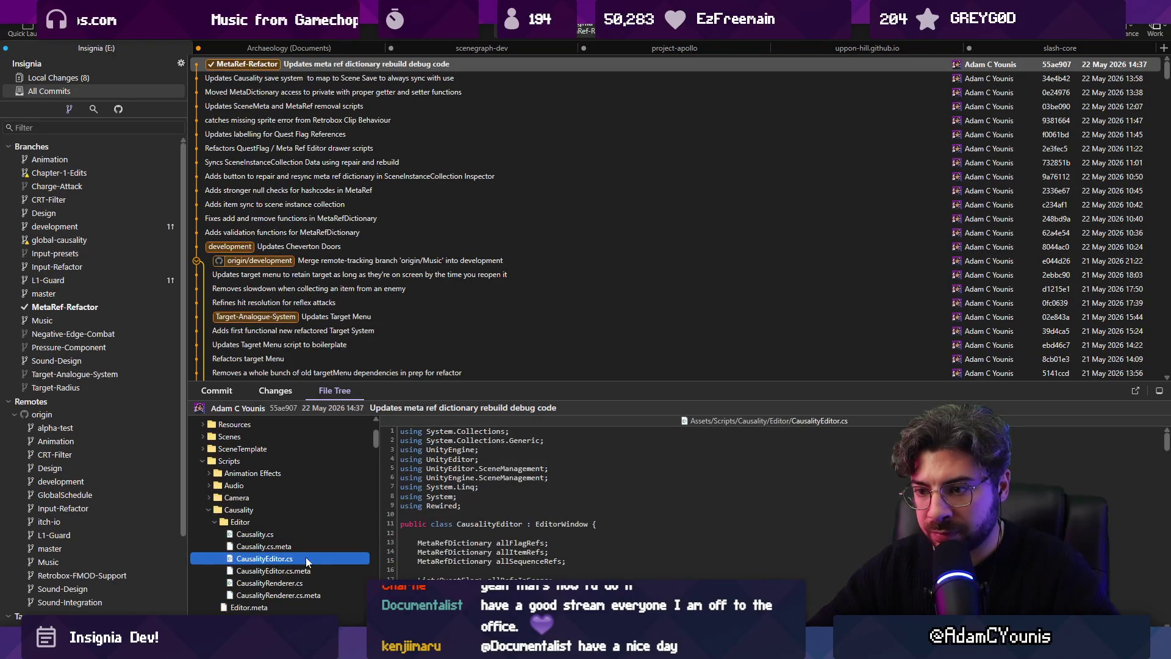
pyautogui.rightClick(305, 557)
pyautogui.click(350, 489)
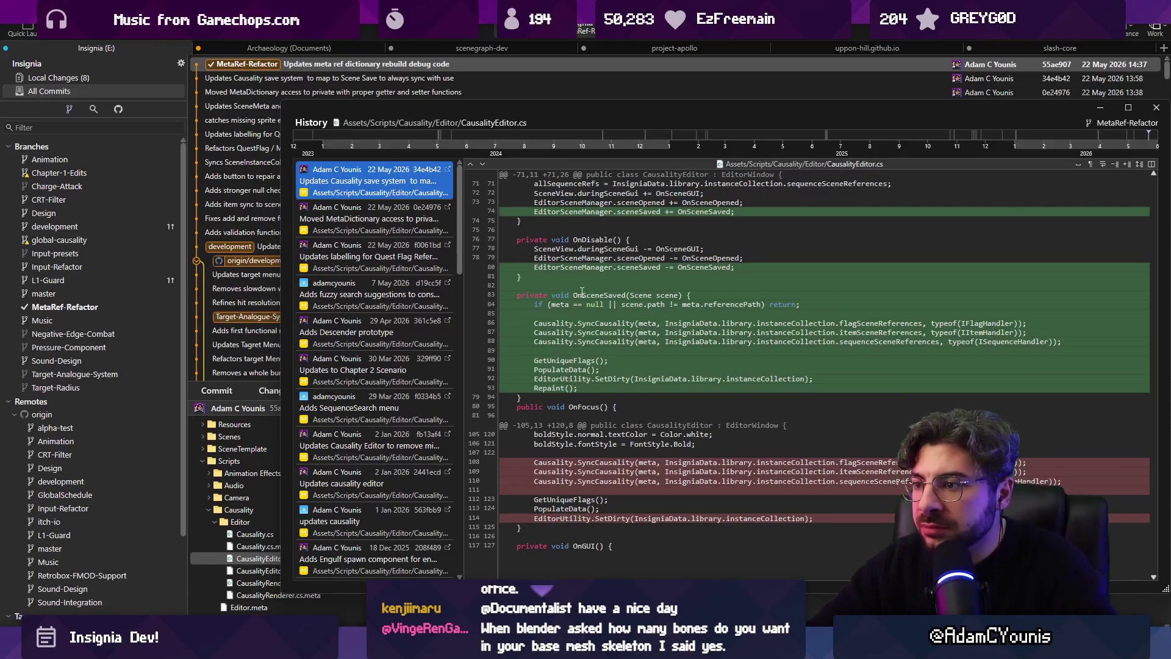
# Copy the three Causality.SyncCausality lines 86–88 into OnFocus, then check Unity's Causality view
pyautogui.click(585, 421)
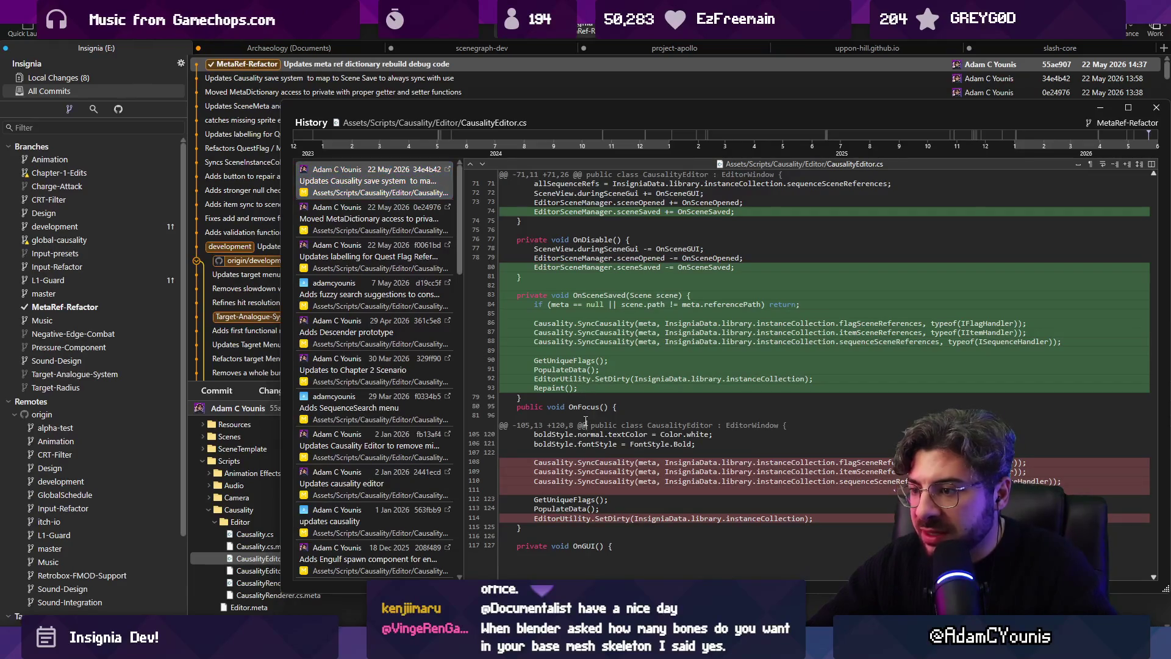
pyautogui.hotkey('ctrl', 'f')
pyautogui.write('syn')
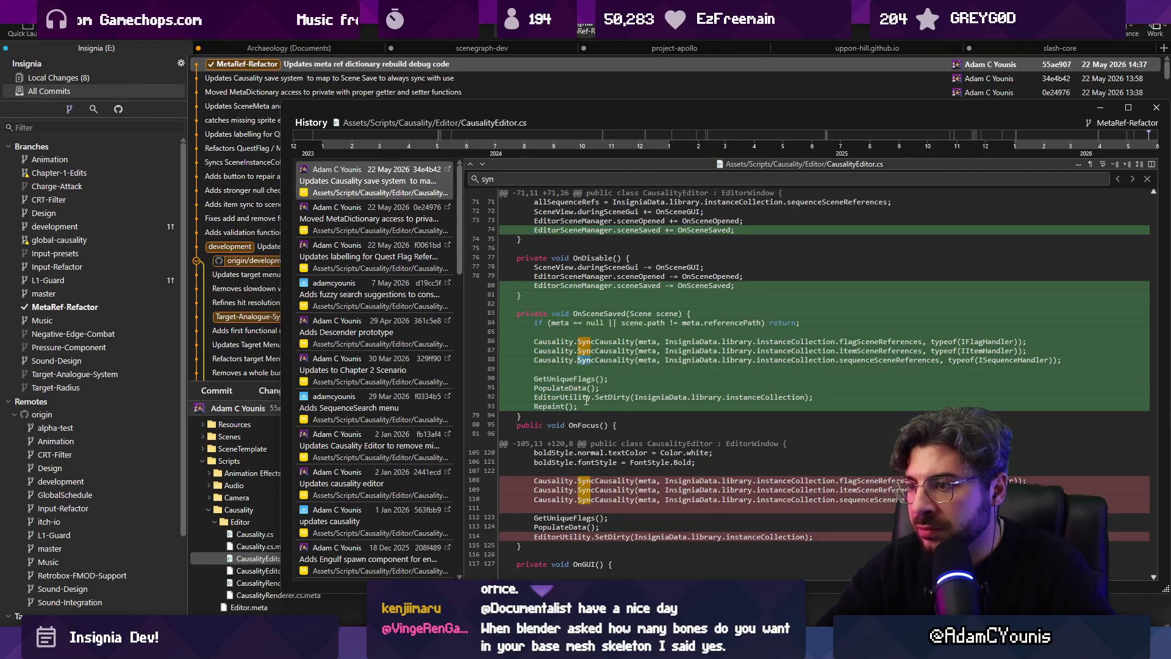
pyautogui.moveTo(565, 372); pyautogui.dragTo(510, 340)
pyautogui.hotkey('ctrl', 'c')
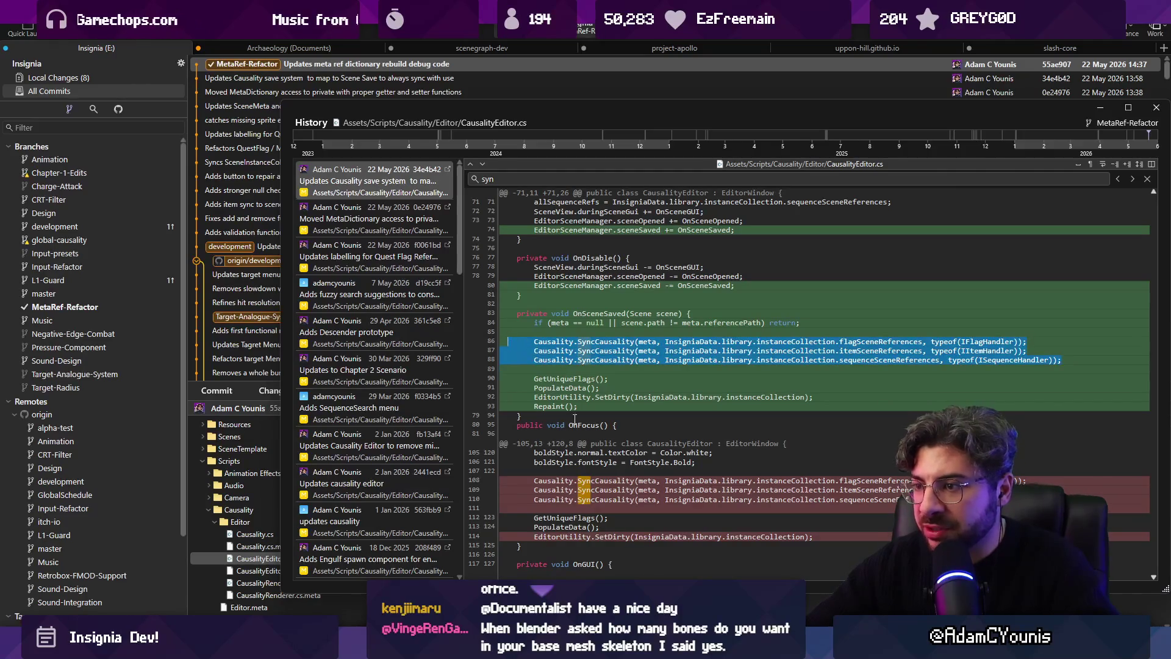
pyautogui.hotkey('alt', 'Tab')
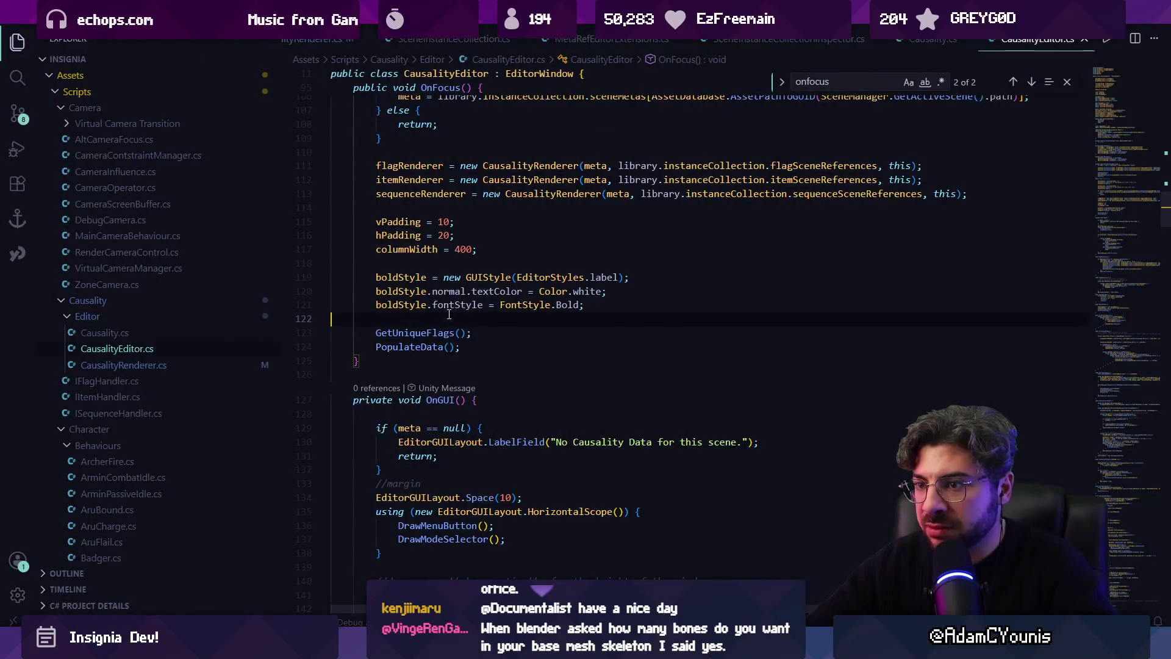
pyautogui.hotkey('ctrl', 'v')
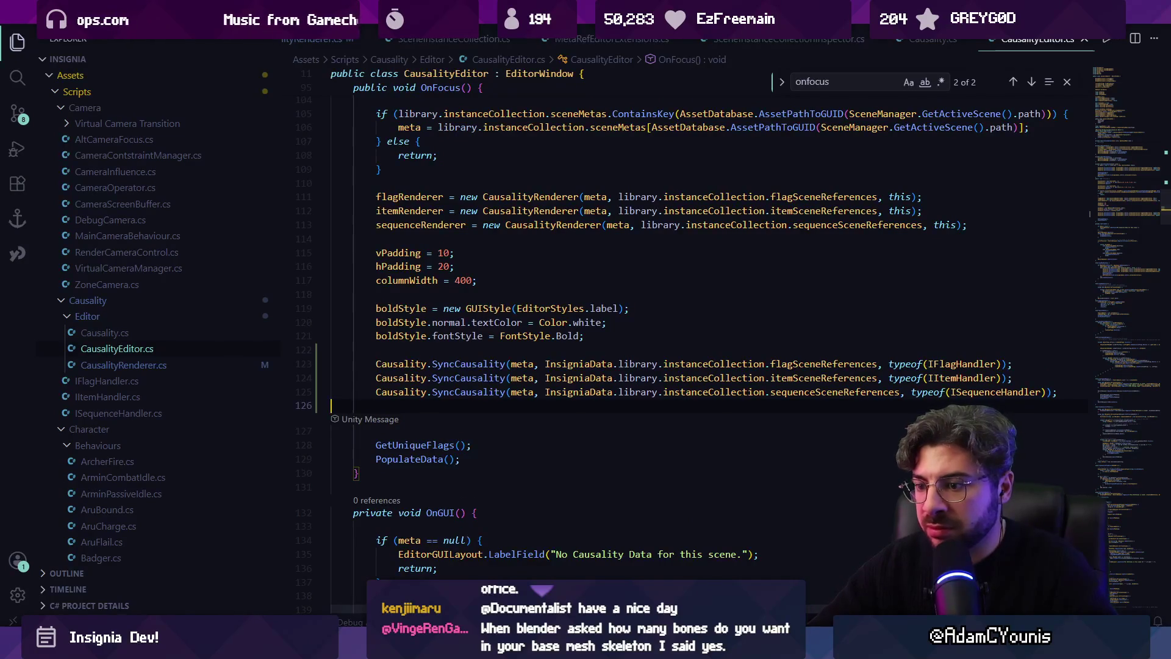
pyautogui.hotkey('alt', 'Tab')
pyautogui.click(179, 368)
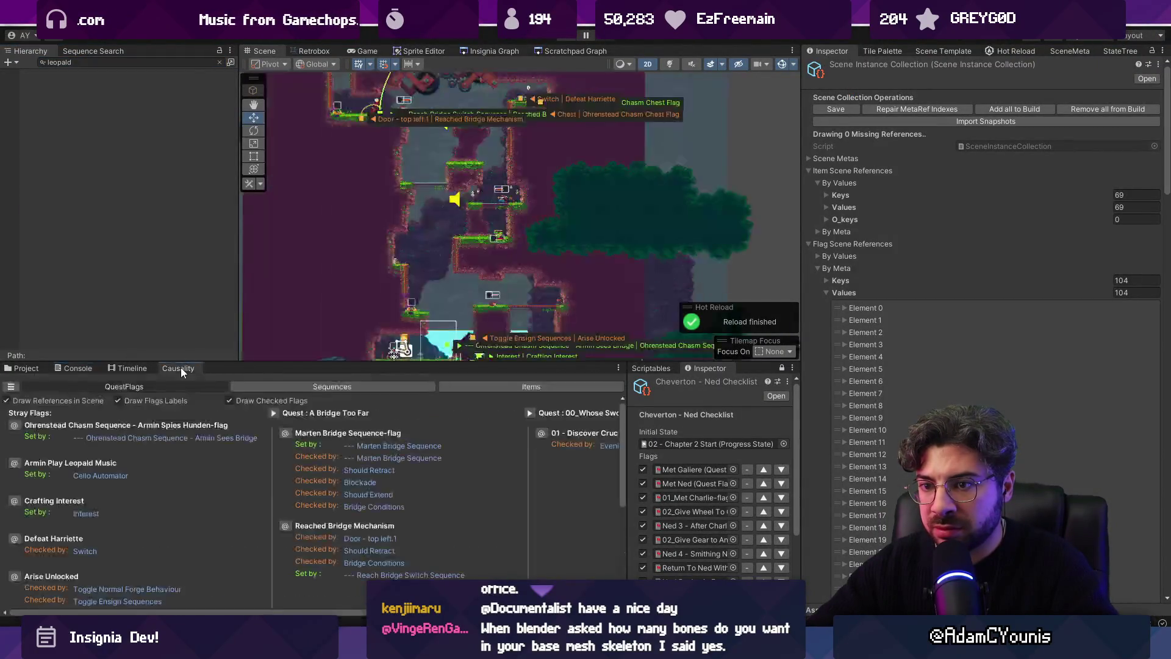
# Open the first Marten Bridge Console log at its logging line in CausalityRenderer.cs
pyautogui.click(79, 366)
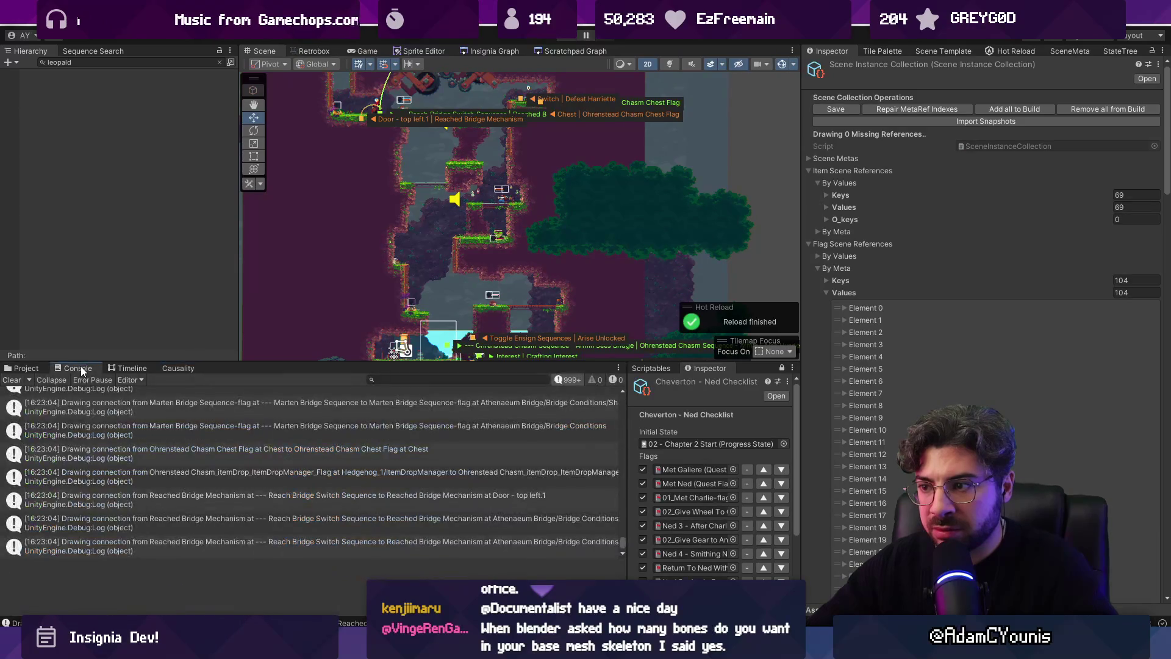
pyautogui.click(152, 409)
pyautogui.doubleClick(152, 409)
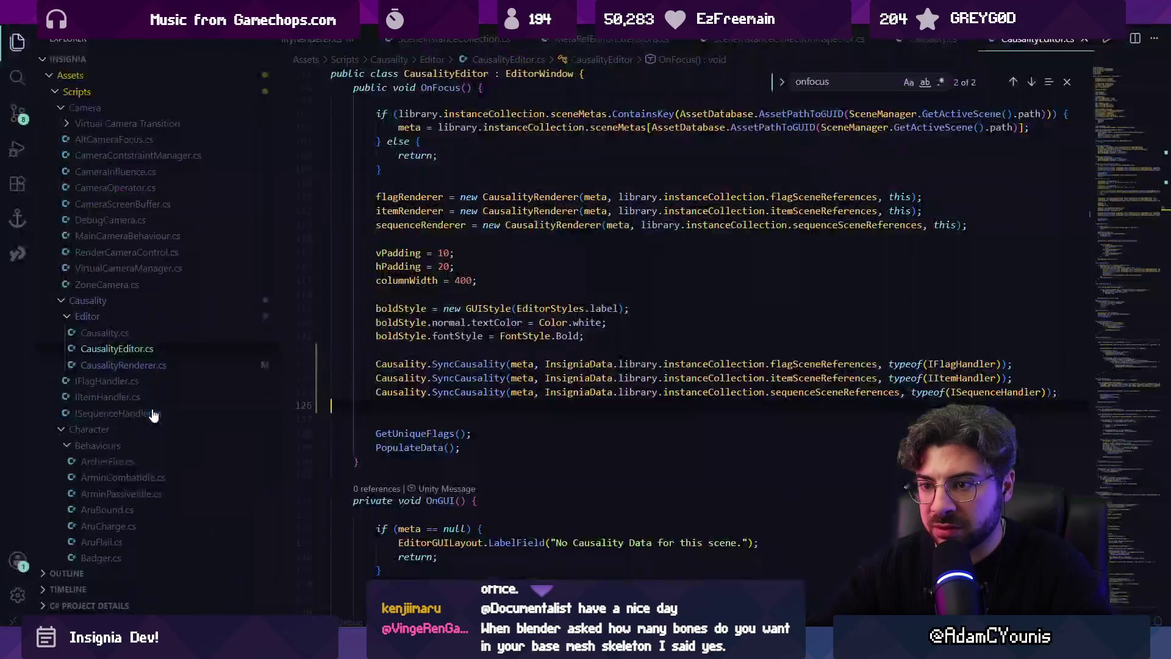
pyautogui.hotkey('alt', 'Tab')
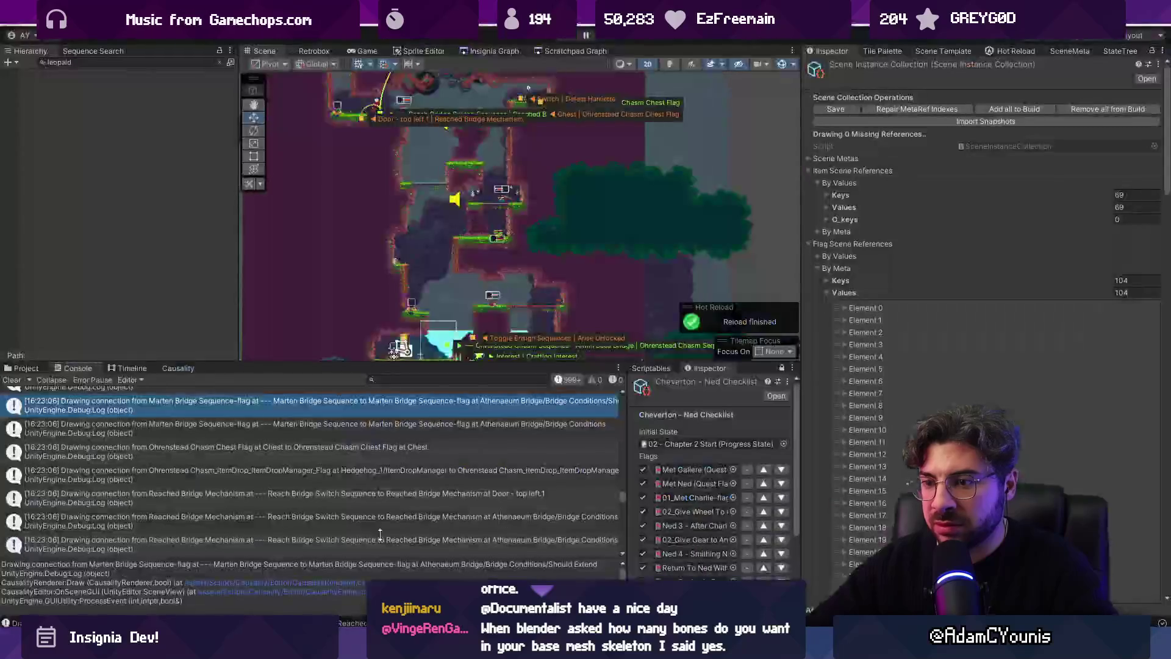
# Show the QuestFlags stray flags in the Causality panel, then return to the CausalityEditor.cs diff
pyautogui.click(177, 368)
pyautogui.click(78, 369)
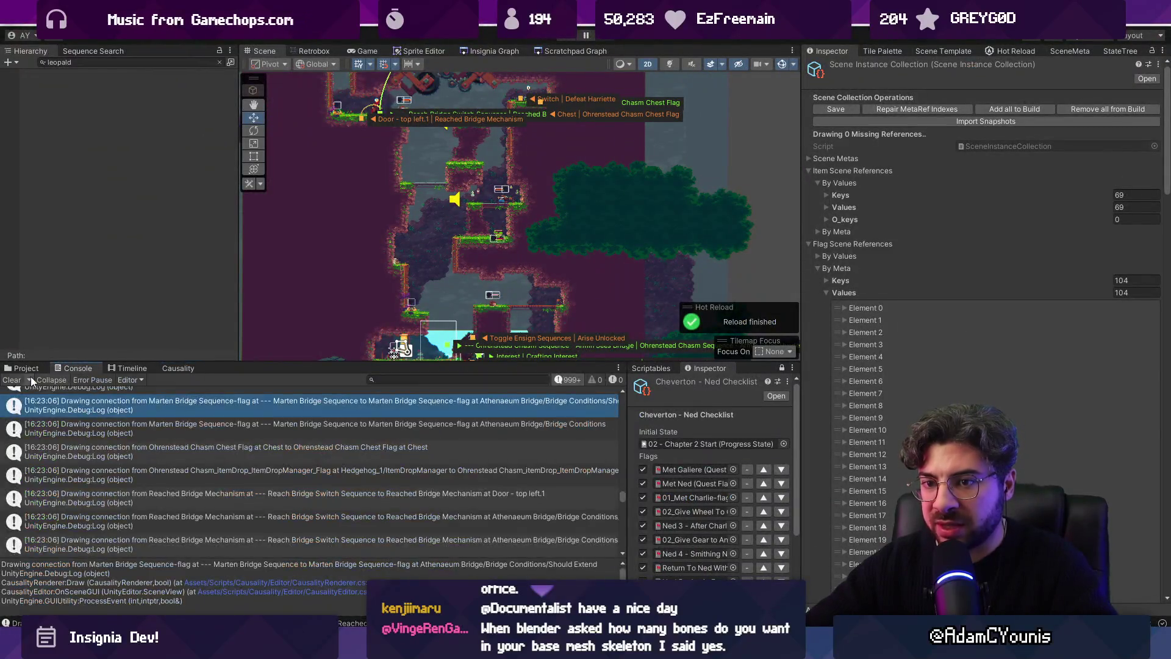
pyautogui.click(173, 369)
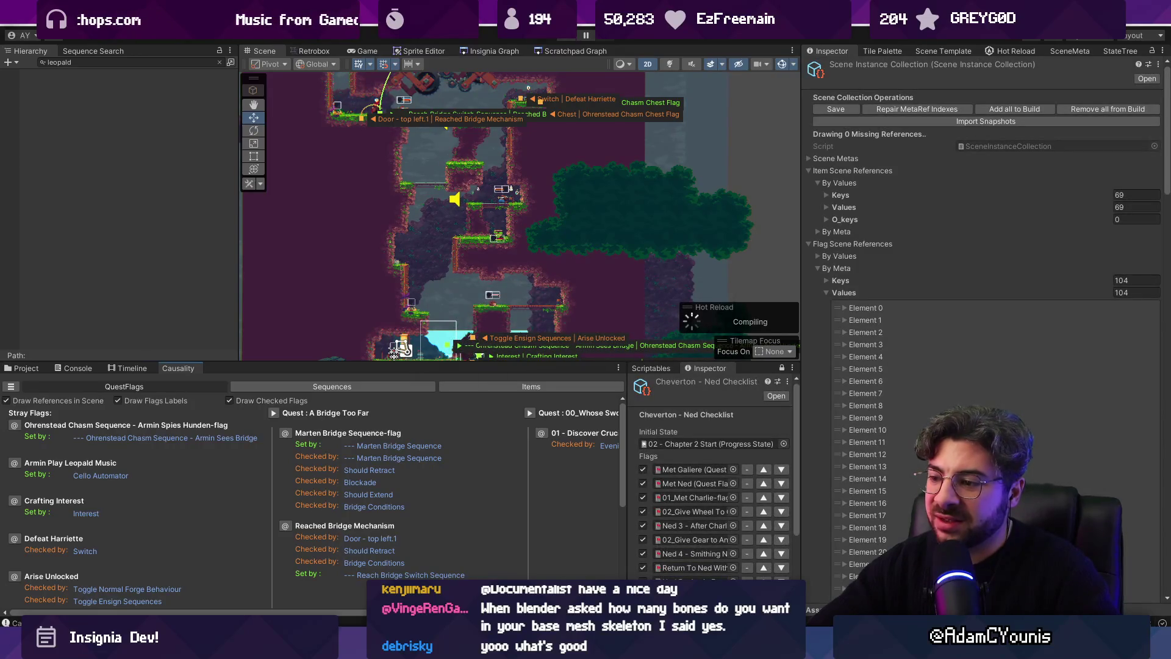
pyautogui.hotkey('alt', 'Tab')
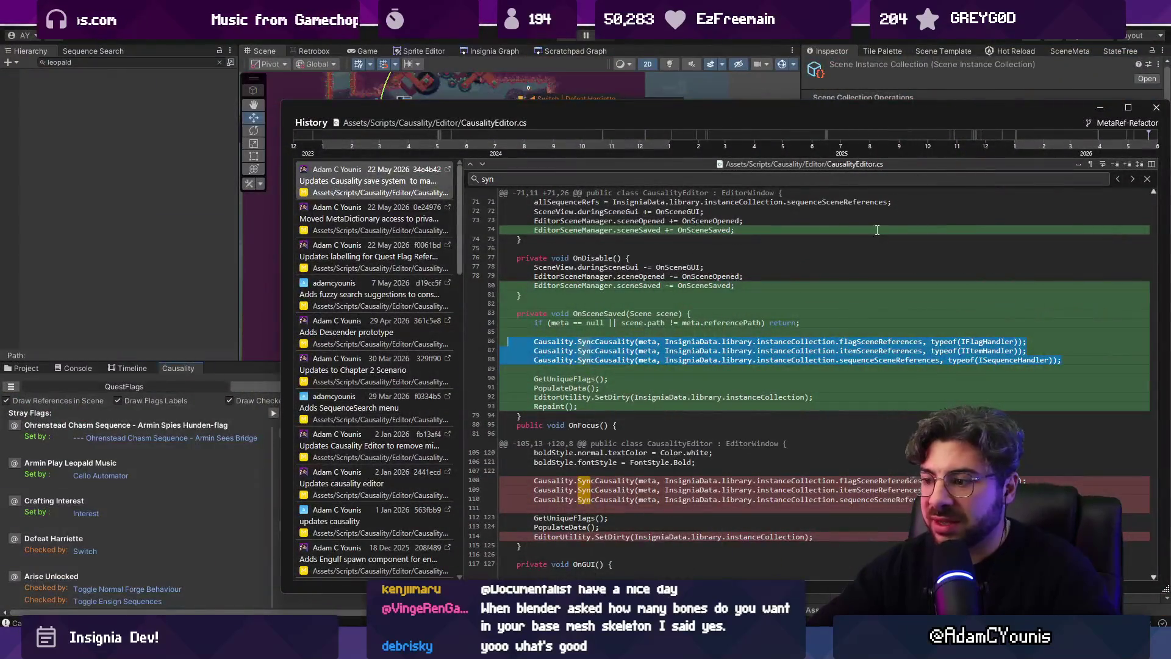
# Close the history diff and stage all 11 local changes in Fork
pyautogui.click(1155, 108)
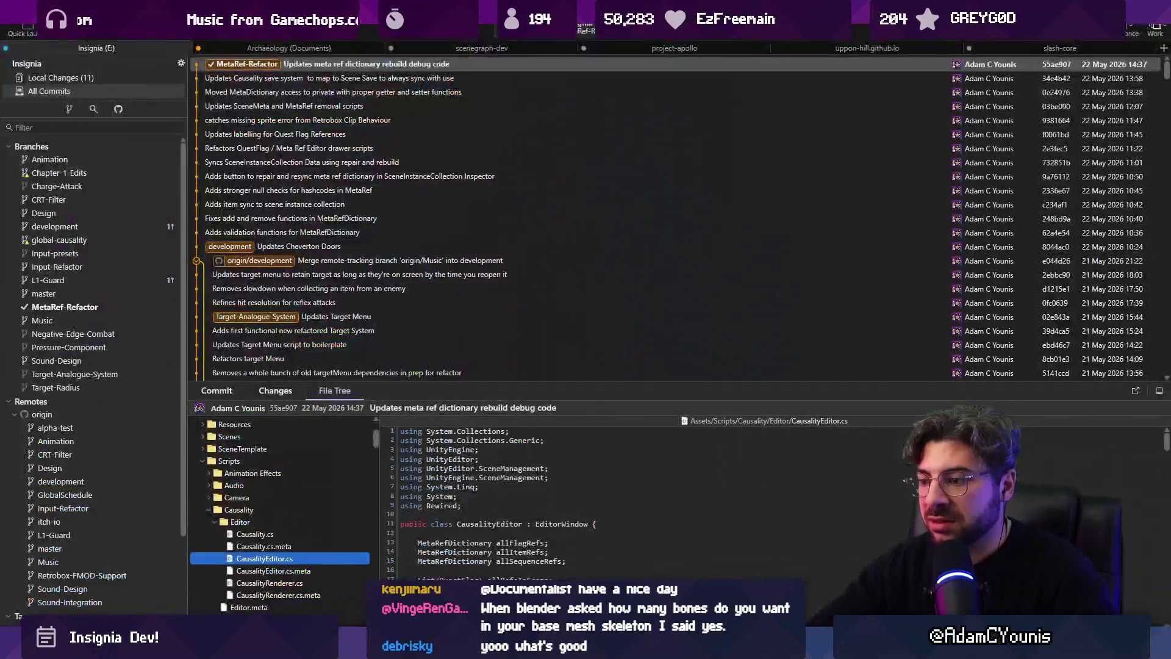
pyautogui.click(92, 78)
pyautogui.click(584, 76)
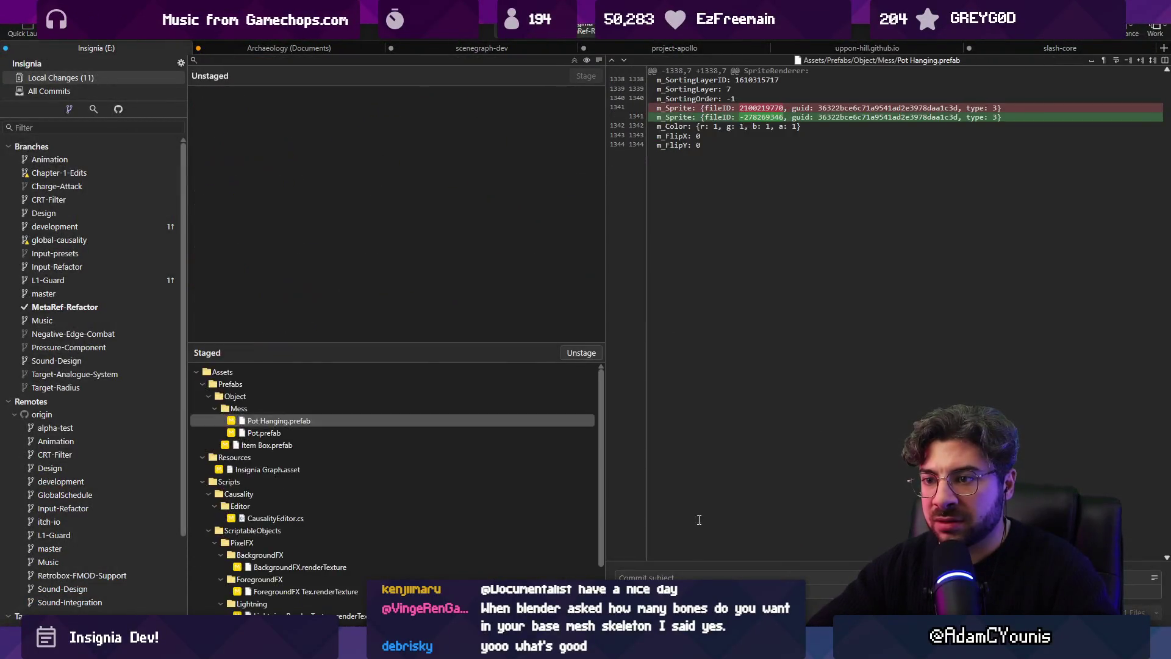
# Commit as 'Re-Adds synchronisation for Causality System during onFocus' and check the commit history
pyautogui.click(628, 577)
pyautogui.write('Re-Adds')
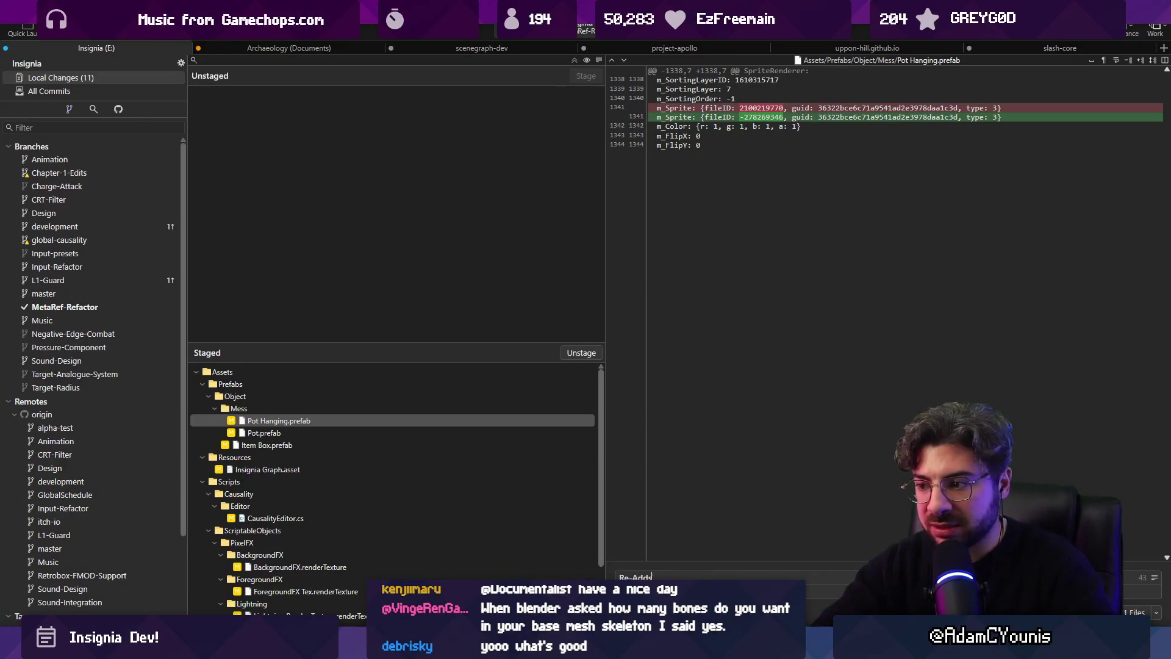
pyautogui.write(' synch')
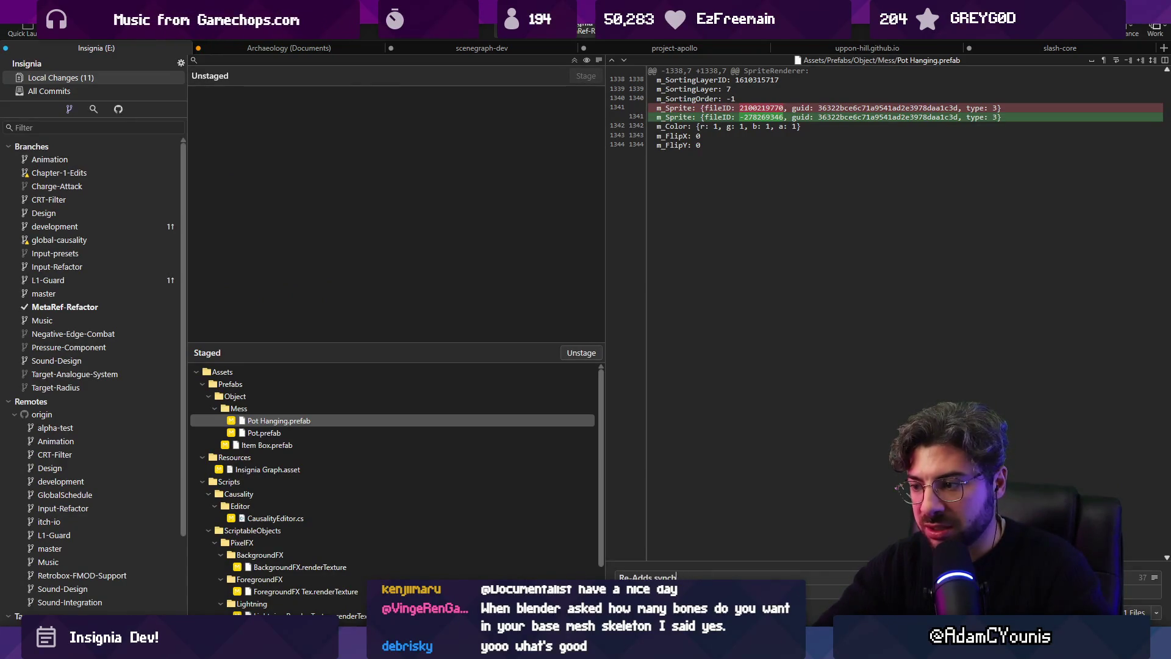
pyautogui.write('ronisation for Ca')
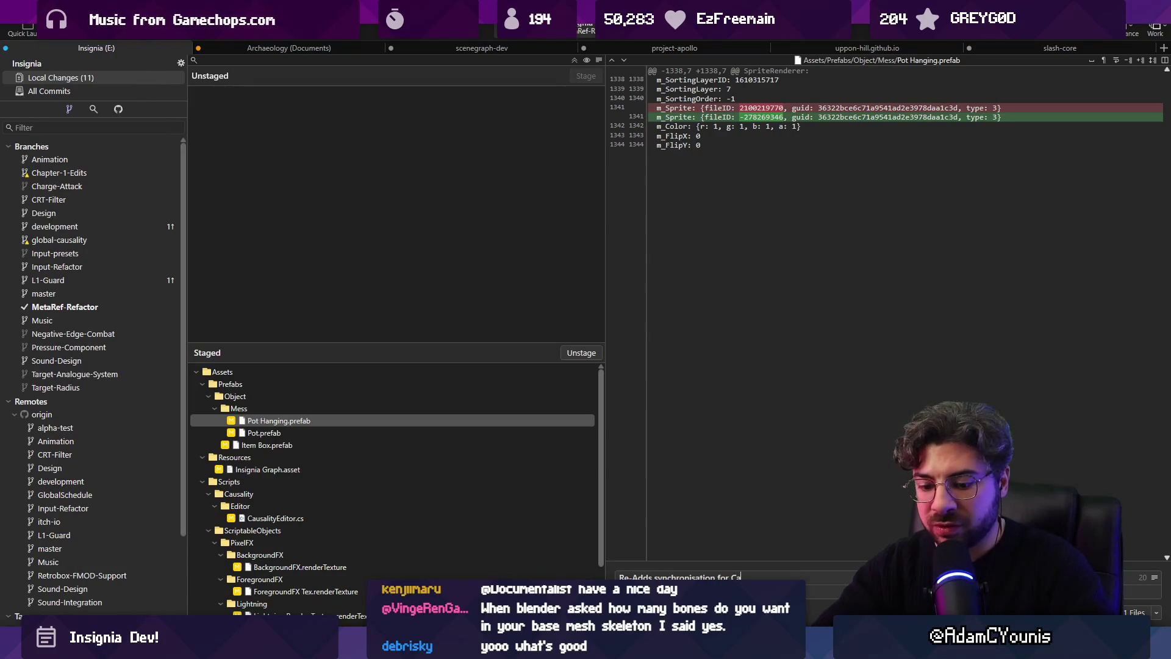
pyautogui.write('usality System dy')
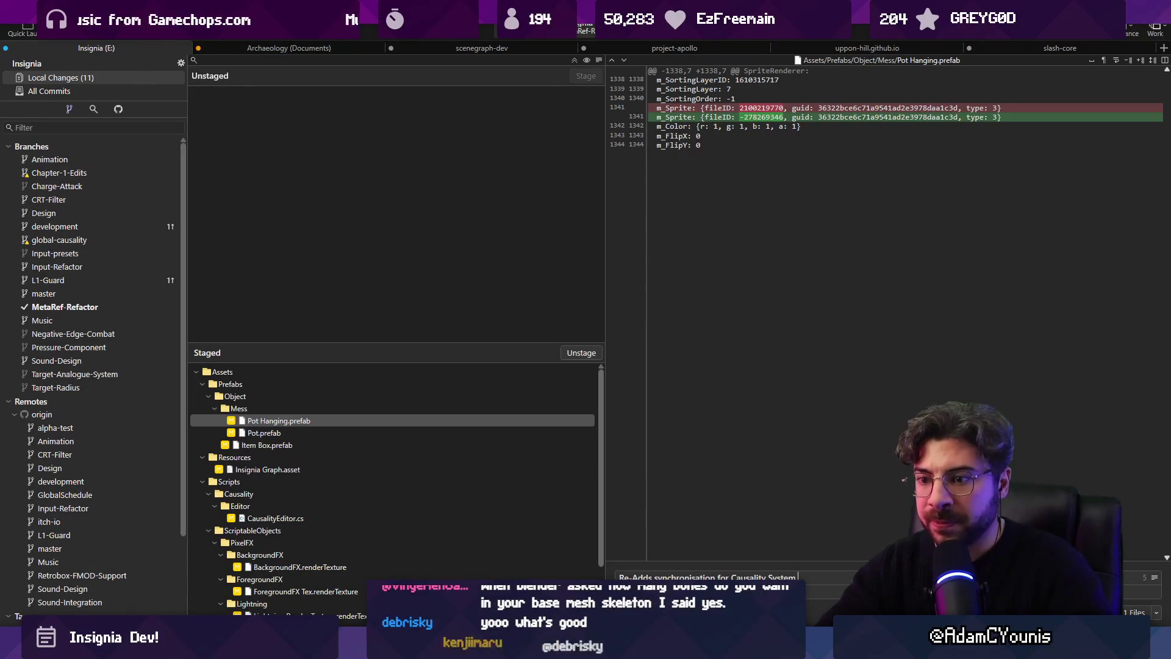
pyautogui.press('BackSpace')
pyautogui.write('uring onFocu')
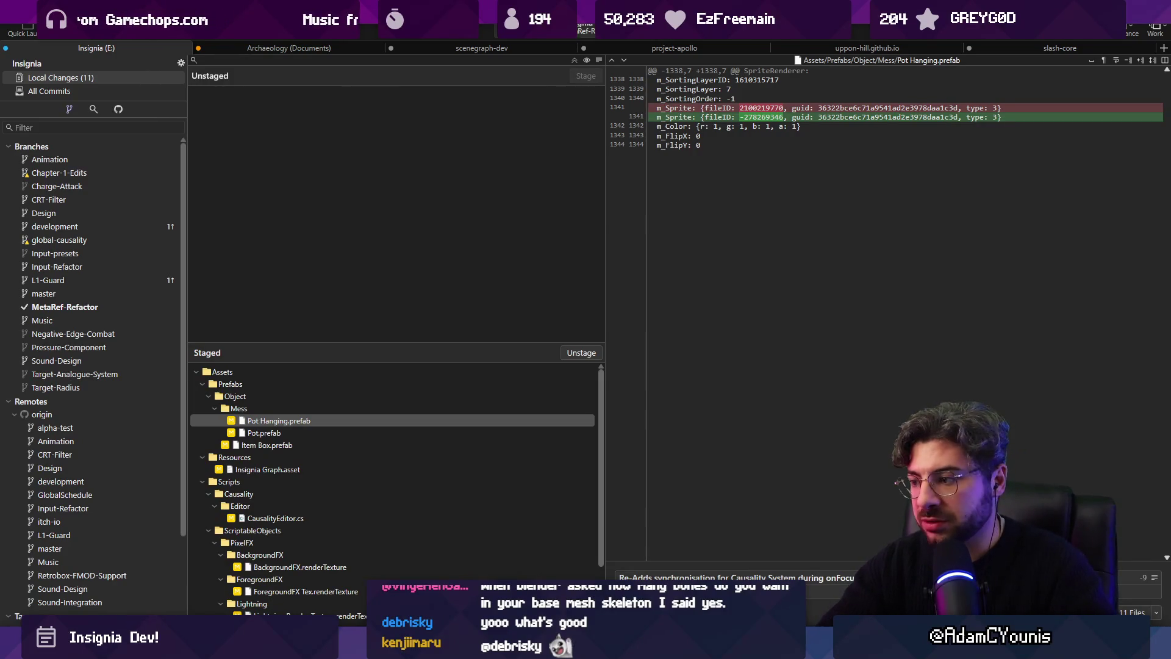
pyautogui.hotkey('ctrl', 'Return')
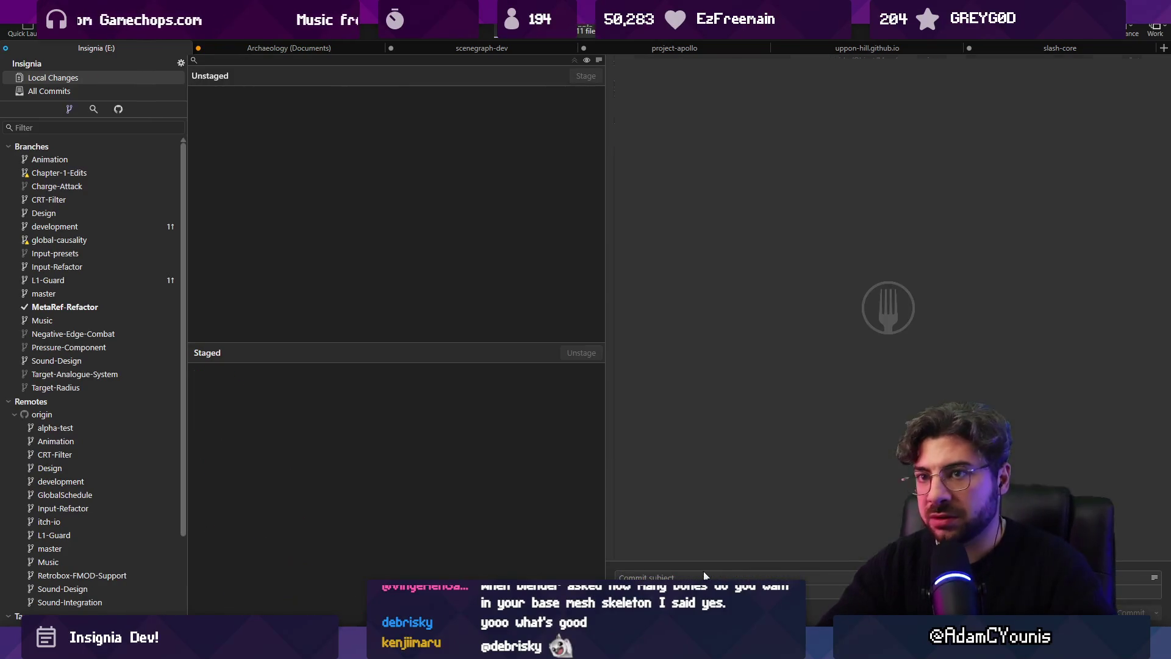
pyautogui.click(177, 91)
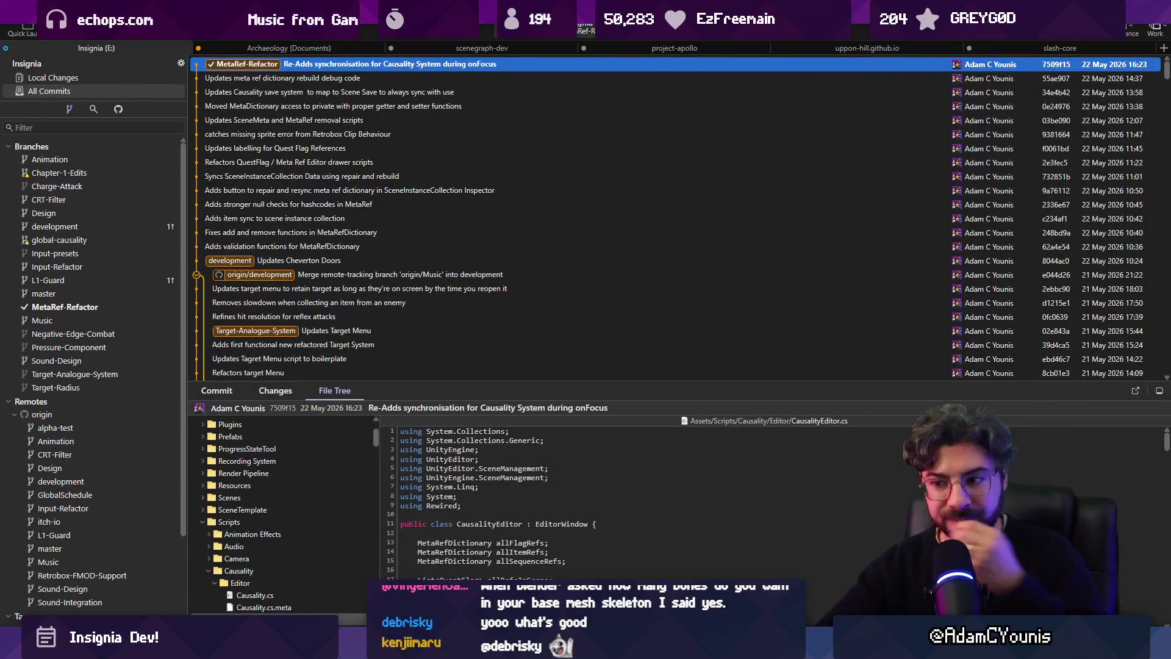
pyautogui.hotkey('alt', 'Tab')
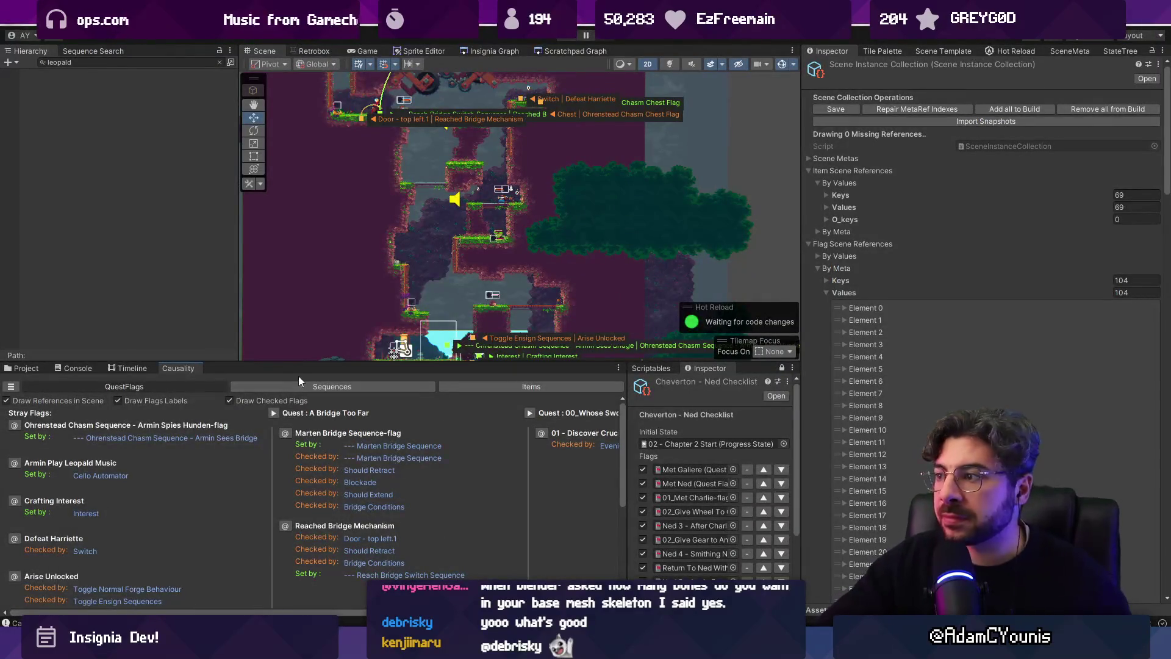
# Clear all messages from the Console
pyautogui.click(78, 368)
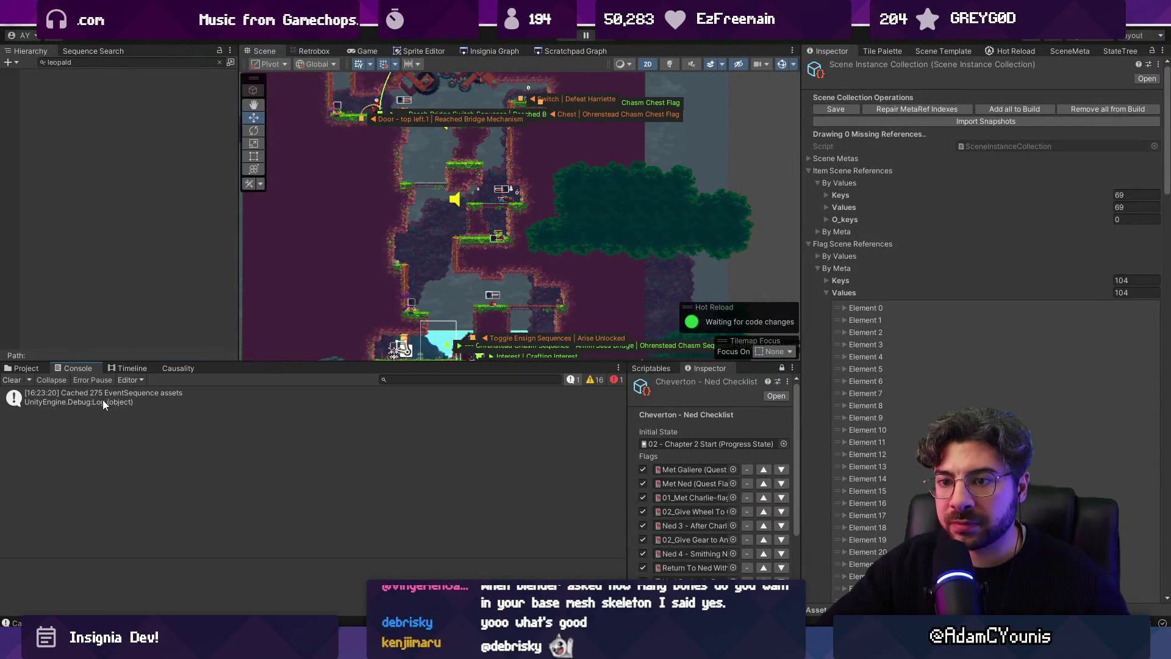
pyautogui.click(618, 380)
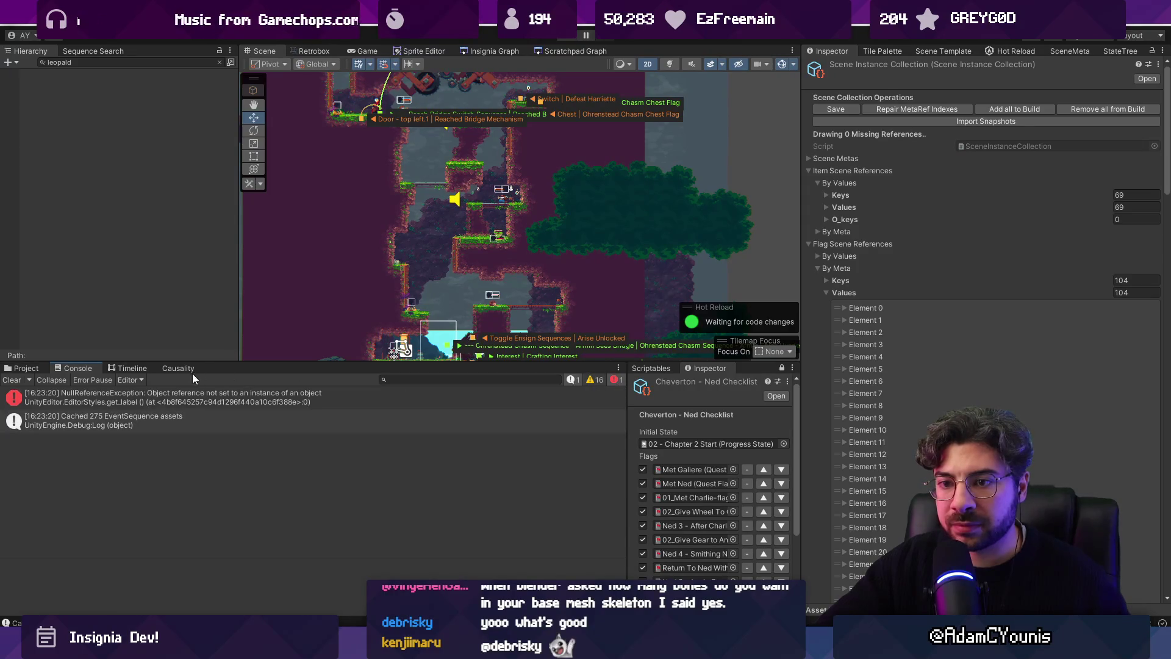
pyautogui.click(172, 367)
pyautogui.click(75, 367)
pyautogui.click(177, 368)
pyautogui.click(71, 368)
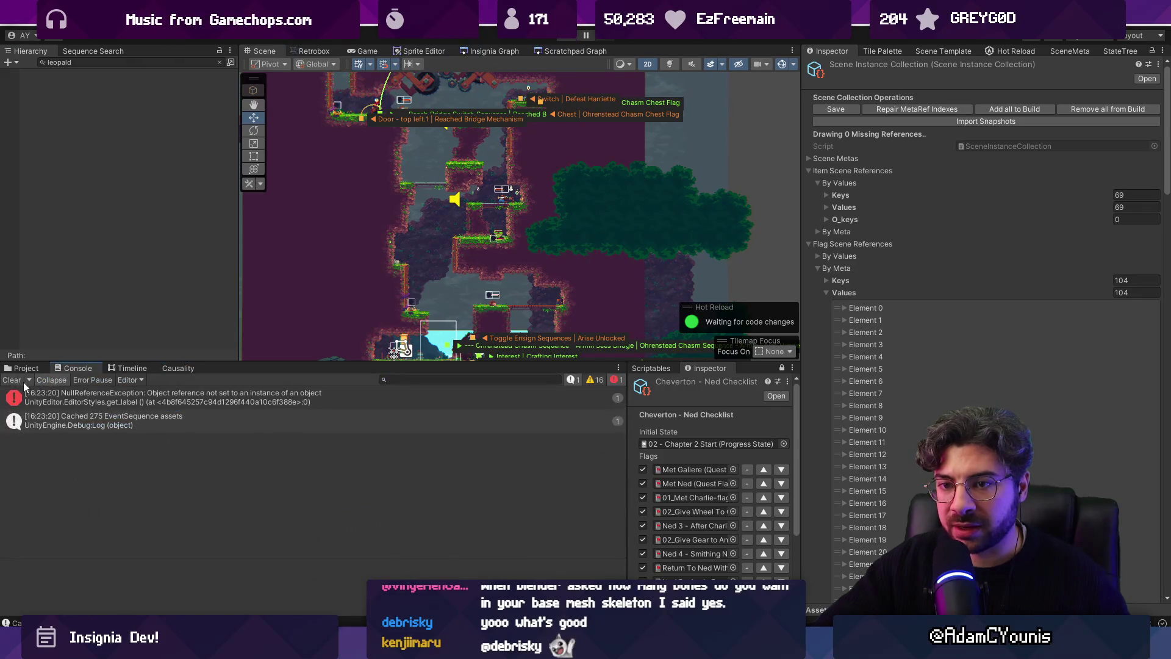
pyautogui.click(23, 382)
pyautogui.click(172, 367)
pyautogui.click(83, 367)
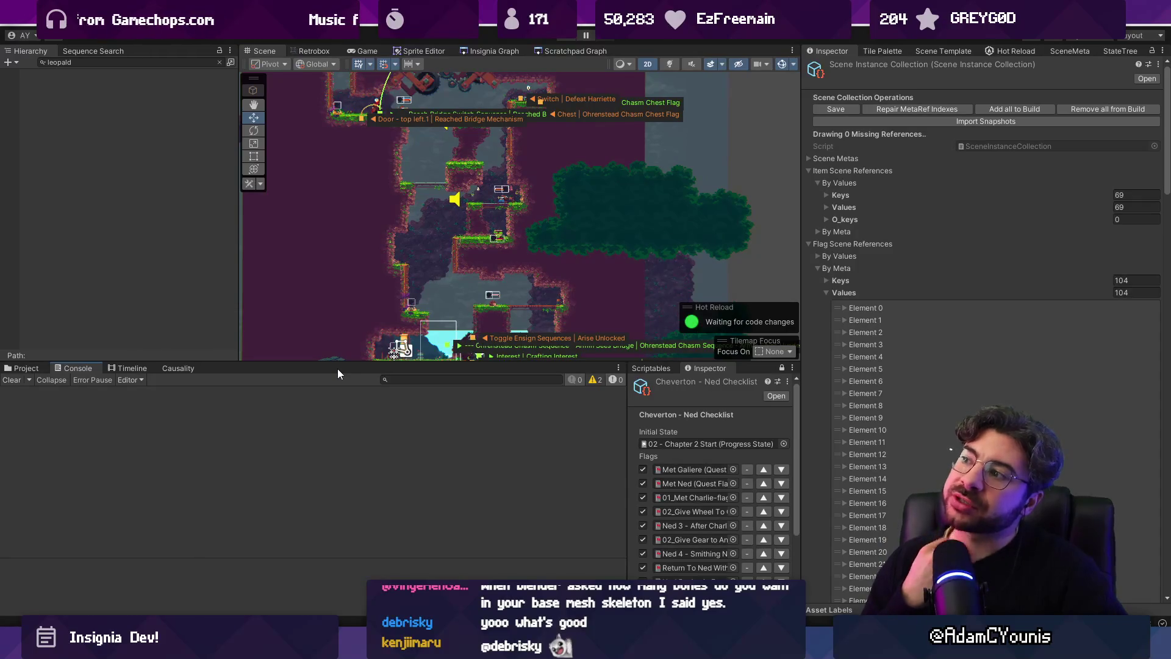
# Repair the MetaRef indexes and confirm the Console reports 2215 items in and out
pyautogui.click(884, 109)
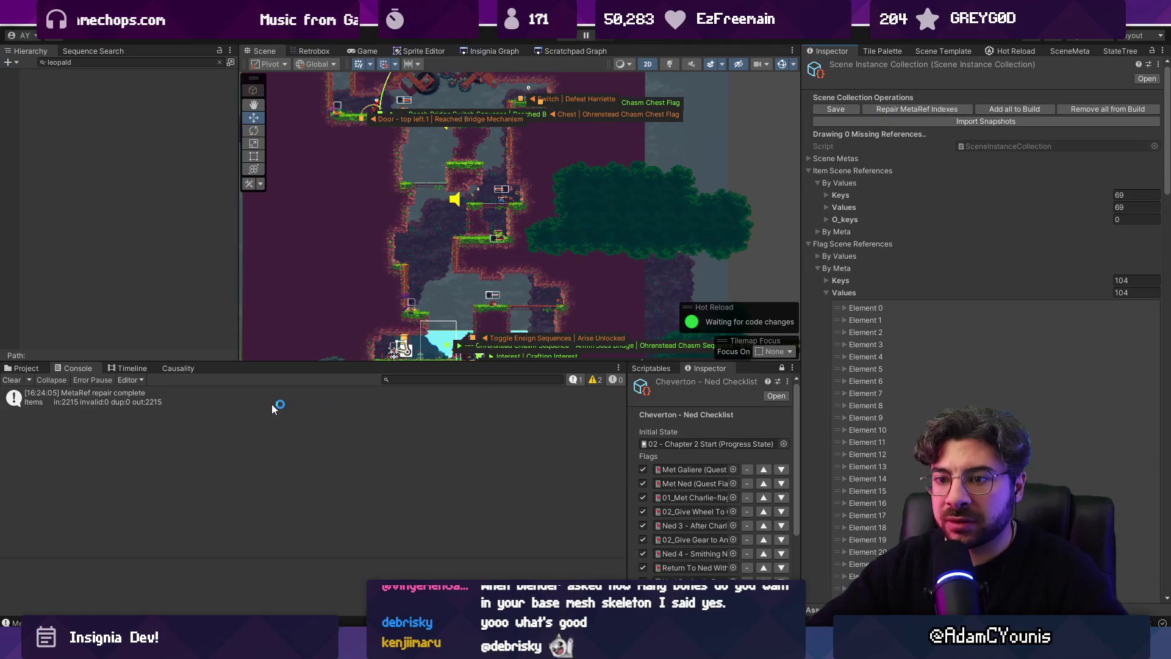
pyautogui.click(28, 368)
pyautogui.click(70, 369)
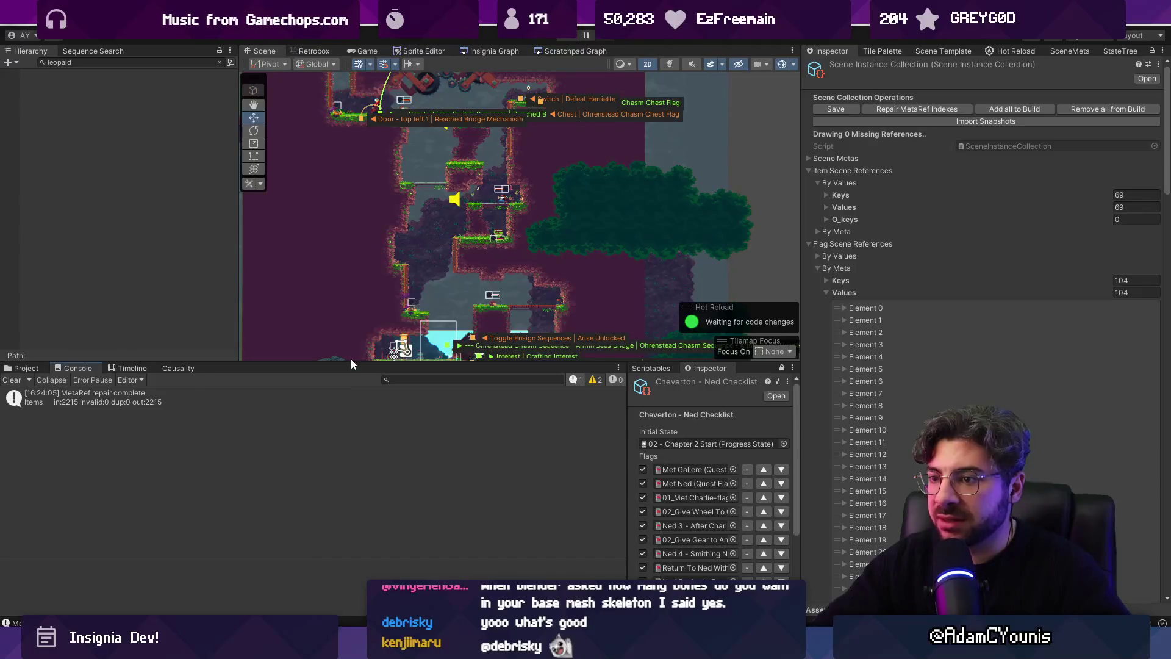
pyautogui.moveTo(350, 361); pyautogui.dragTo(346, 370)
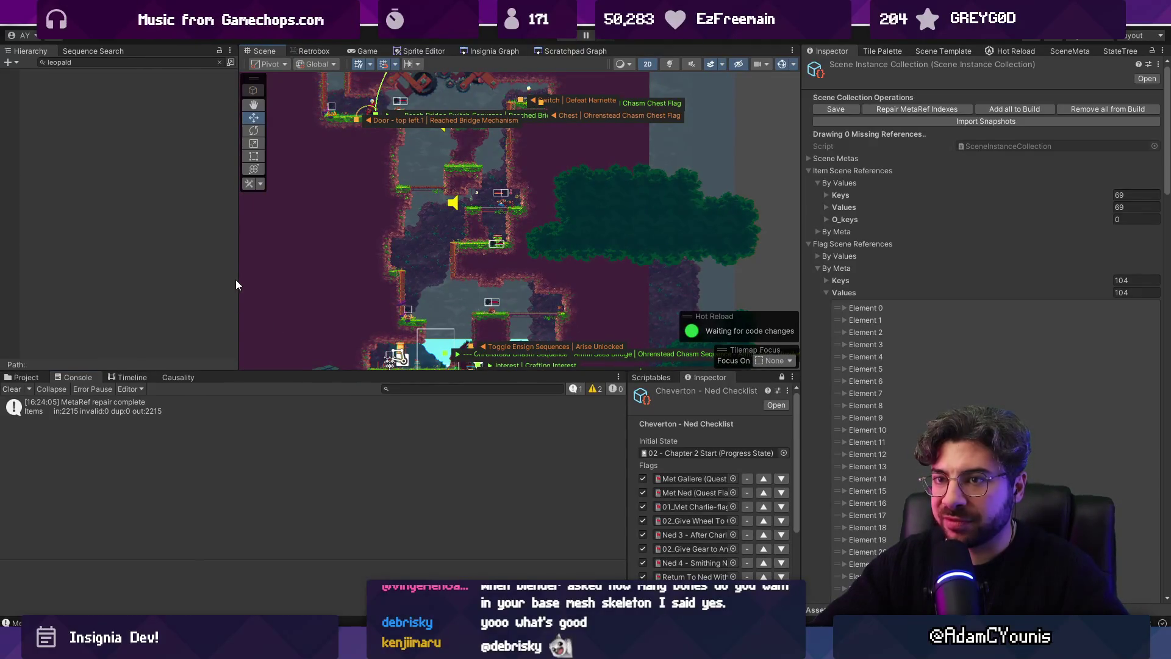
# Clear the 'leopald' Hierarchy search and resize the Hierarchy, Scene, Console and Inspector panels
pyautogui.moveTo(235, 280); pyautogui.dragTo(203, 278)
pyautogui.click(188, 62)
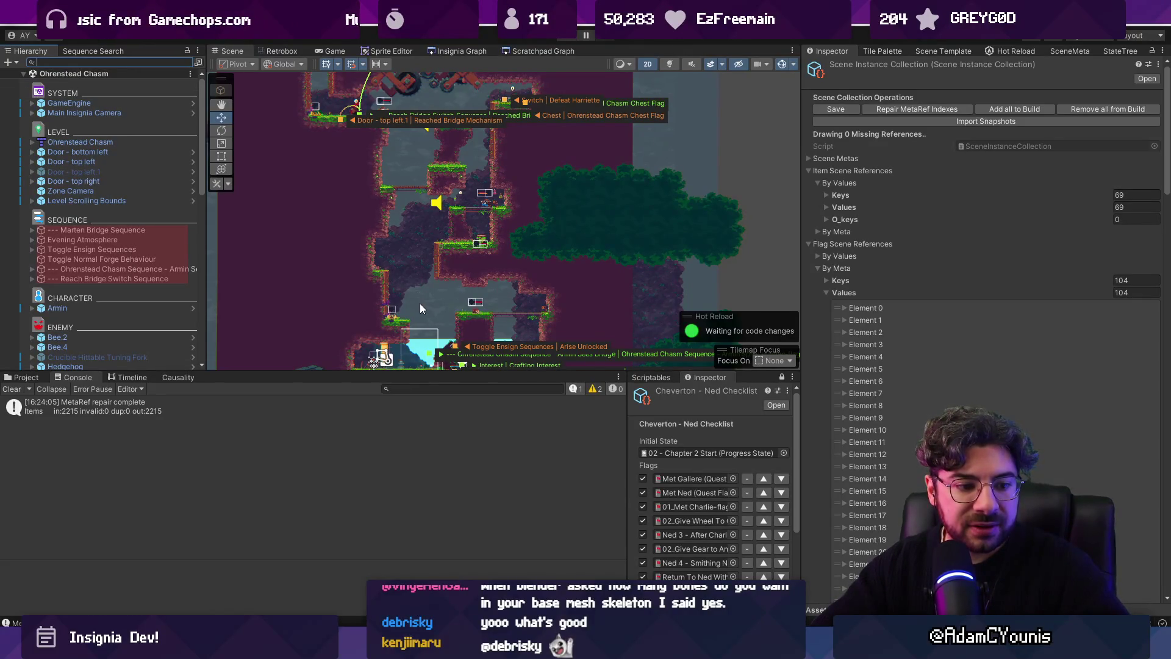
pyautogui.moveTo(617, 373); pyautogui.dragTo(619, 397)
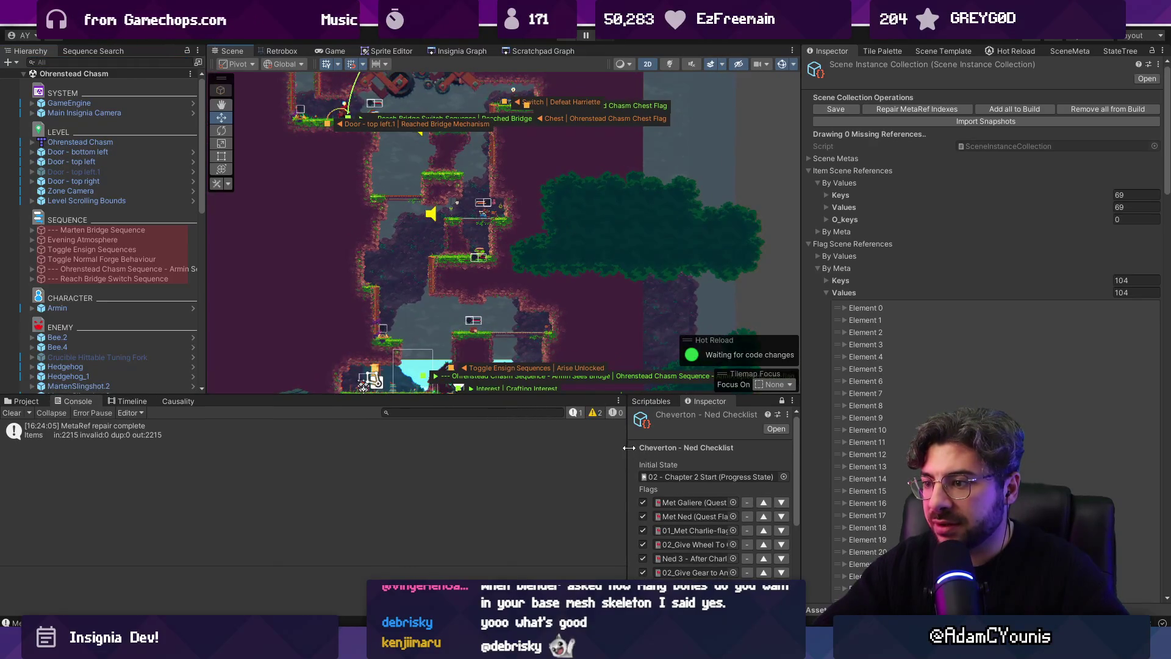
pyautogui.moveTo(628, 448); pyautogui.dragTo(588, 448)
# Open the Wind Tunnel scene from the Insignia Graph
pyautogui.click(459, 50)
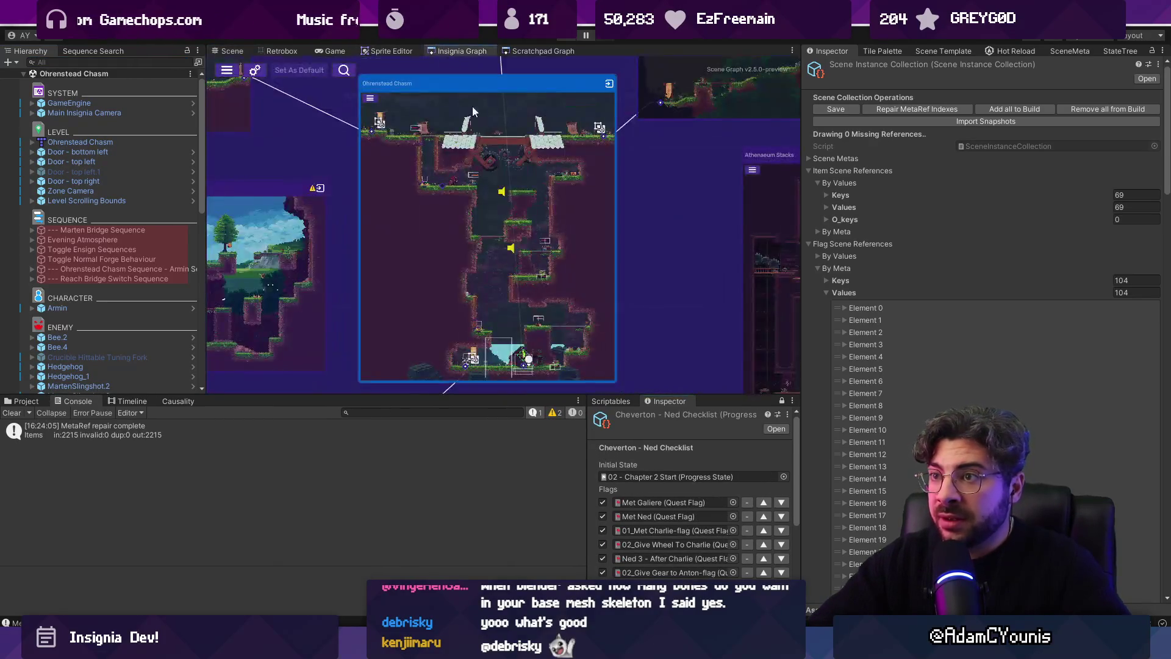
pyautogui.scroll(-5, 562, 300)
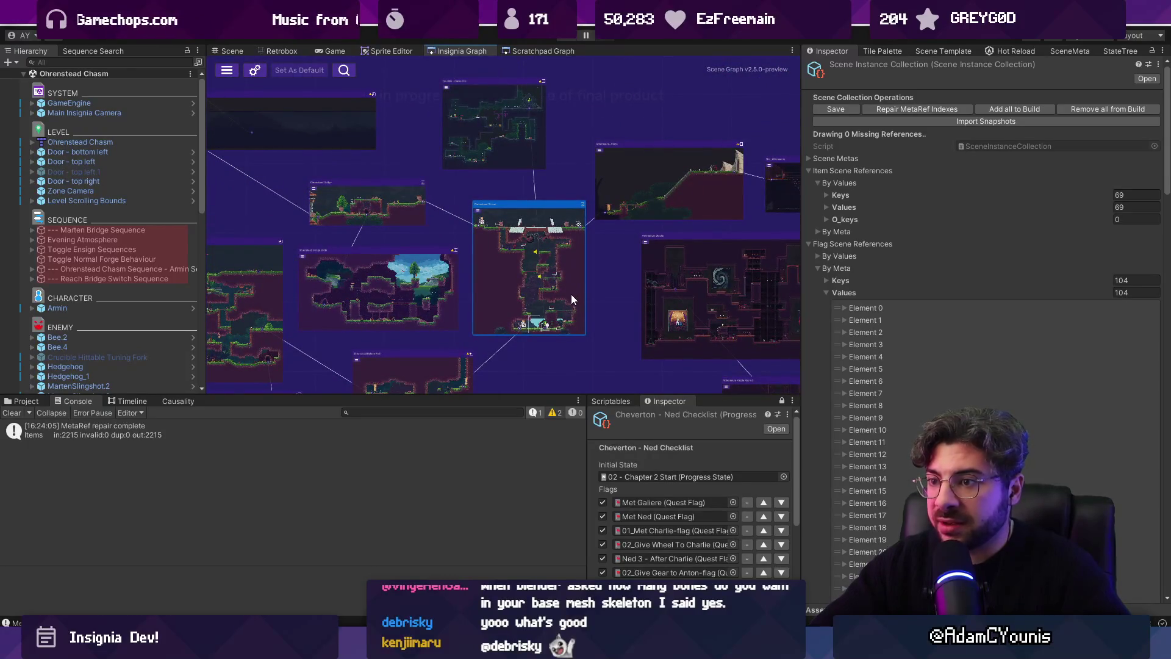
pyautogui.scroll(10, 430, 304)
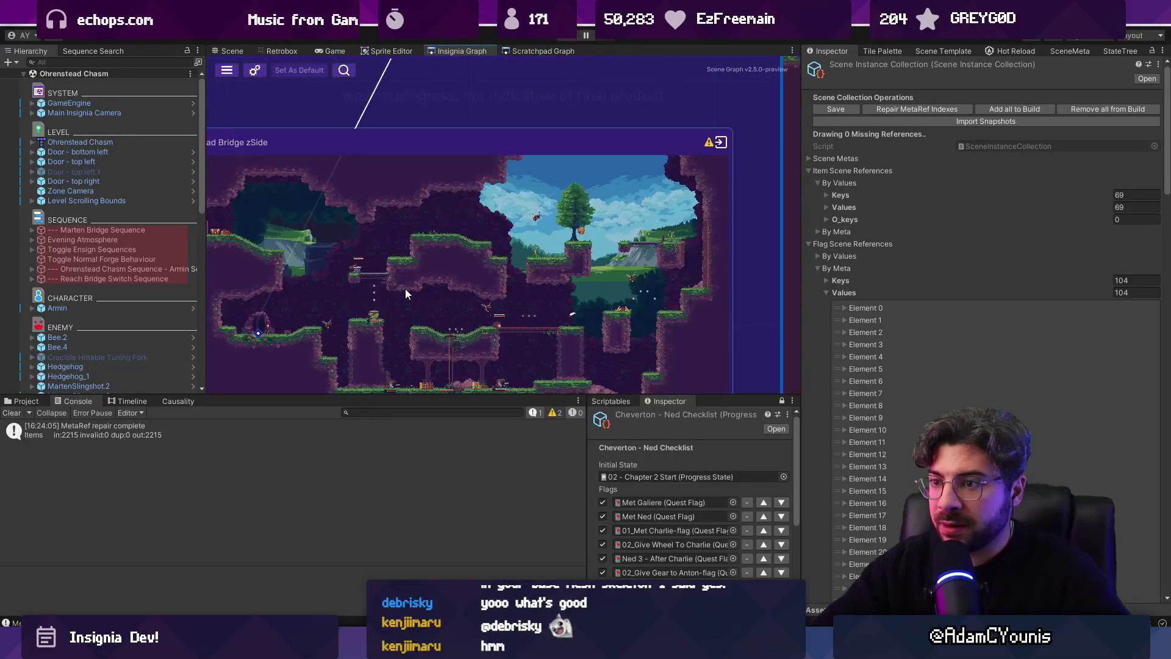
pyautogui.scroll(-1, 405, 288)
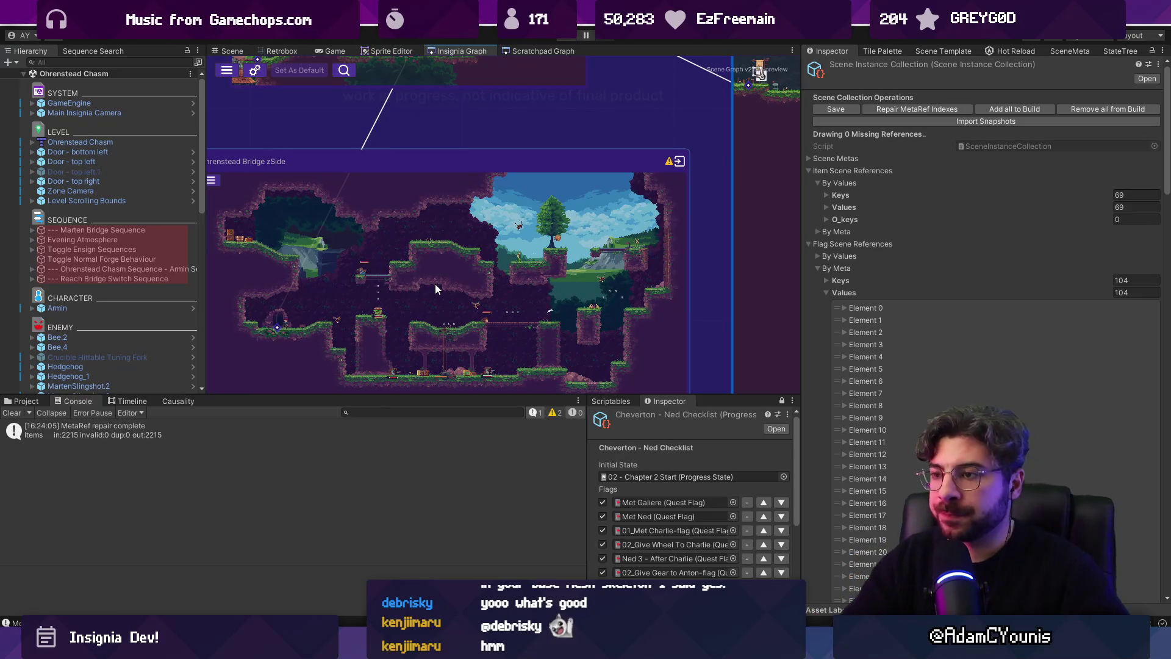
pyautogui.scroll(-10, 435, 289)
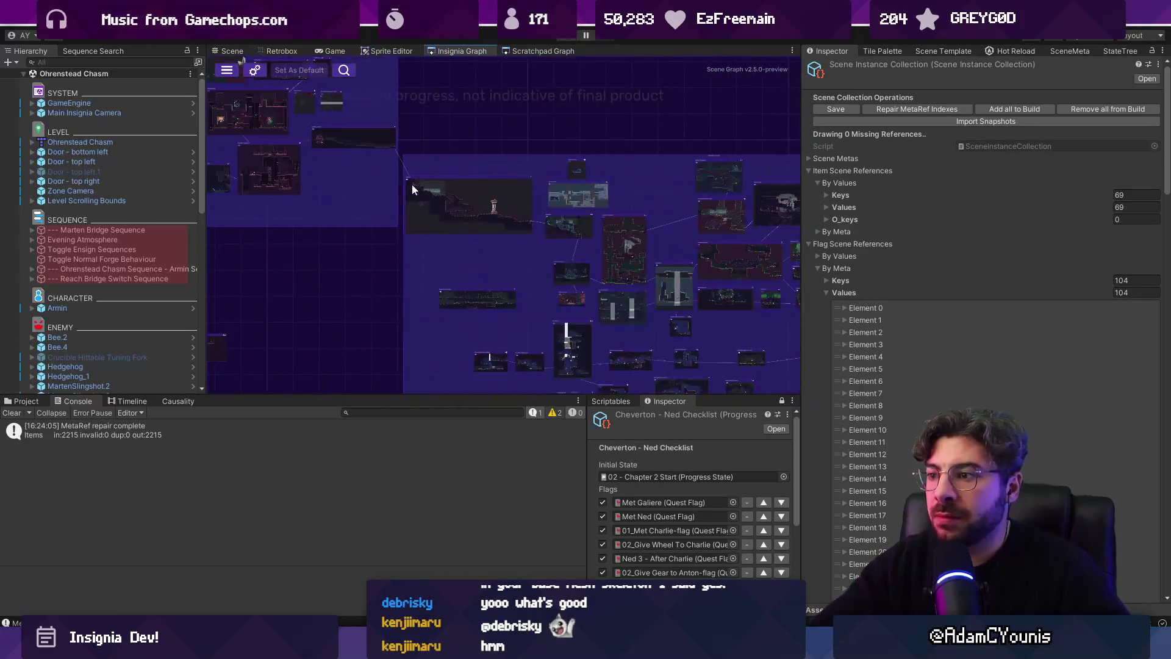
pyautogui.scroll(5, 475, 233)
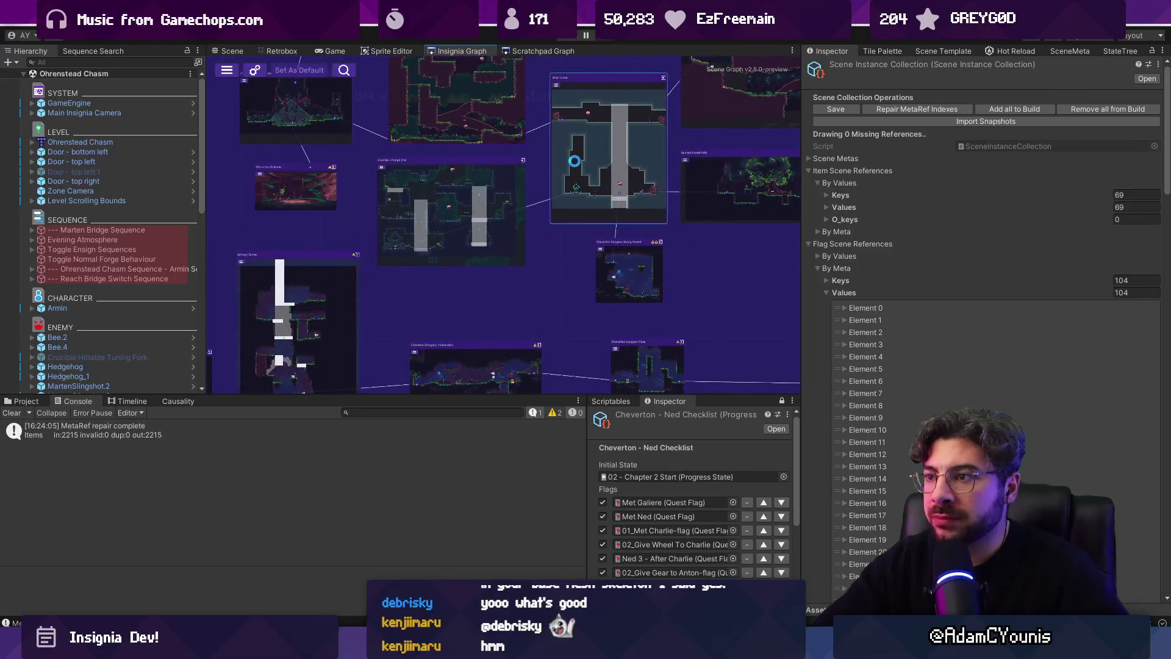
pyautogui.doubleClick(575, 166)
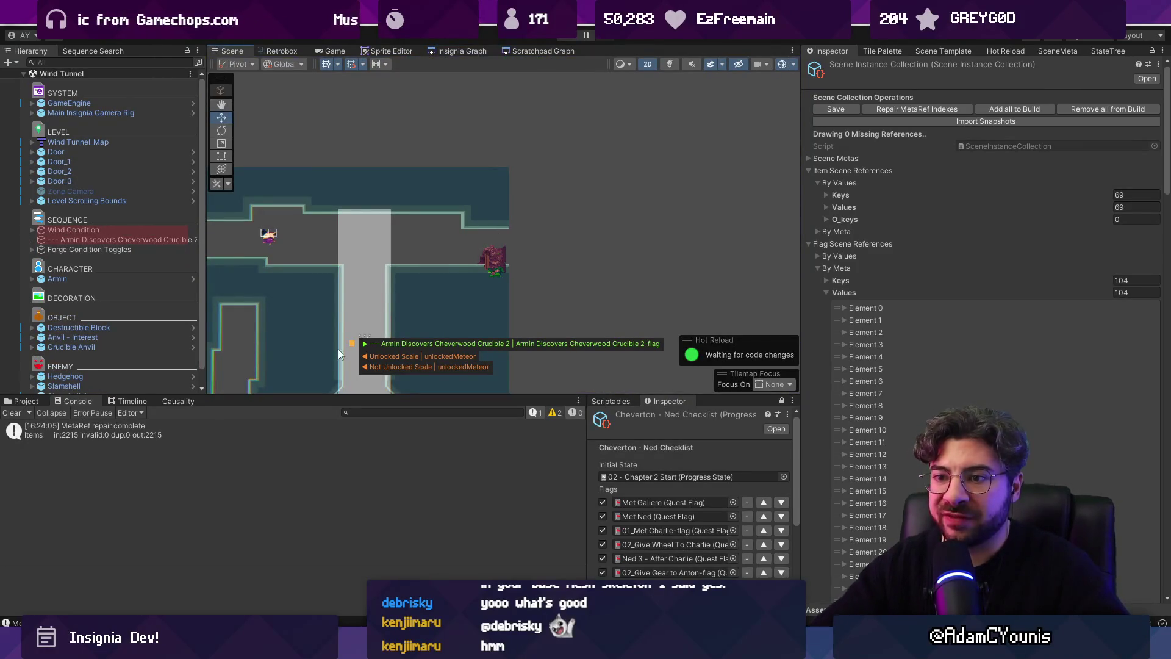
# List the Wind Tunnel quest flags in Causality, then bring up Fork's local changes
pyautogui.click(184, 401)
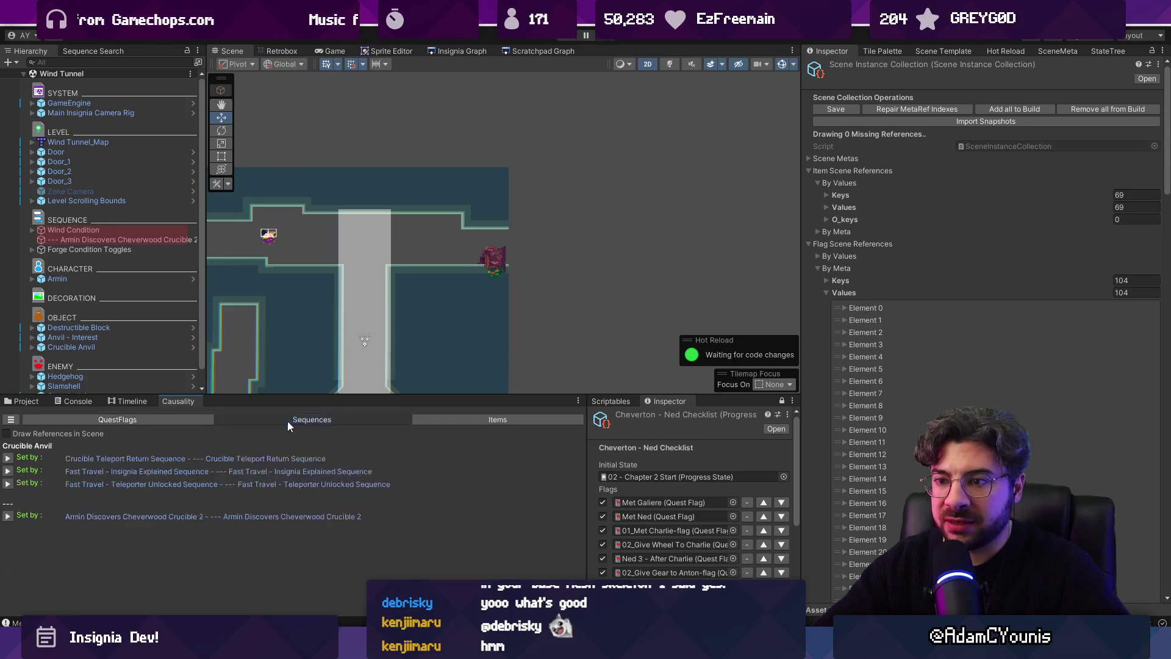
pyautogui.click(178, 419)
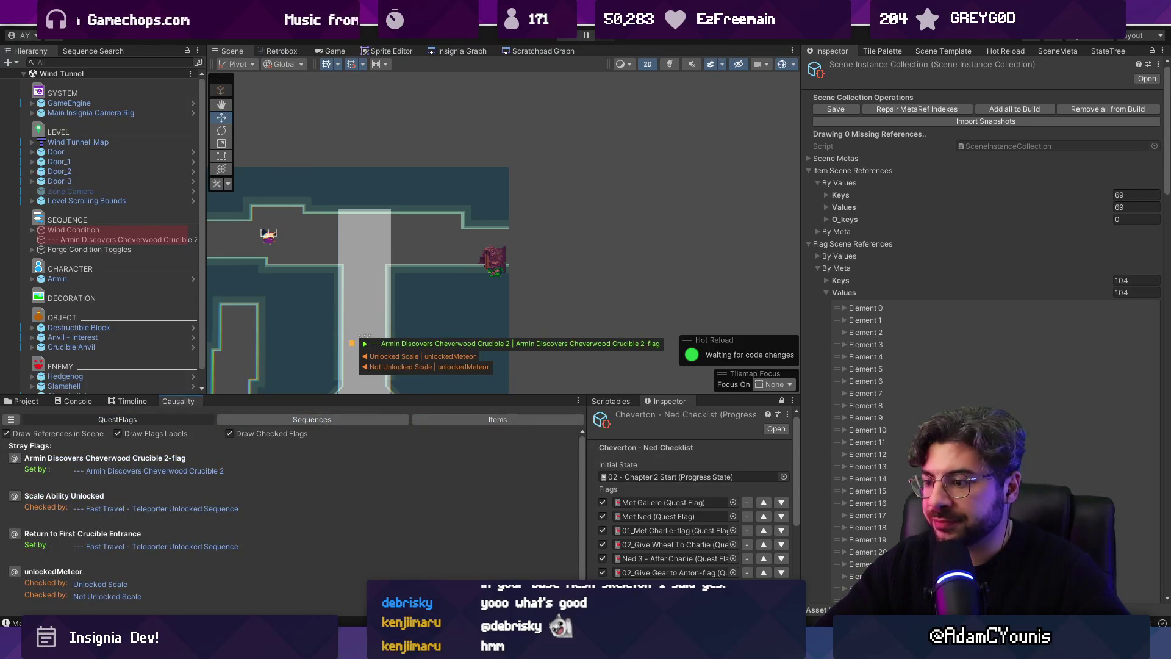
pyautogui.hotkey('alt', 'Tab')
pyautogui.click(130, 79)
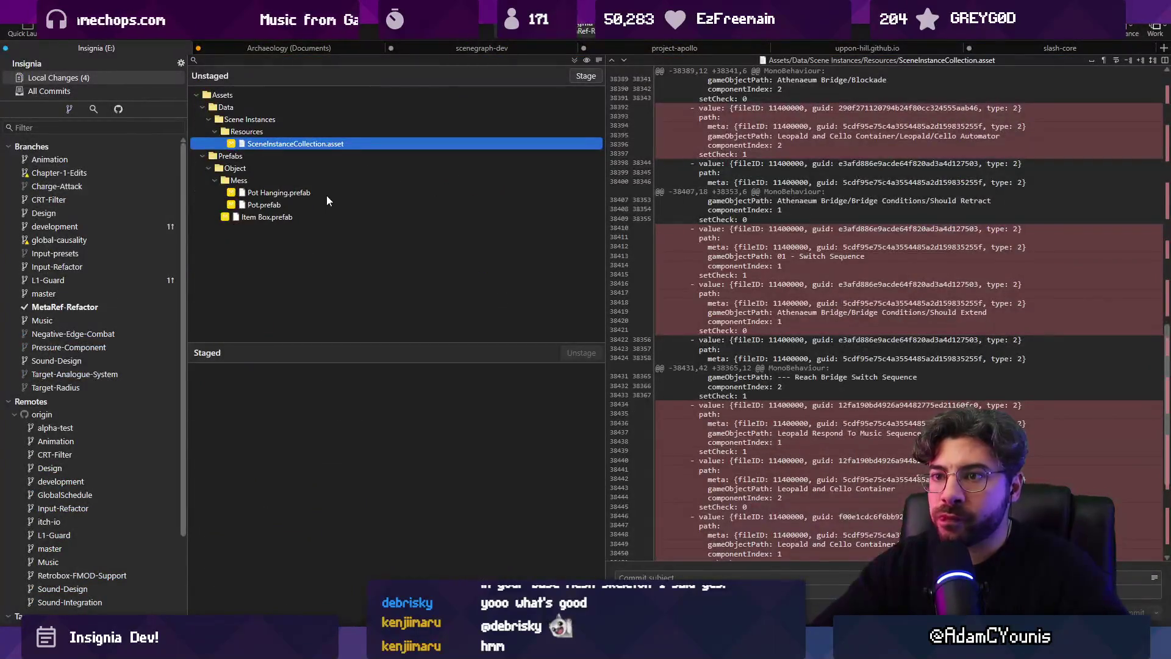
# Scroll through the SceneInstanceCollection.asset diff before returning to Unity
pyautogui.scroll(-5, 827, 296)
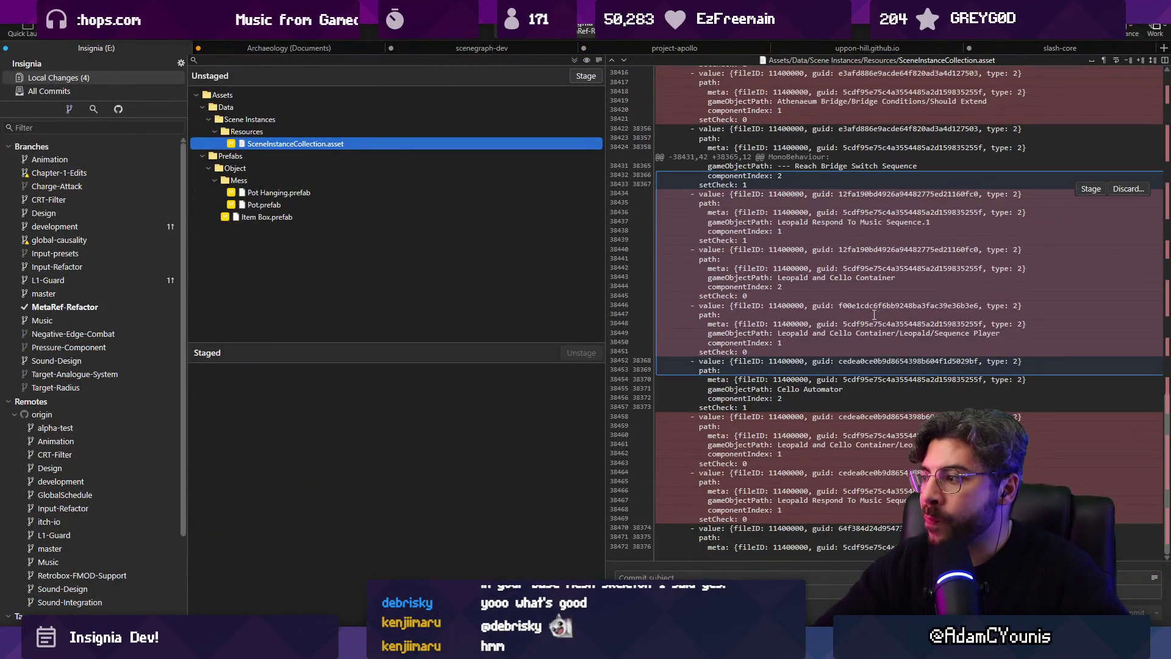
pyautogui.scroll(5, 944, 366)
pyautogui.hotkey('alt', 'Tab')
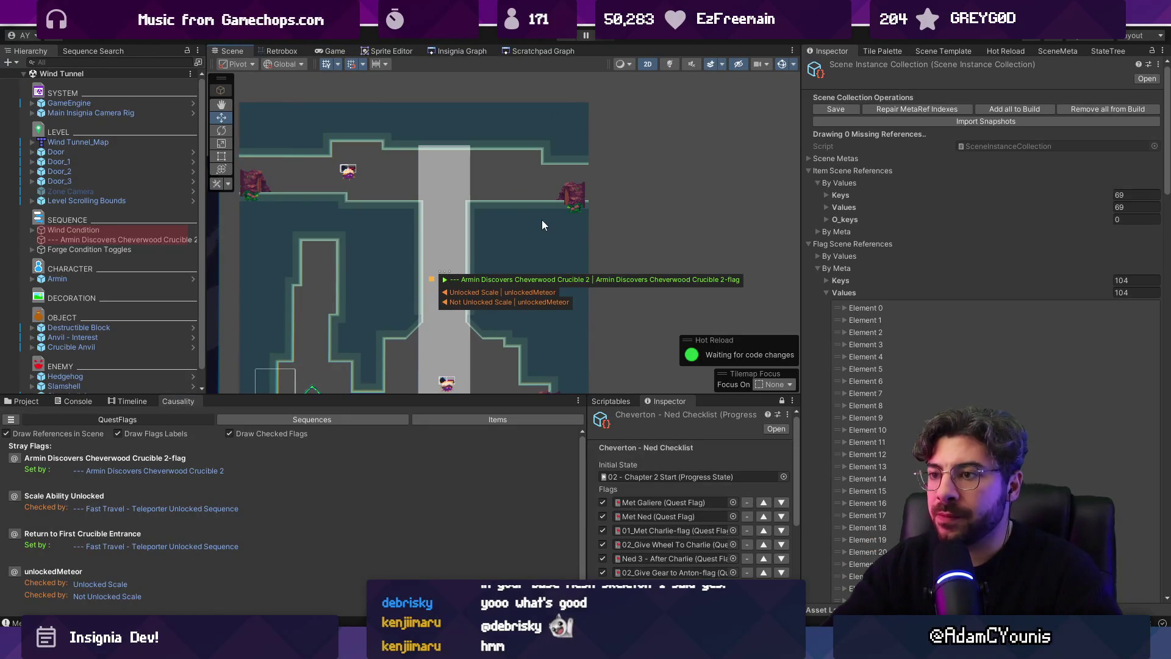
# Pan to the lower corridor and cycle the selection onto the ground tilemap
pyautogui.scroll(-3, 549, 215)
pyautogui.scroll(5, 486, 247)
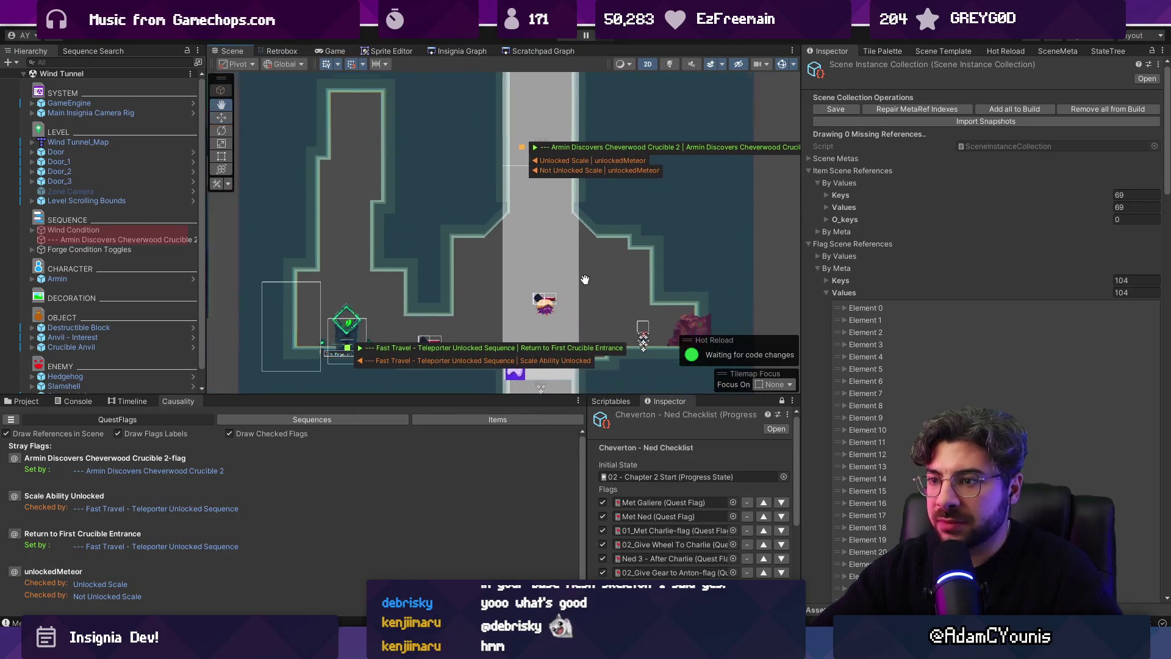
pyautogui.moveTo(600, 269); pyautogui.dragTo(597, 322)
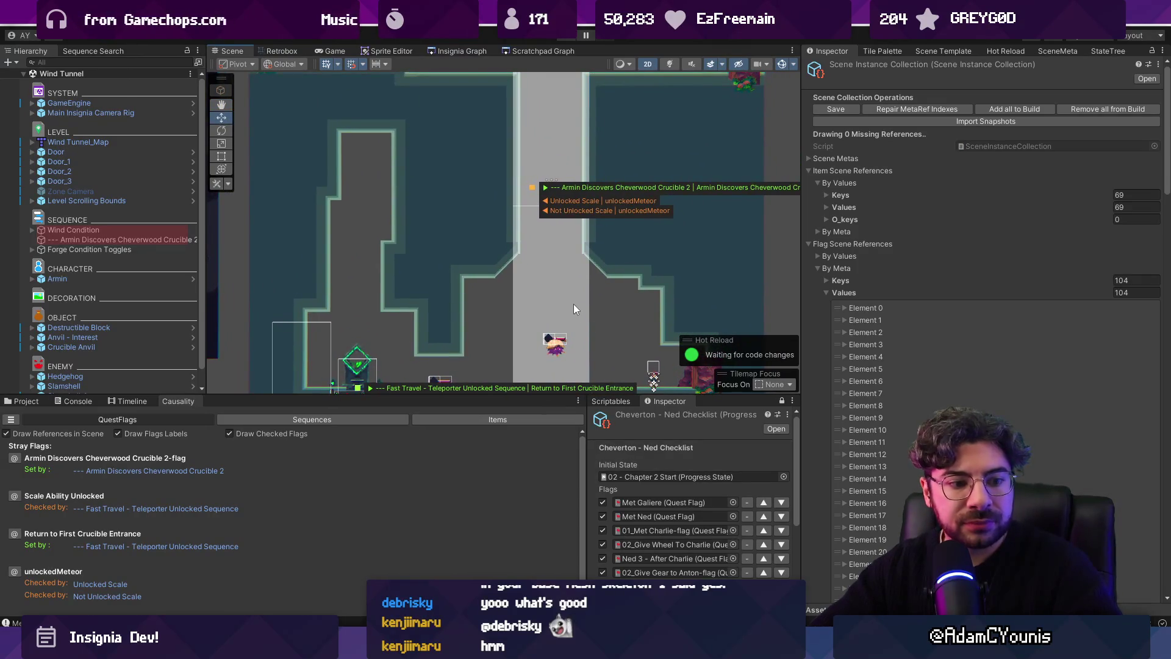
pyautogui.click(633, 159)
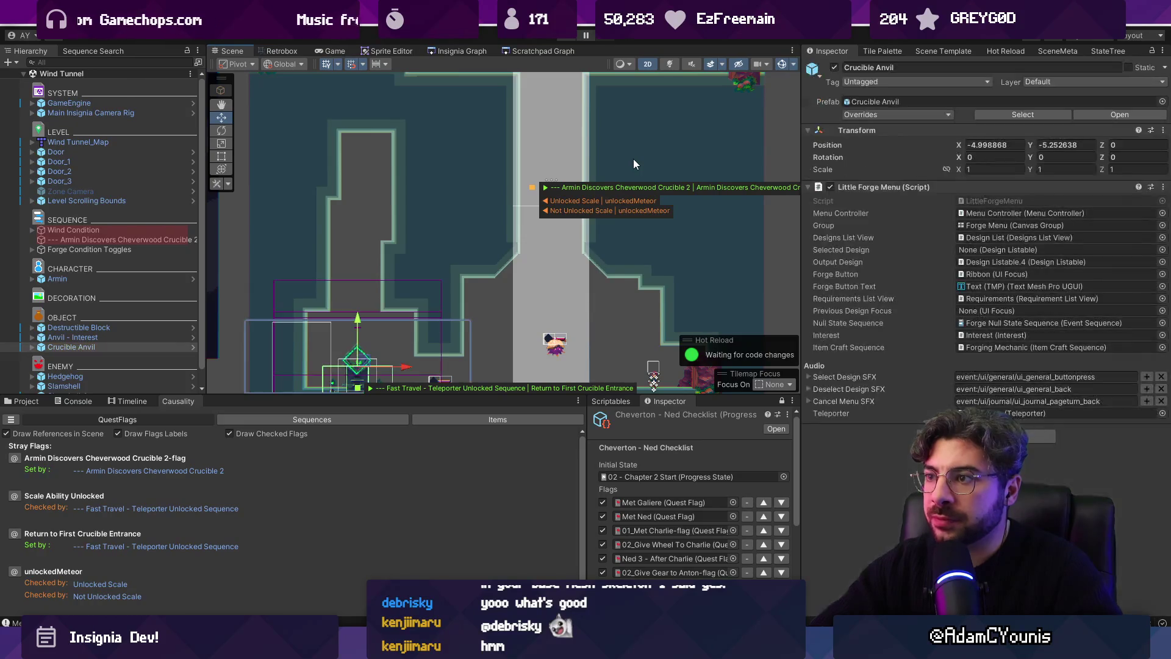
pyautogui.click(633, 158)
pyautogui.click(633, 164)
pyautogui.click(633, 163)
pyautogui.click(633, 163)
# Open the Wind Tunnel_Map asset in Tiled via Prefab > Open Asset
pyautogui.rightClick(111, 142)
pyautogui.moveTo(177, 275)
pyautogui.click(275, 274)
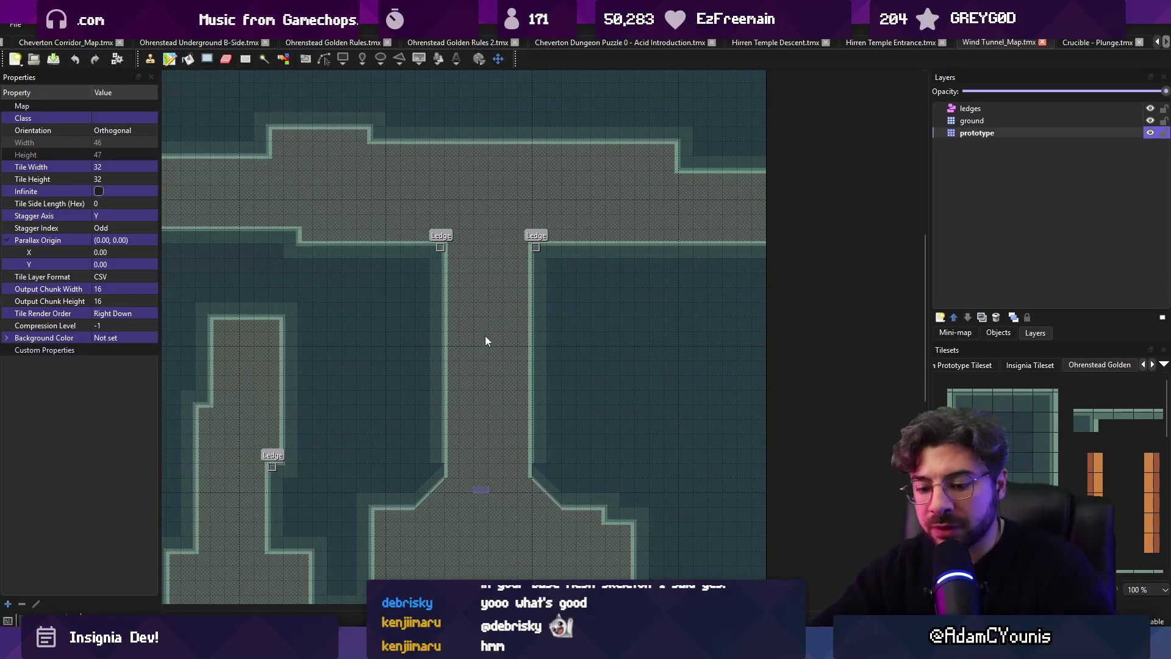
# Paste the copied wall chunk and stamp it right of the central corridor
pyautogui.hotkey('ctrl', 'v')
pyautogui.click(567, 364)
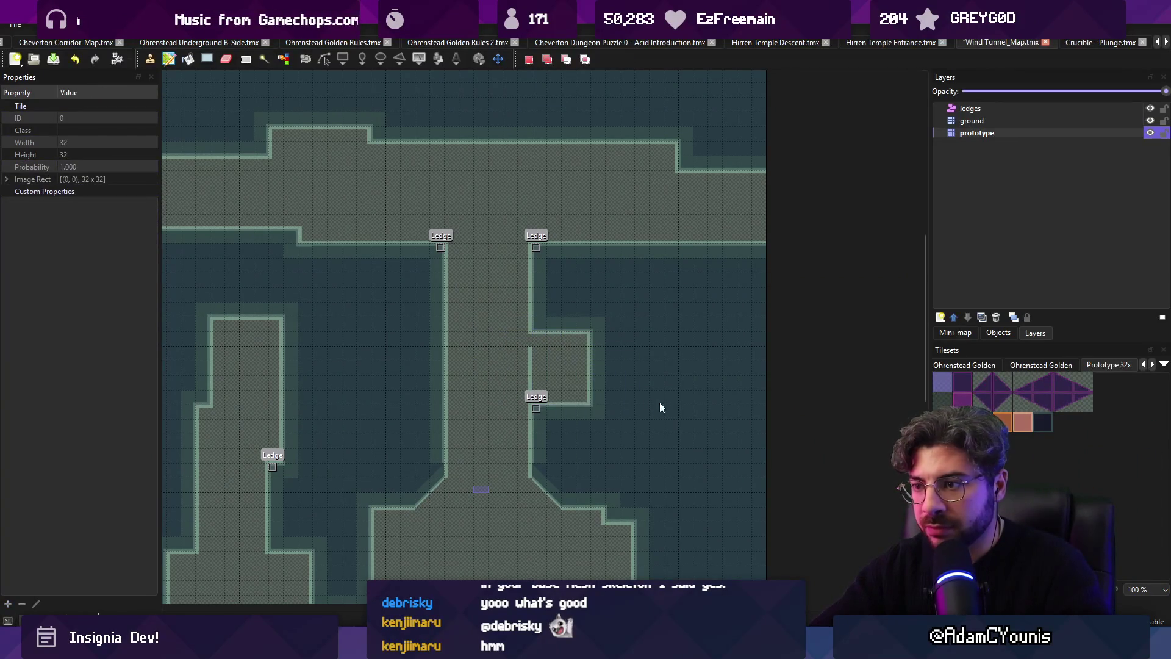
pyautogui.press('b')
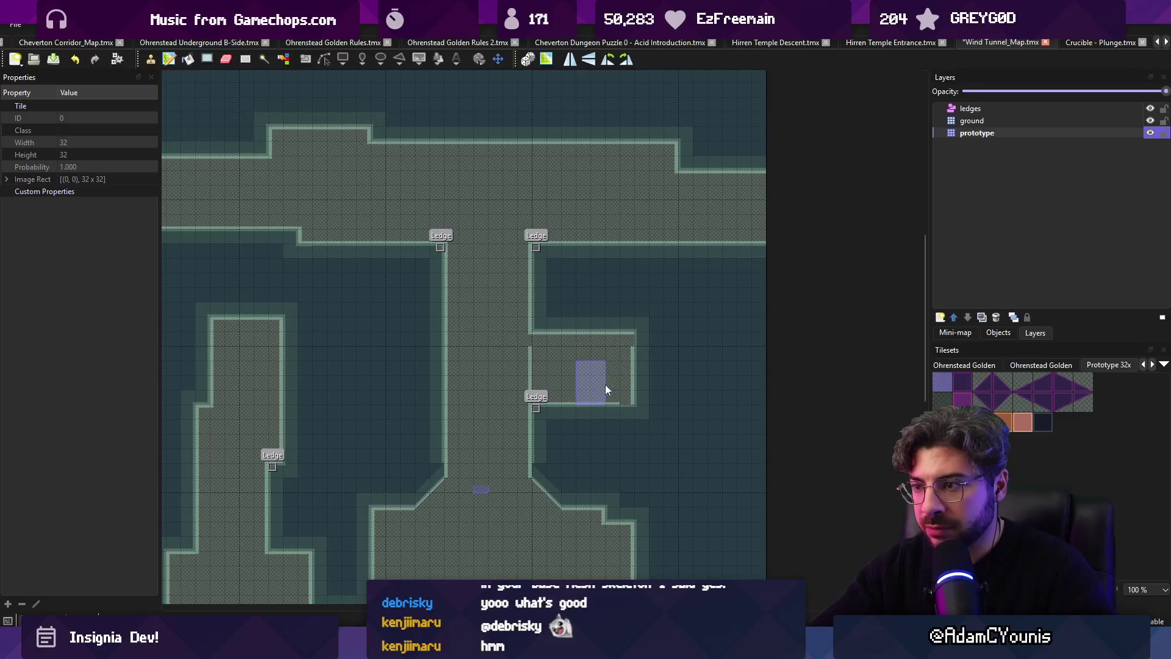
# Back in Unity, filter the project browser to 'chest' and drag a Chest prefab near the upper ledge
pyautogui.hotkey('alt', 'Tab')
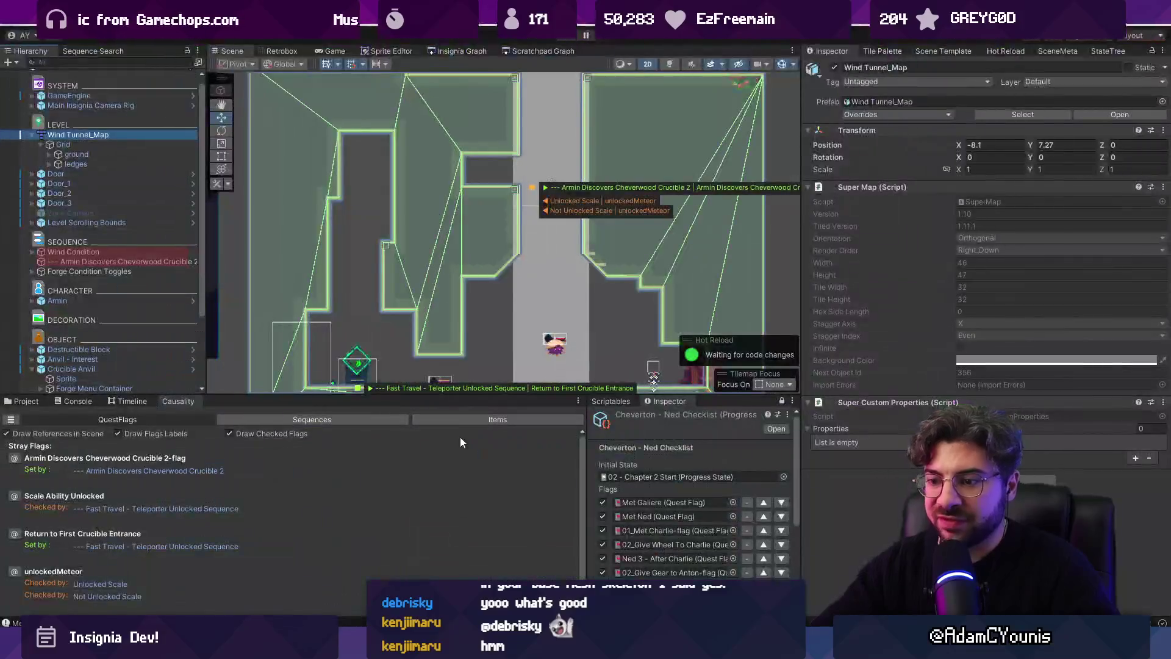
pyautogui.click(21, 401)
pyautogui.click(399, 413)
pyautogui.write('chest')
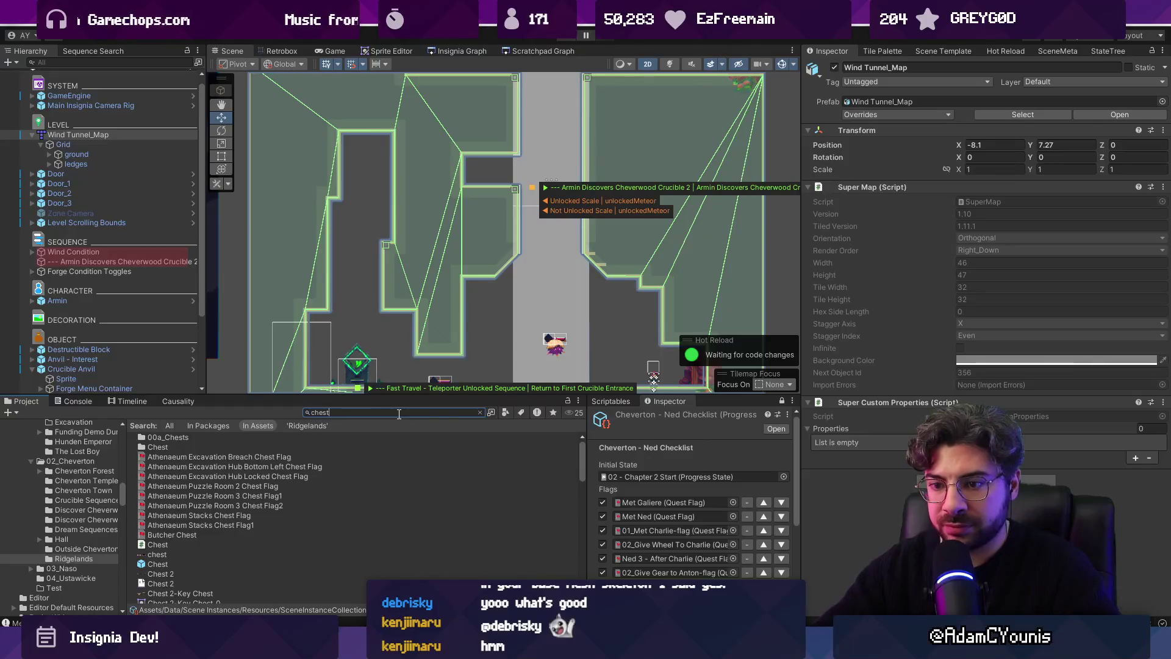
pyautogui.moveTo(169, 562); pyautogui.dragTo(353, 306)
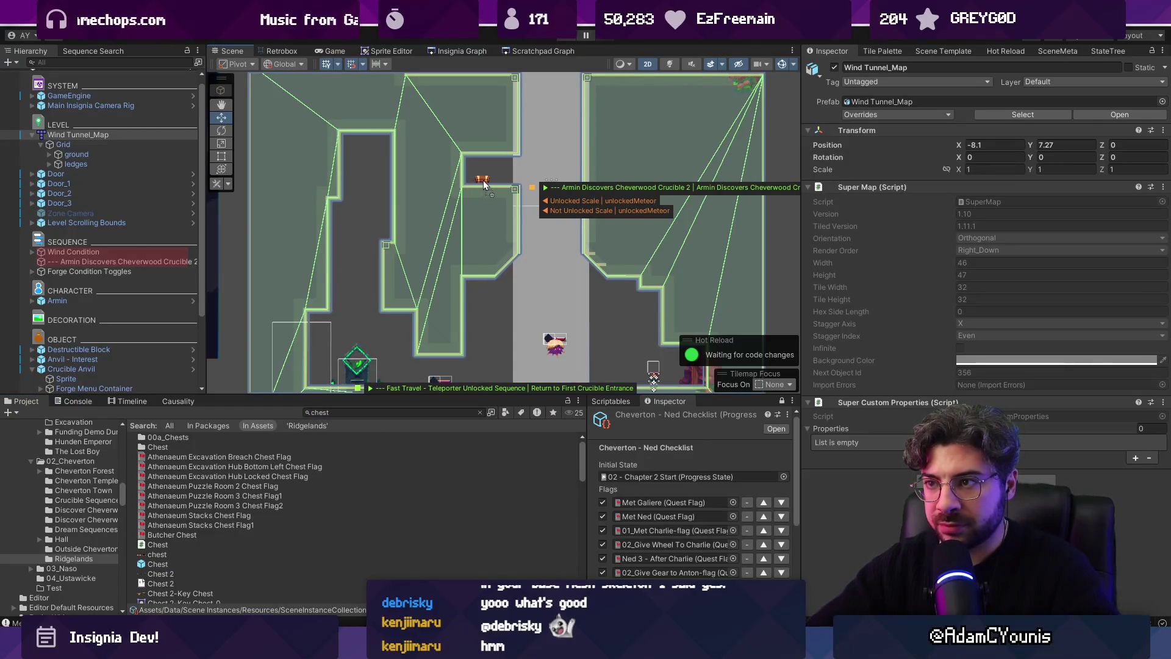
# Drop the chest into the level and create its custom Wind Tunnel Chest Flag quest flag
pyautogui.scroll(10, 483, 181)
pyautogui.moveTo(491, 183)
pyautogui.mouseDown()
pyautogui.moveTo(484, 169)
pyautogui.moveTo(485, 181)
pyautogui.mouseUp()
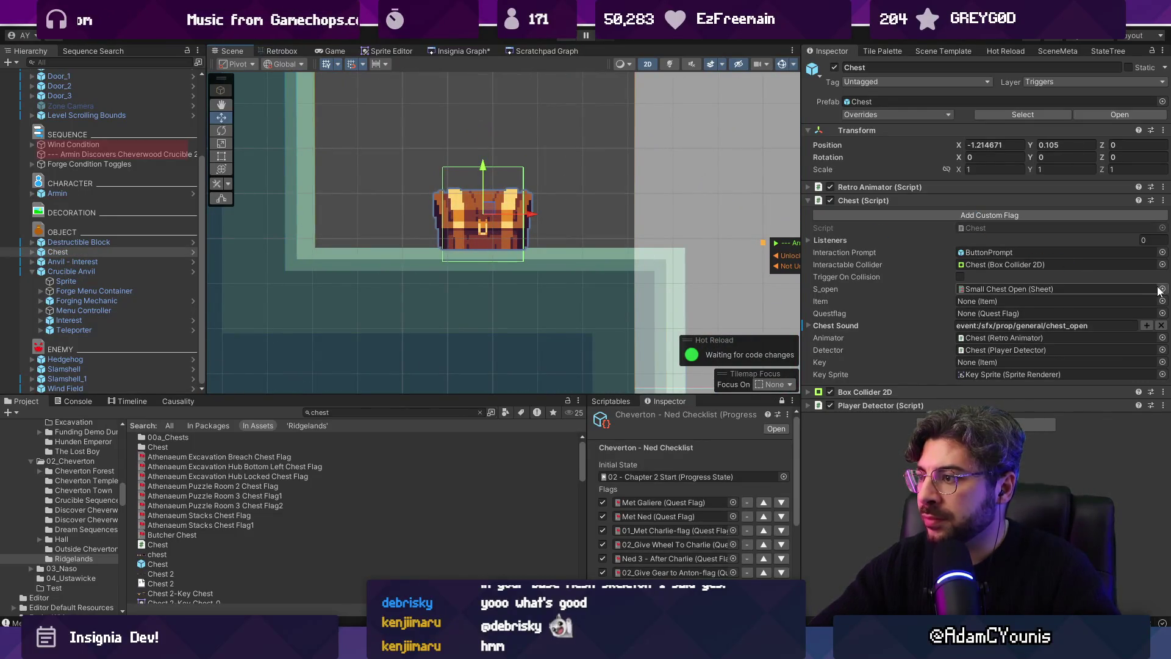
pyautogui.click(965, 218)
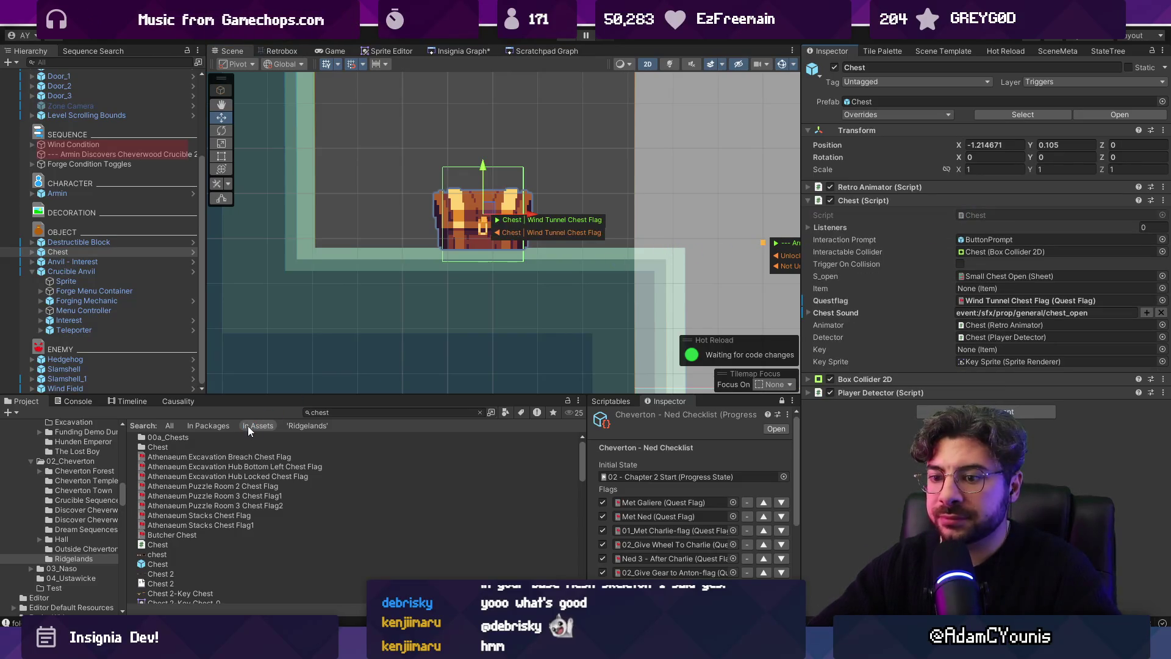
# Review the Causality overview's sequence, item and in-scene references
pyautogui.click(167, 400)
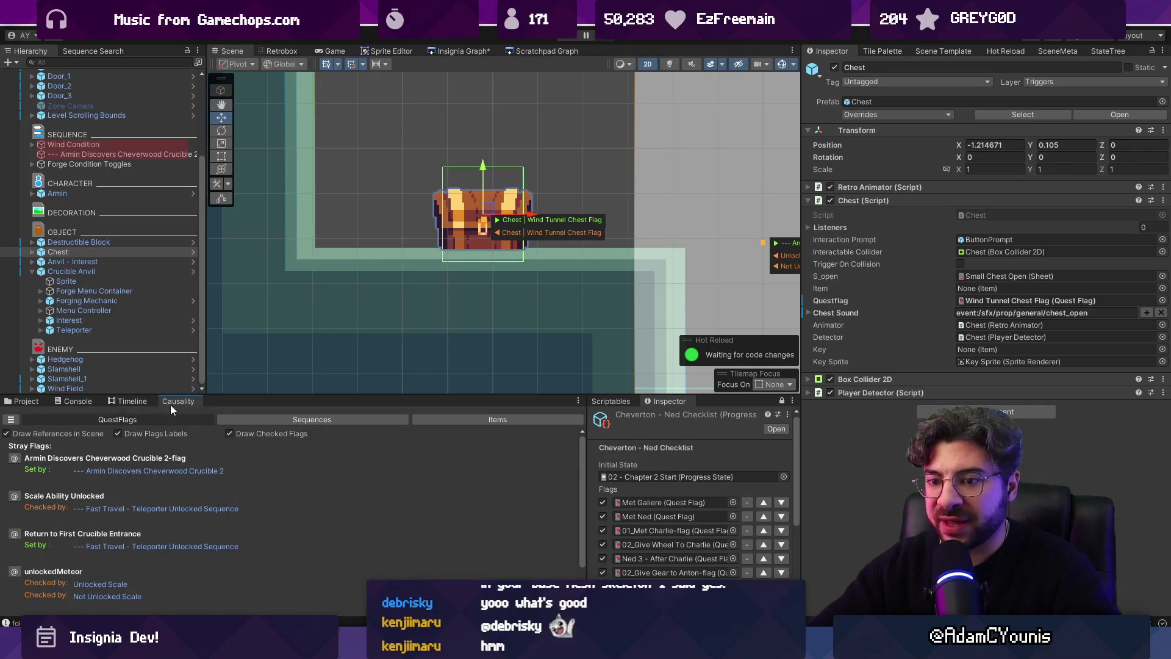
pyautogui.click(262, 419)
pyautogui.click(454, 422)
pyautogui.click(302, 421)
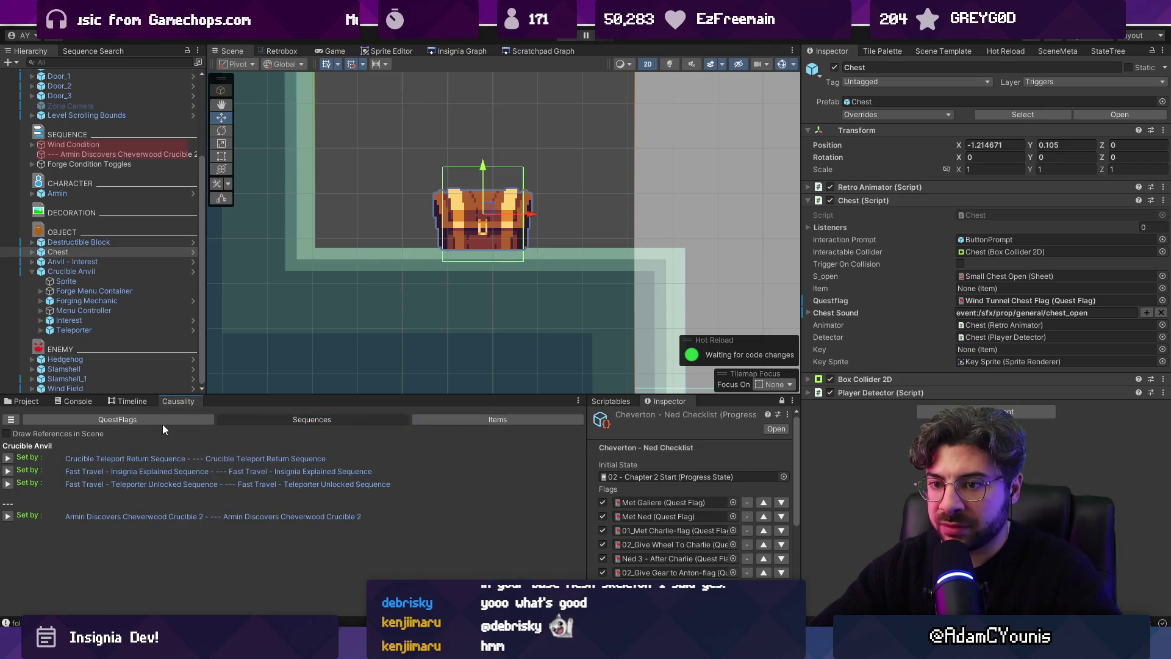
pyautogui.click(87, 438)
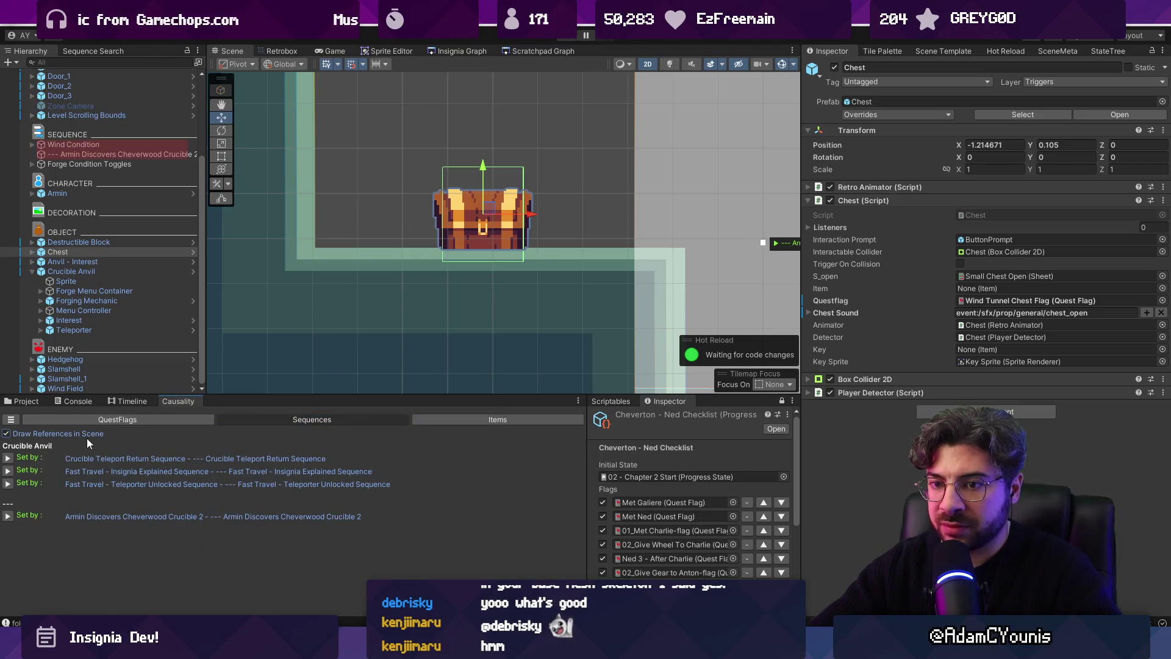
pyautogui.click(474, 417)
pyautogui.scroll(-10, 444, 256)
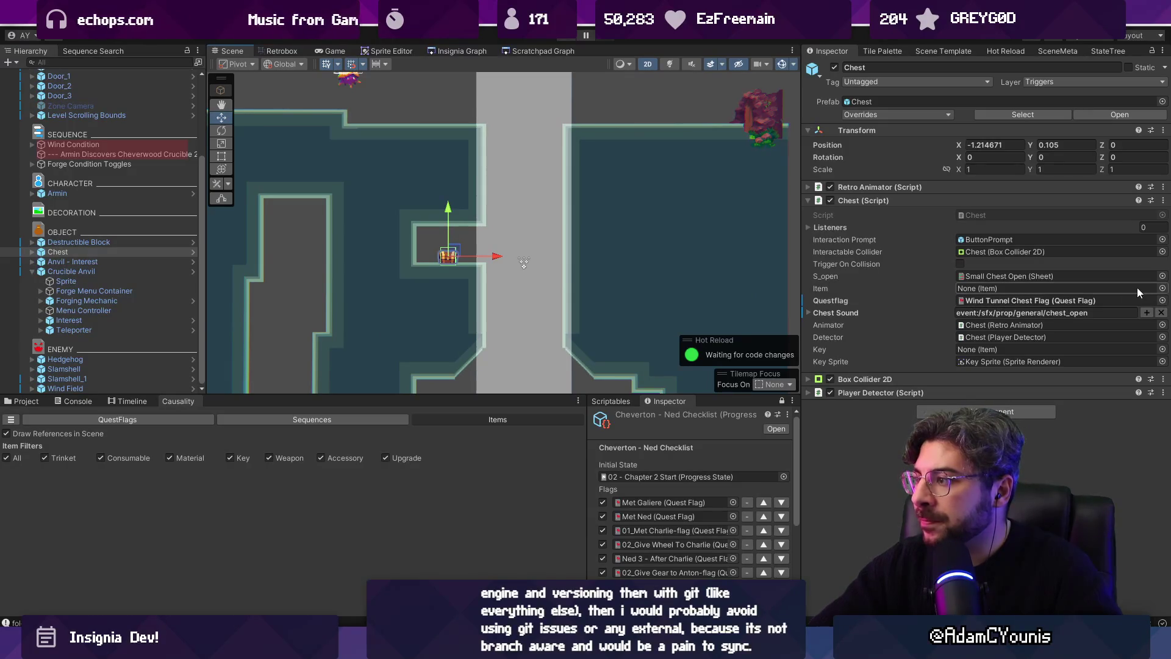
# Set the chest's item to Chocolate Bar through the object picker search
pyautogui.click(1162, 288)
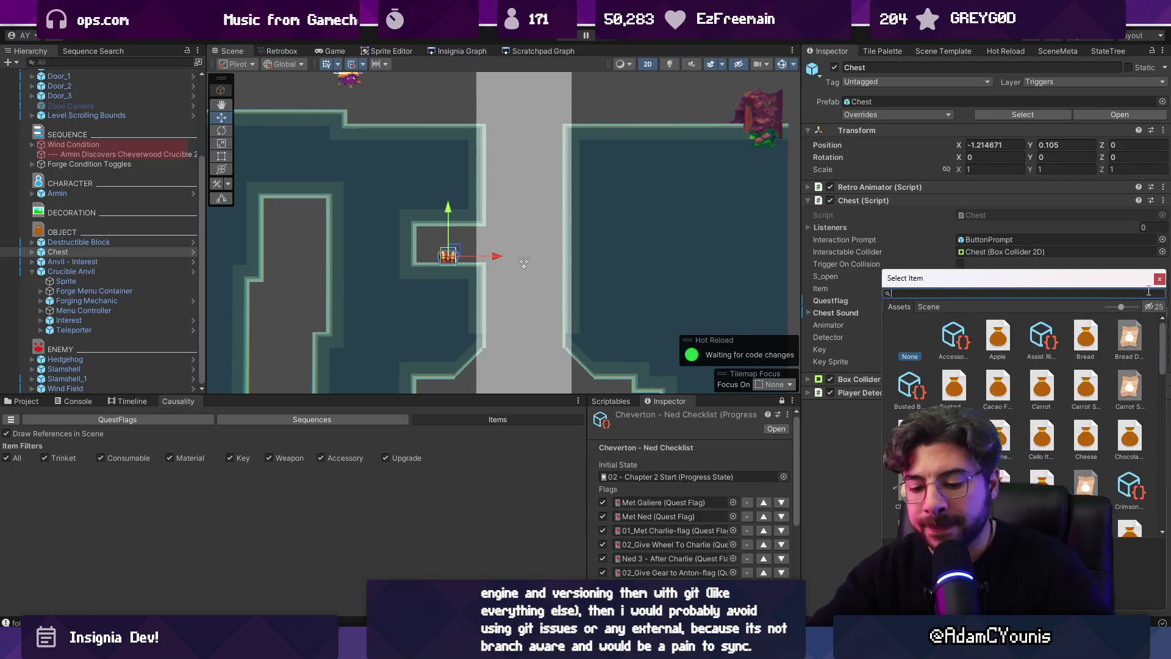
pyautogui.write('chocolate')
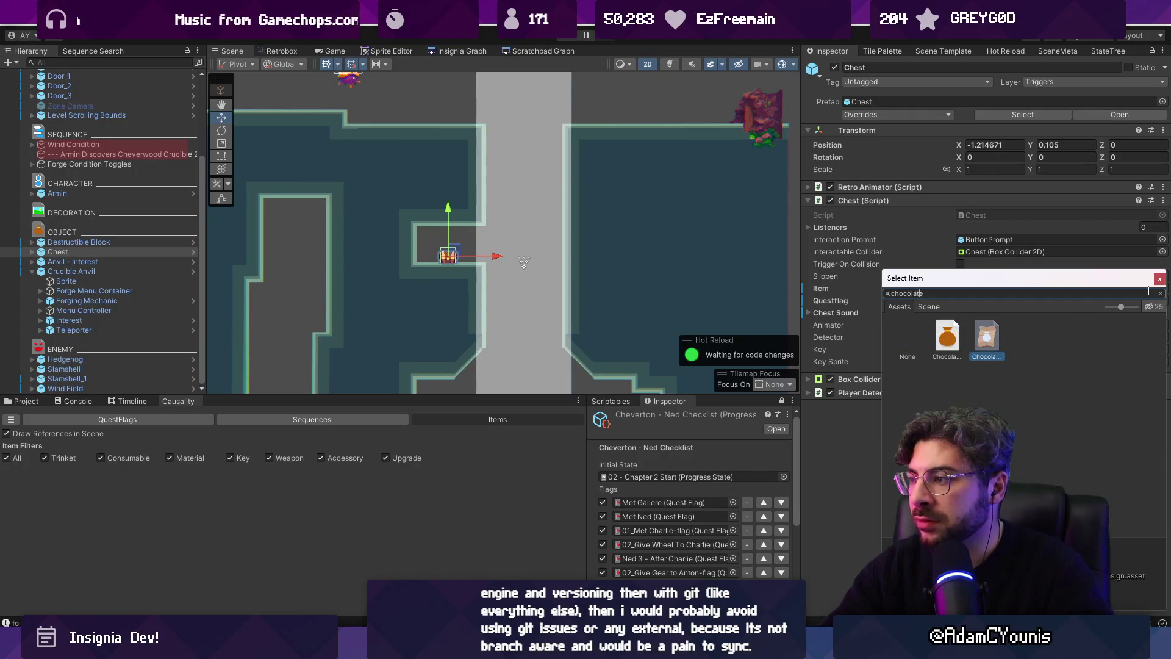
pyautogui.doubleClick(961, 338)
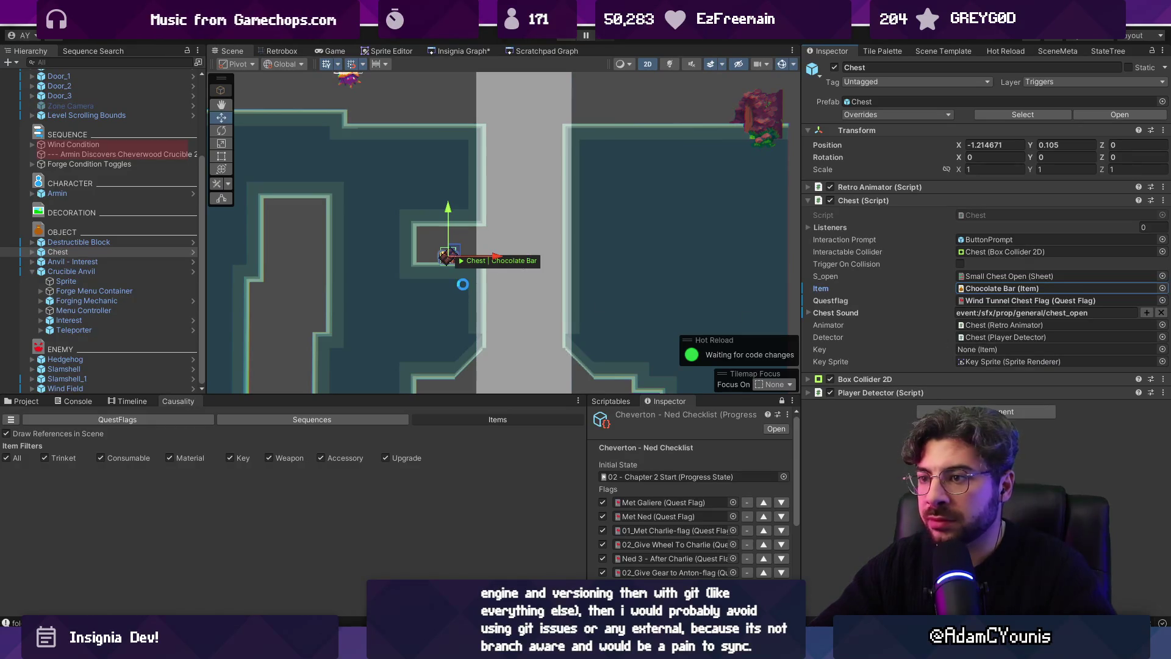
pyautogui.scroll(-2, 476, 289)
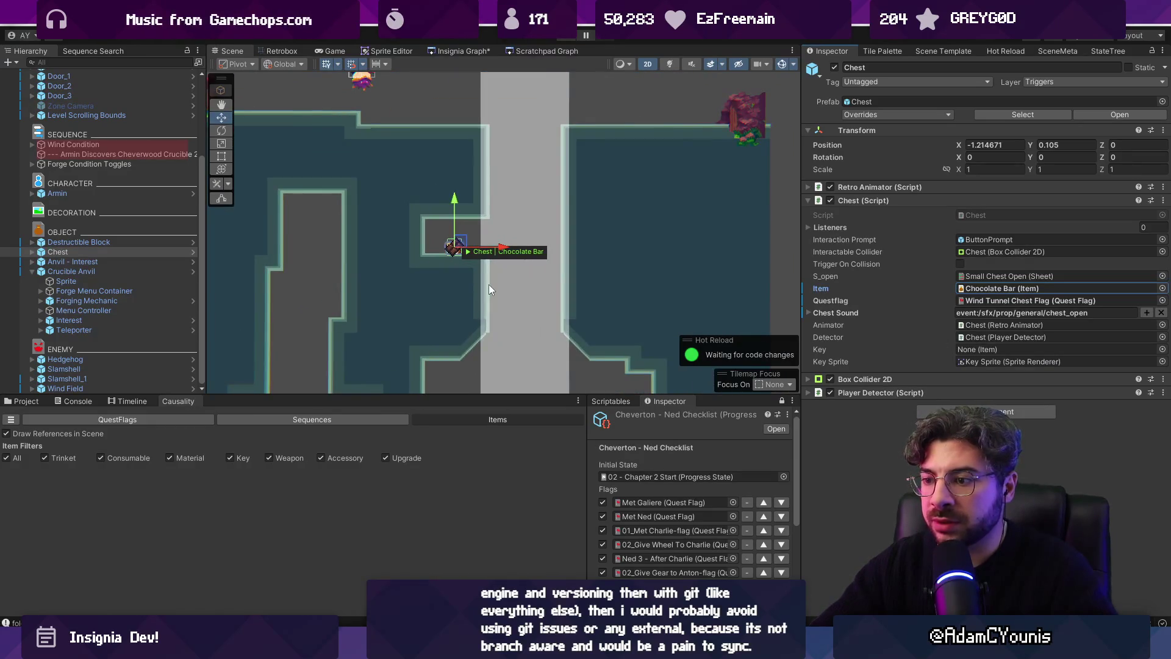
pyautogui.hotkey('alt', 'Tab')
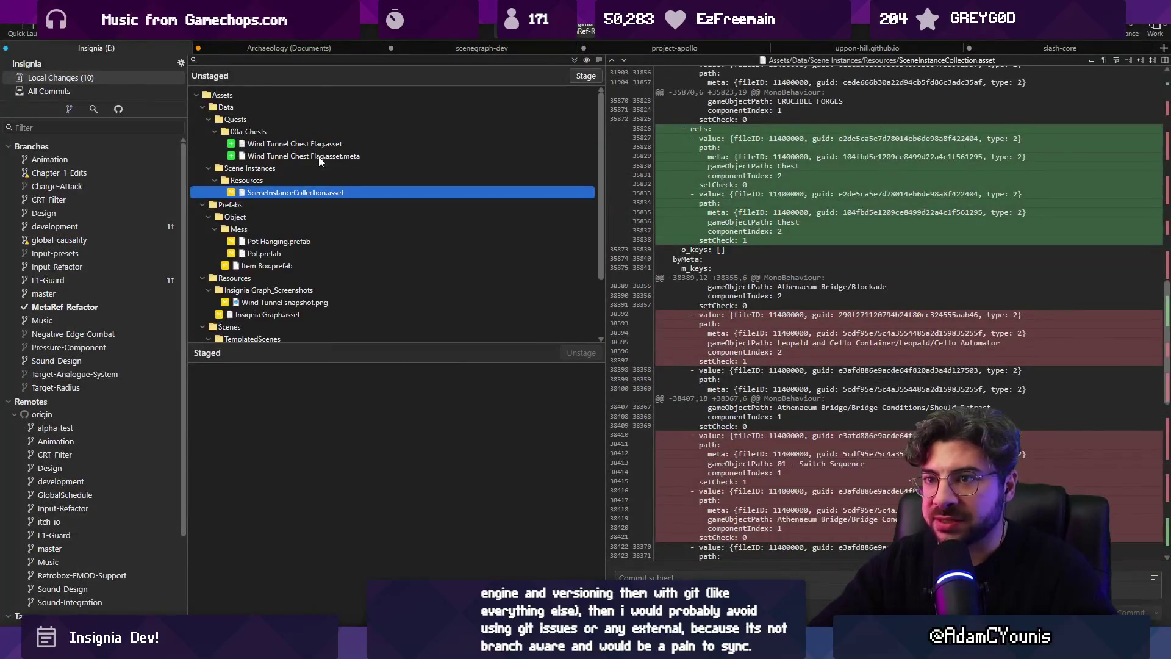
pyautogui.click(323, 148)
pyautogui.click(324, 157)
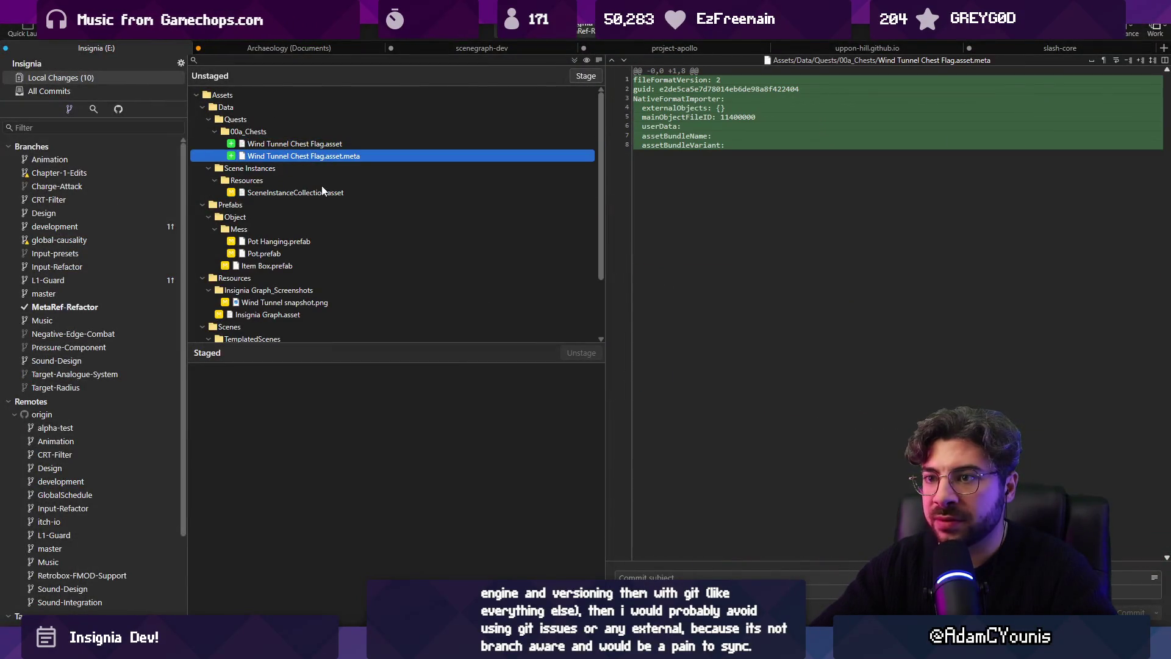
pyautogui.click(323, 192)
pyautogui.scroll(-5, 849, 229)
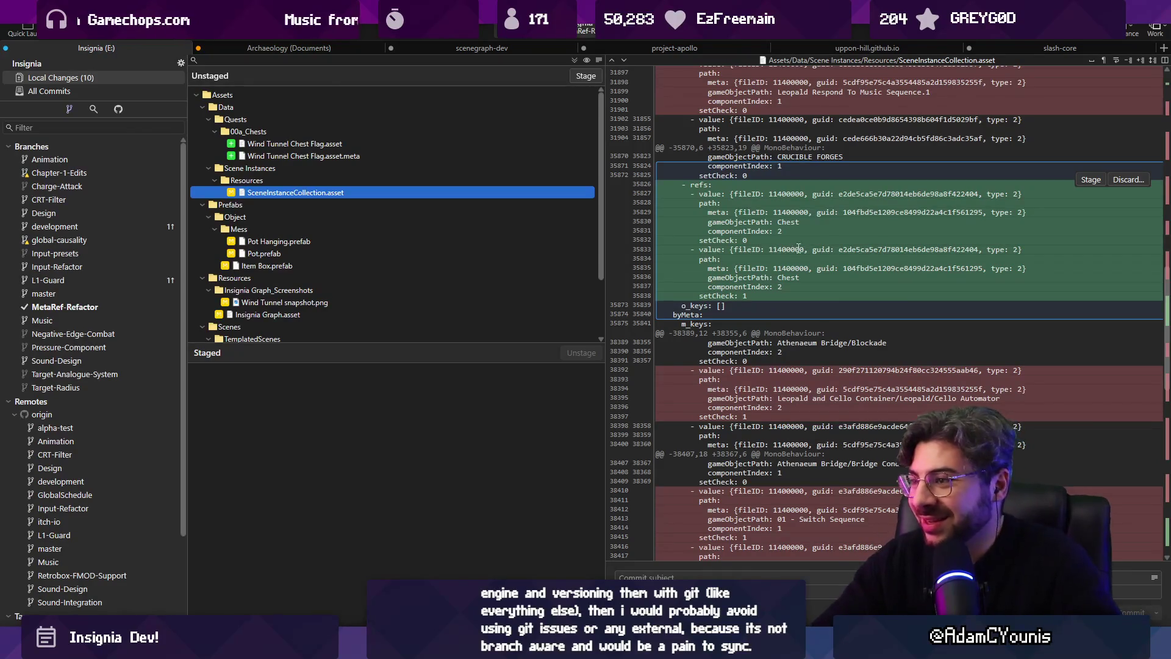
pyautogui.moveTo(1167, 475); pyautogui.dragTo(1168, 505)
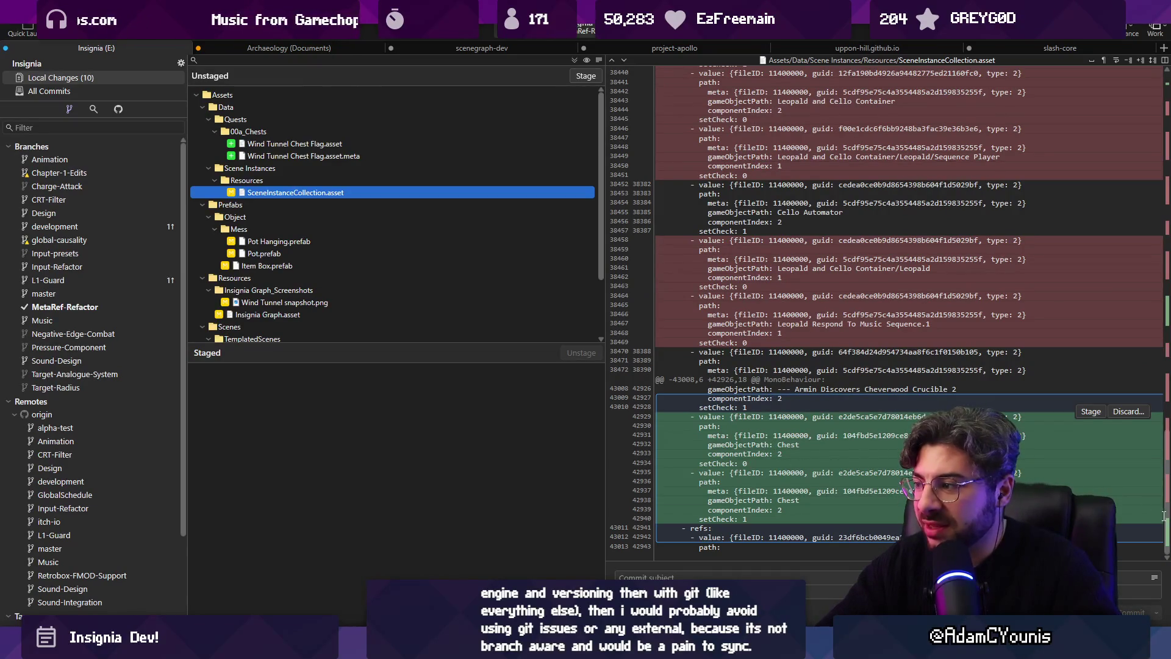
pyautogui.moveTo(1163, 515); pyautogui.dragTo(1166, 403)
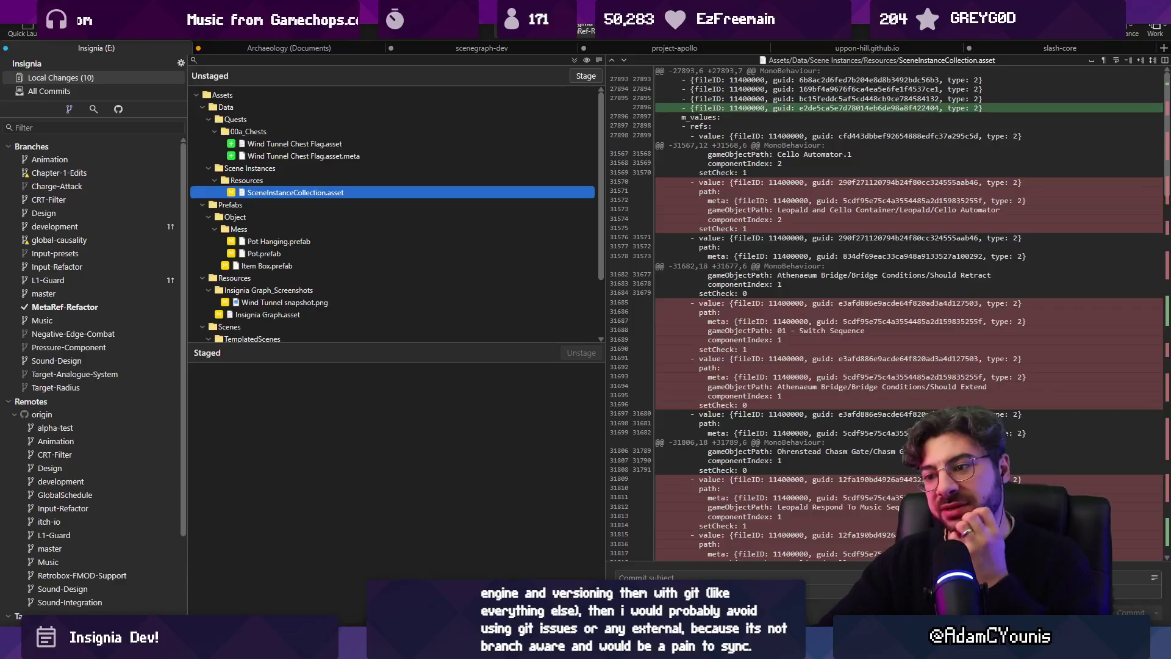
pyautogui.hotkey('alt', 'Tab')
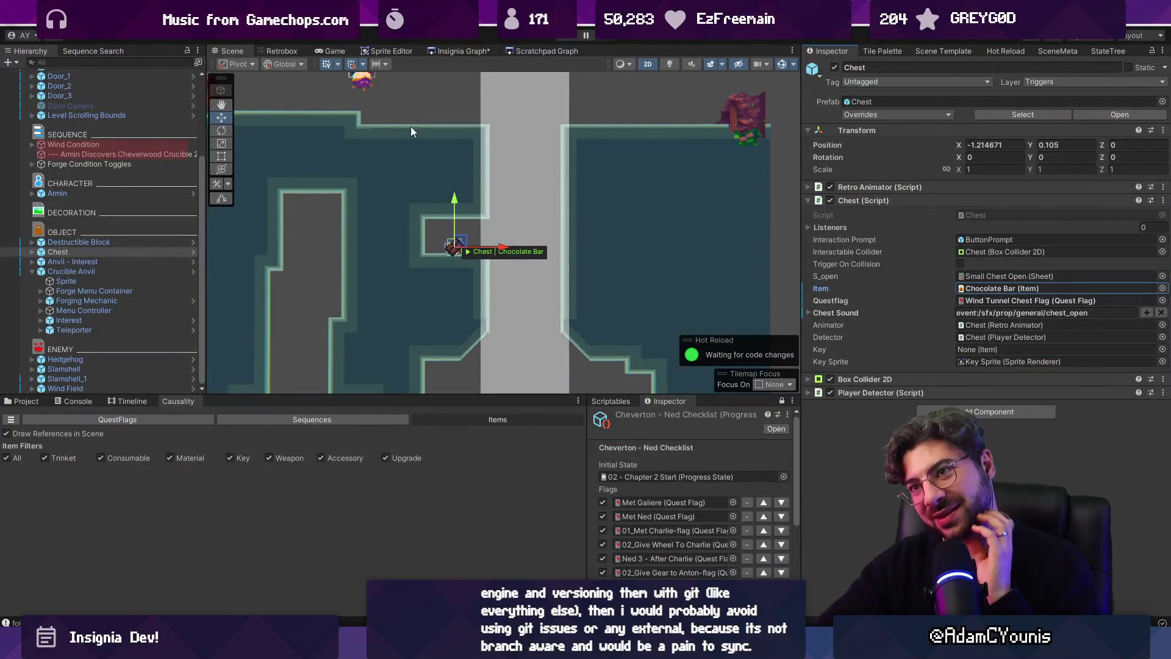
# List the quest flags in the Causality panel
pyautogui.click(61, 420)
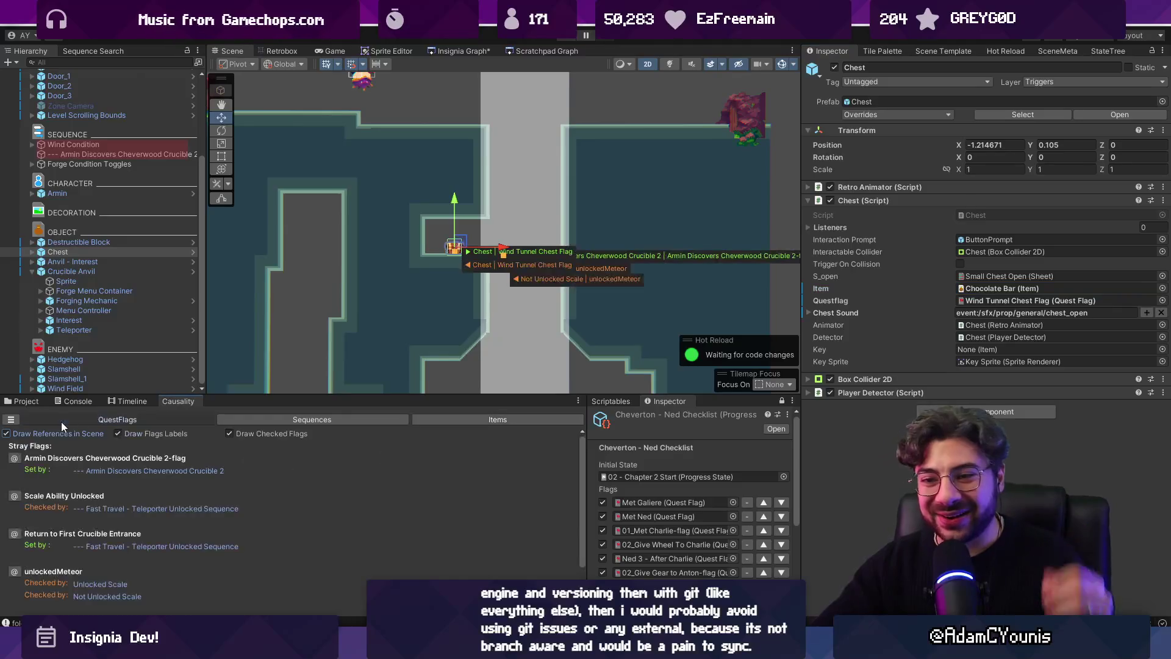
pyautogui.scroll(-3, 475, 273)
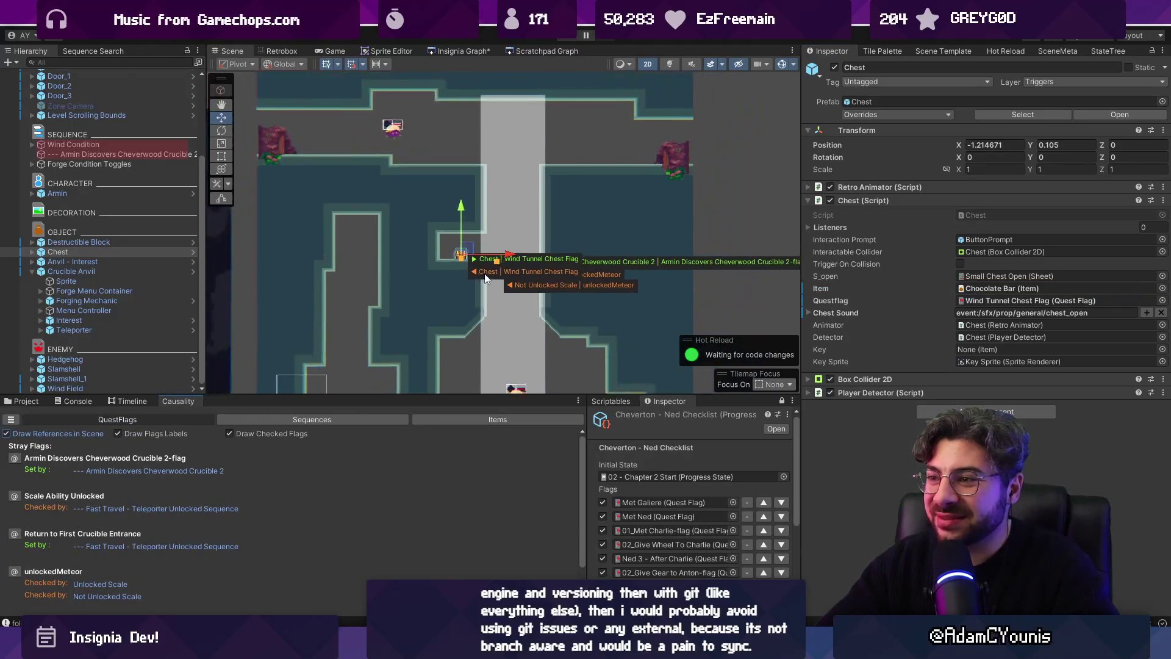
pyautogui.scroll(4, 472, 266)
pyautogui.scroll(3, 474, 256)
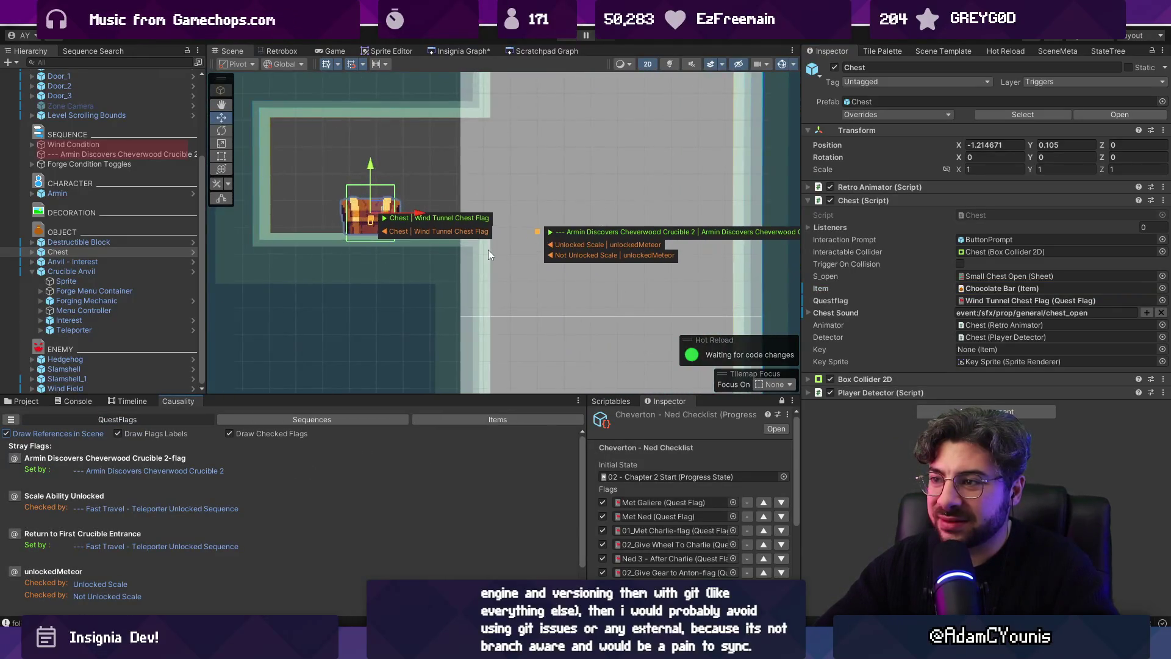
pyautogui.scroll(1, 519, 242)
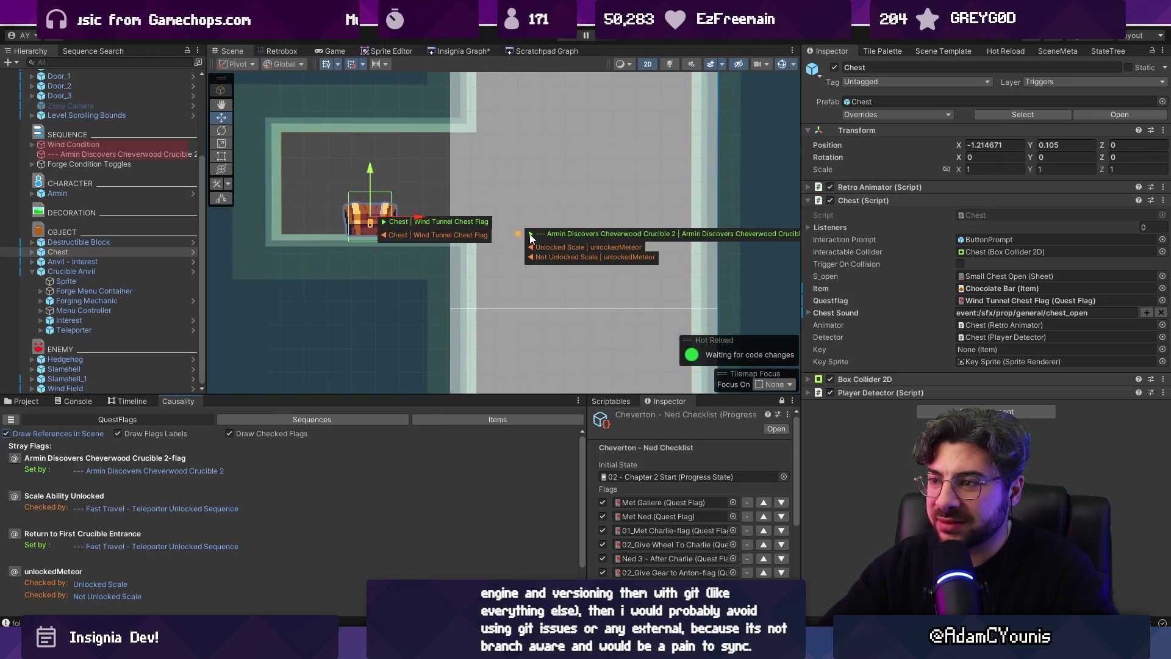
# Select Not Unlocked Scale and Unlocked Scale and move both across the scene
pyautogui.click(518, 235)
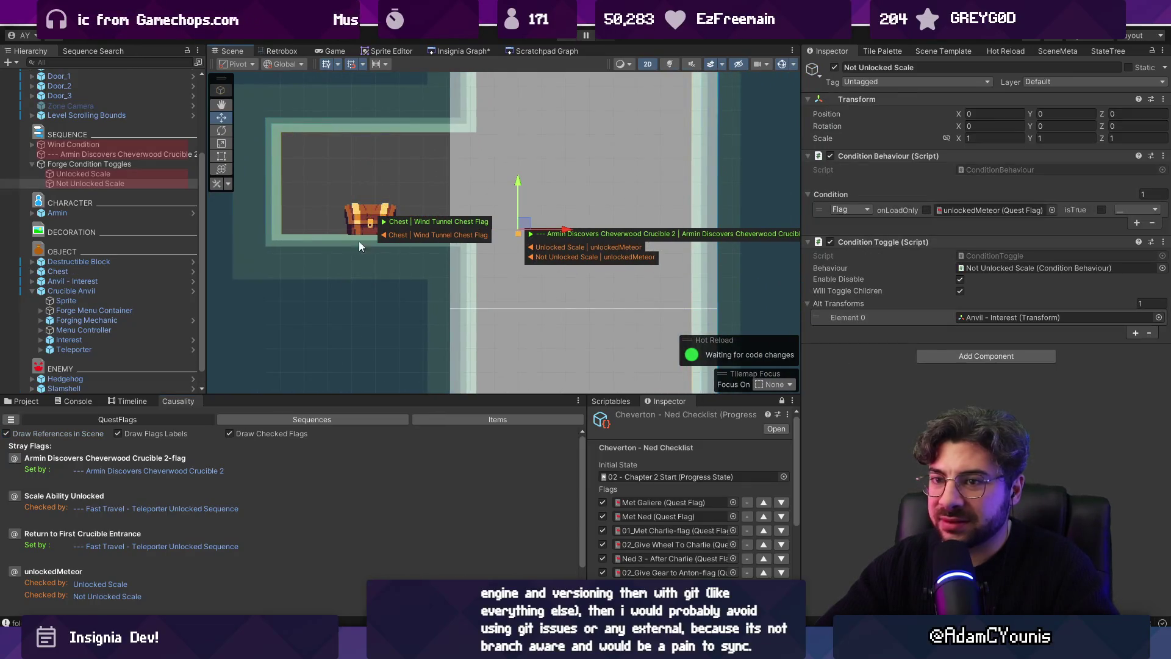
pyautogui.keyDown('ctrl'); pyautogui.click(109, 175); pyautogui.keyUp('ctrl')
pyautogui.scroll(-5, 549, 215)
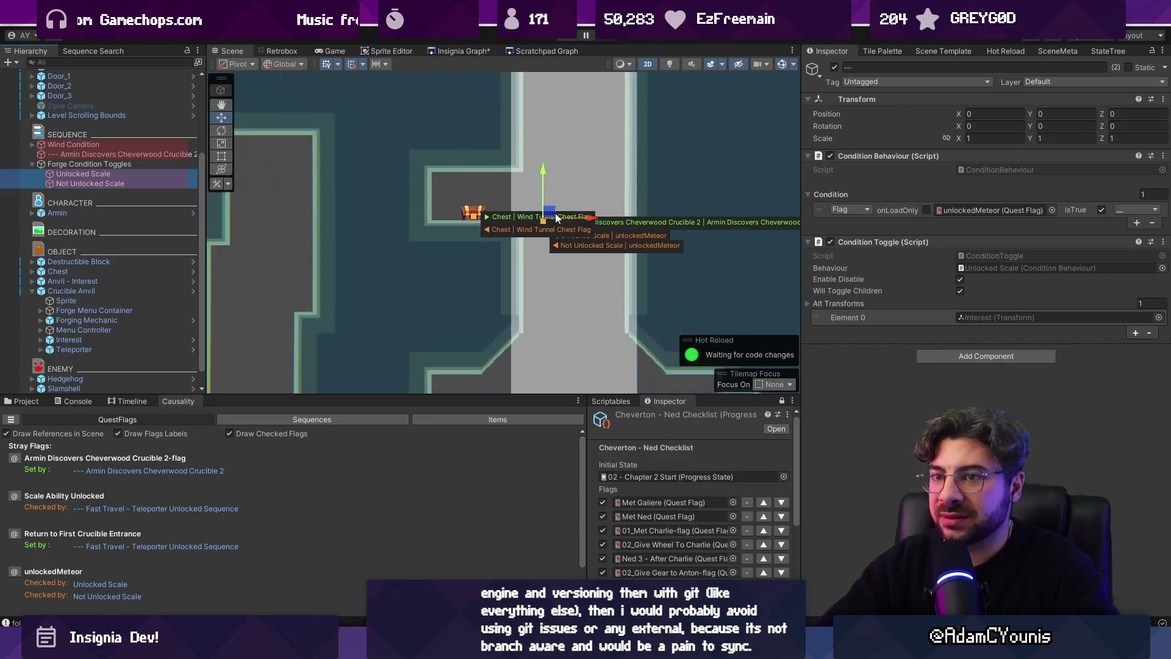
pyautogui.scroll(-5, 541, 220)
pyautogui.scroll(5, 541, 219)
pyautogui.moveTo(544, 213)
pyautogui.mouseDown()
pyautogui.moveTo(568, 163)
pyautogui.moveTo(739, 239)
pyautogui.mouseUp()
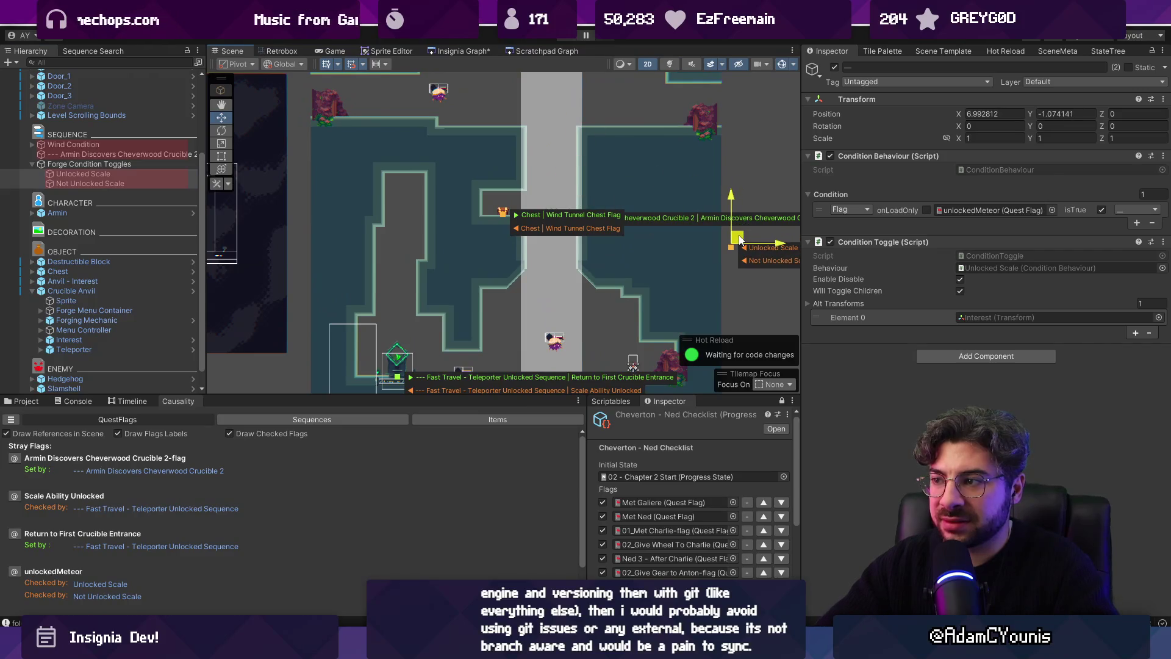
# Stack Not Unlocked Scale below Unlocked Scale and move both beside the fast-travel teleporter
pyautogui.click(98, 184)
pyautogui.moveTo(723, 193); pyautogui.dragTo(749, 241)
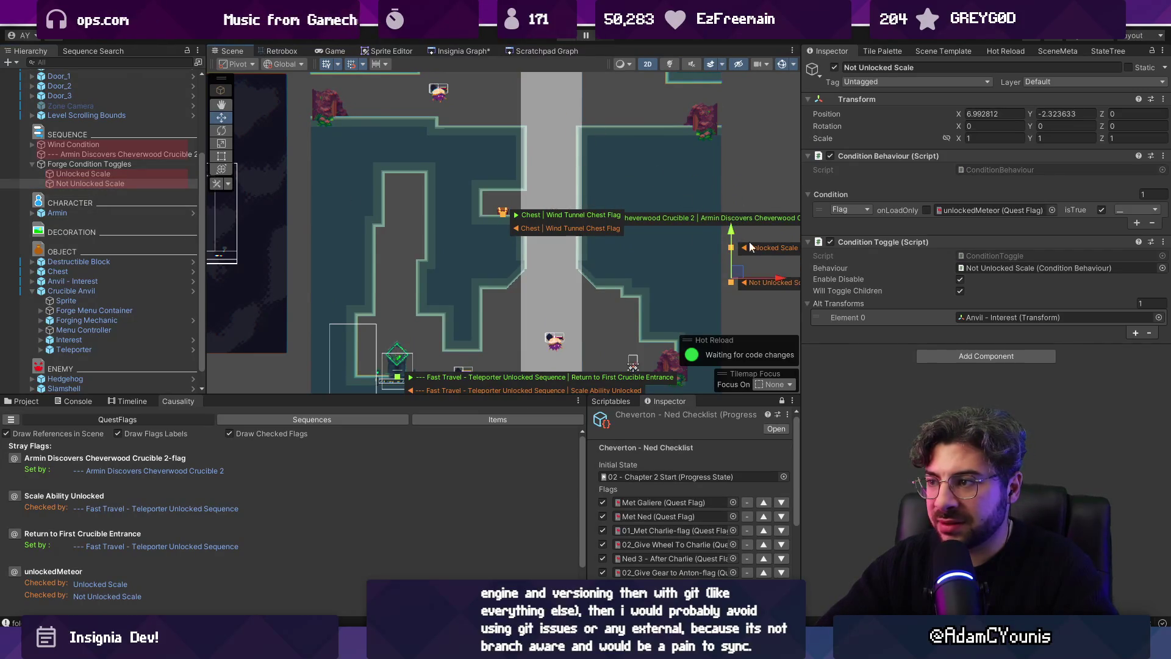
pyautogui.scroll(-2, 629, 226)
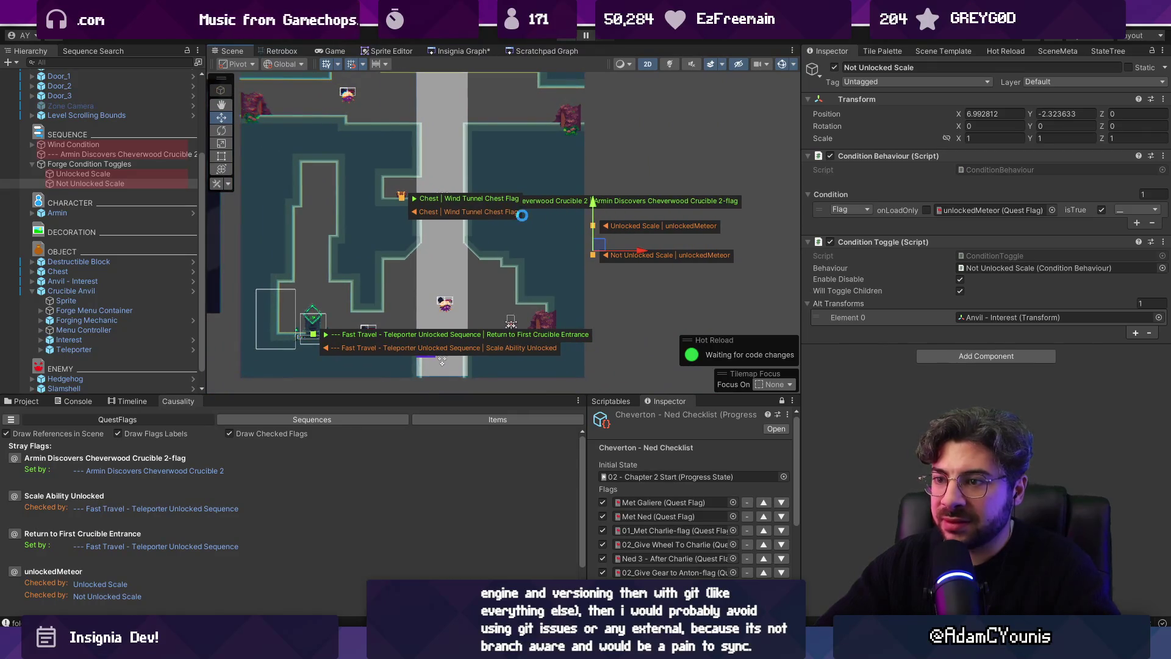
pyautogui.keyDown('ctrl'); pyautogui.click(170, 174); pyautogui.keyUp('ctrl')
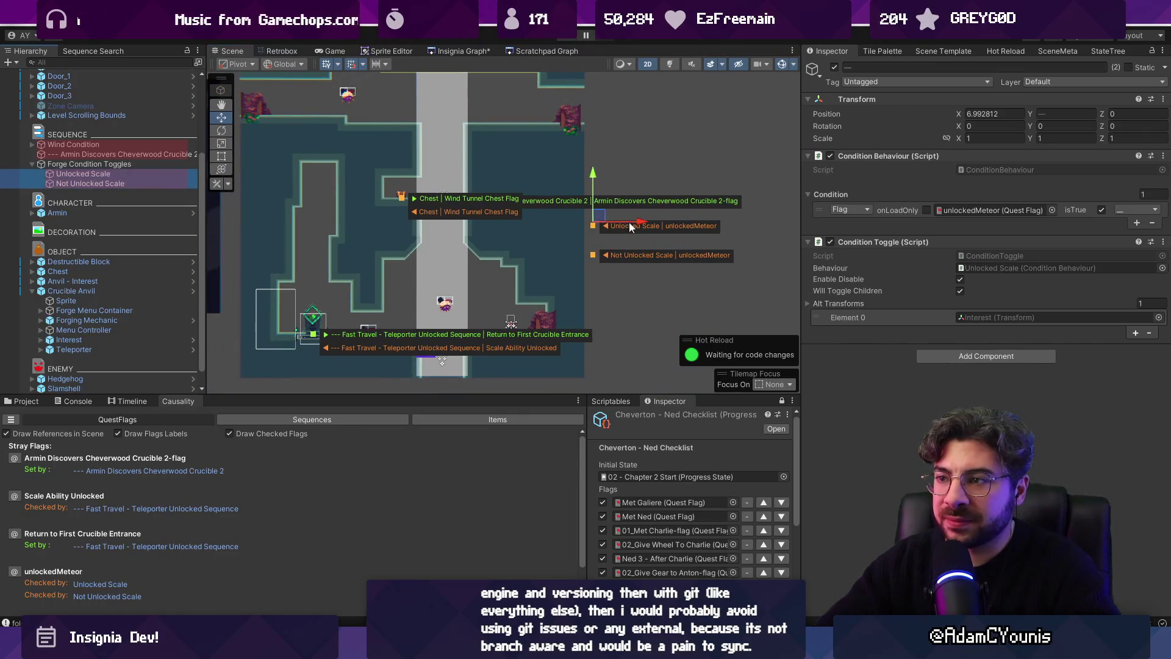
pyautogui.moveTo(583, 222)
pyautogui.mouseDown()
pyautogui.moveTo(259, 293)
pyautogui.moveTo(262, 329)
pyautogui.moveTo(318, 358)
pyautogui.moveTo(373, 279)
pyautogui.mouseUp()
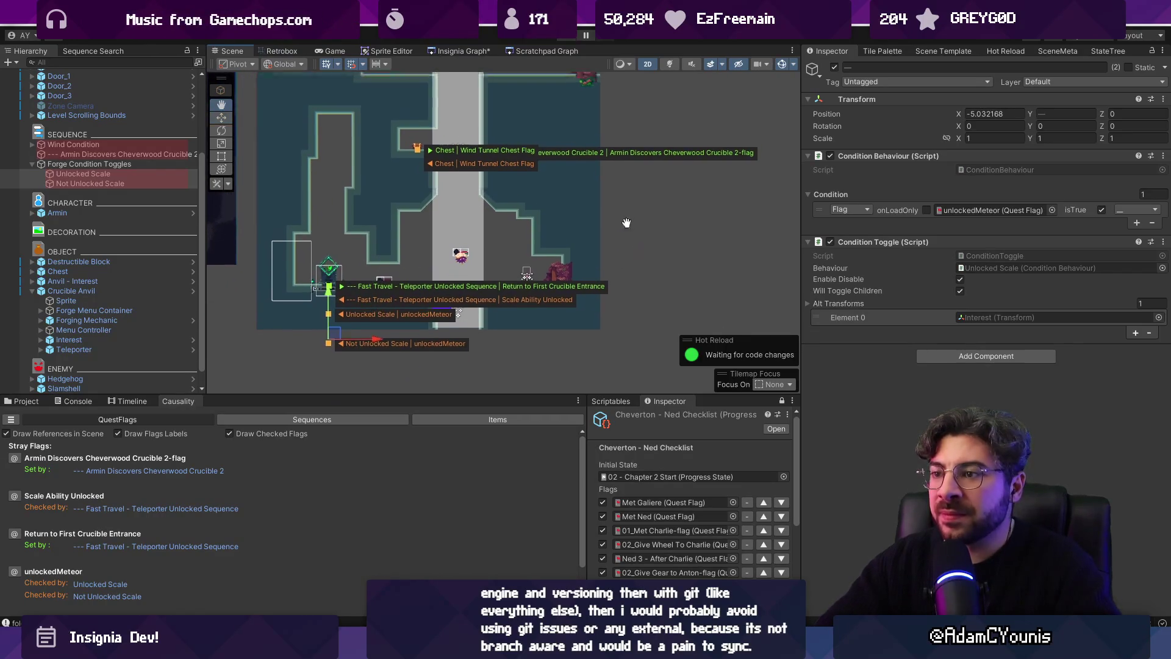
pyautogui.moveTo(555, 266); pyautogui.dragTo(544, 309)
pyautogui.hotkey('alt', 'Tab')
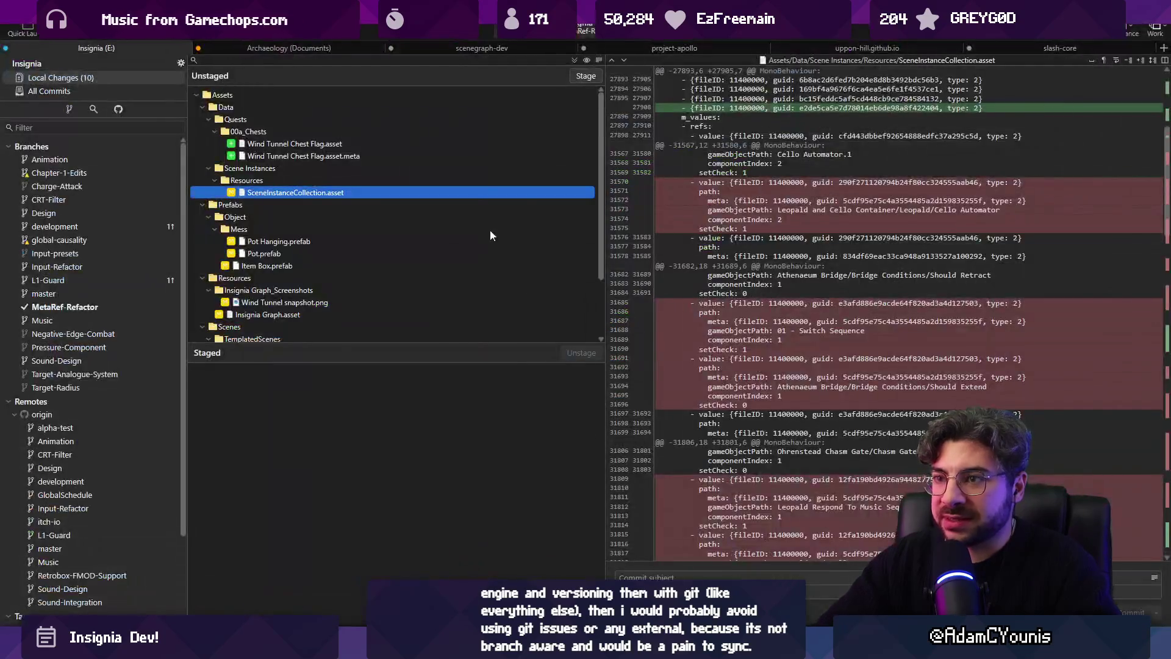
# Stage everything and commit it as 'Updates wind tunnel with chest'
pyautogui.click(585, 76)
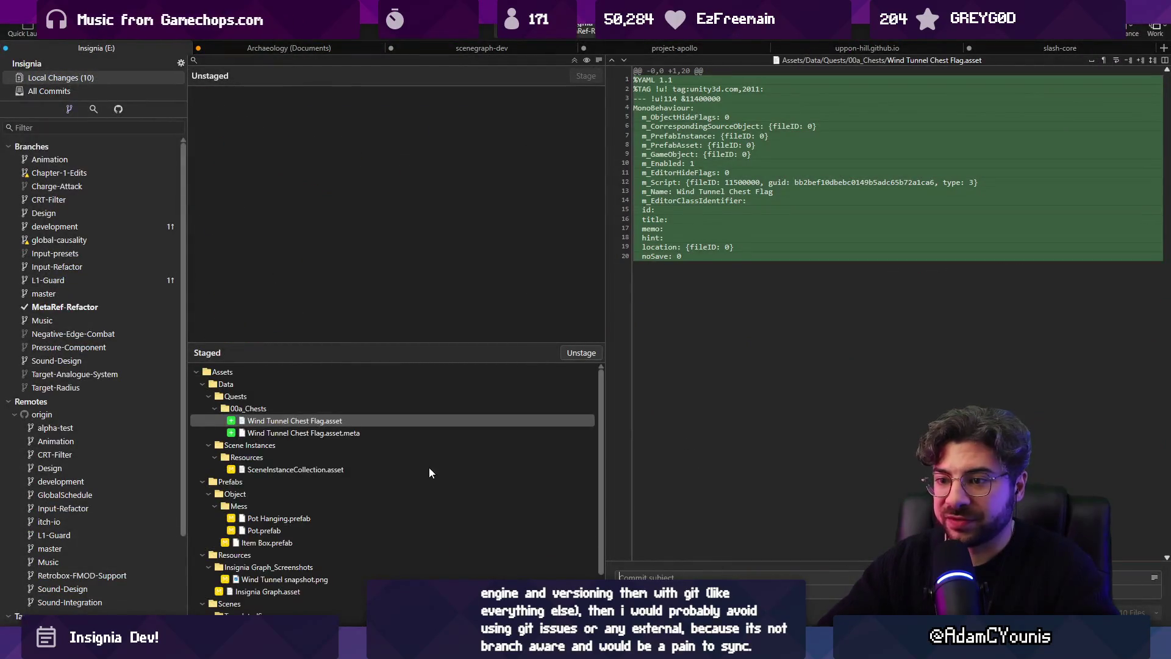
pyautogui.scroll(-3, 437, 474)
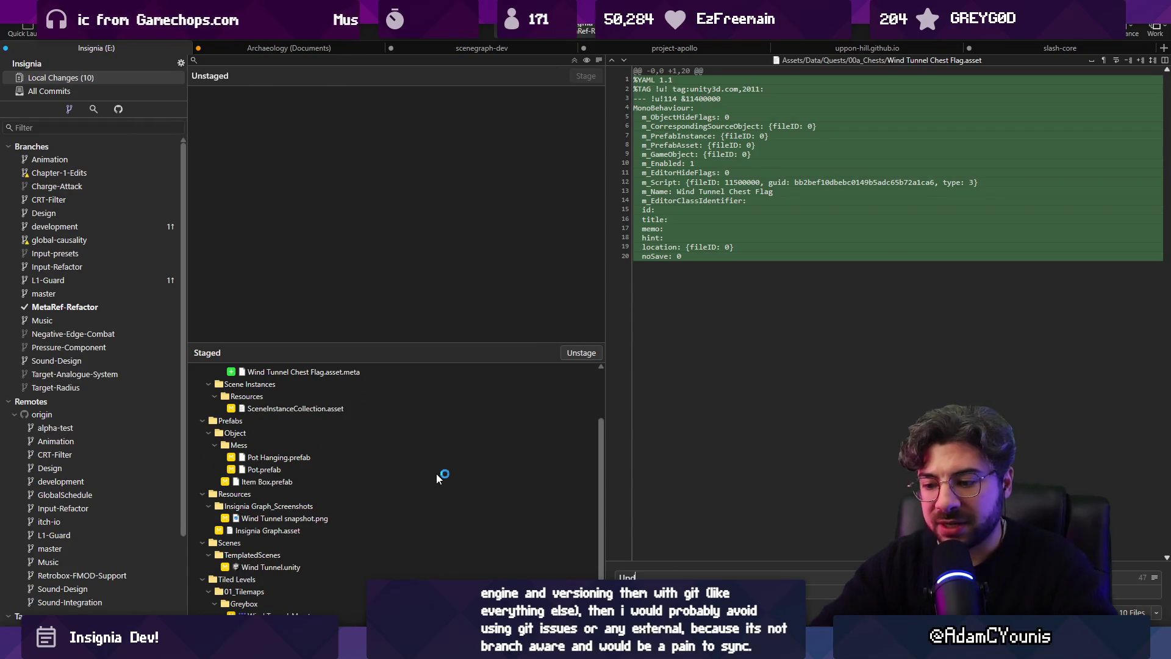
pyautogui.write('Updates wind tunnel with chest')
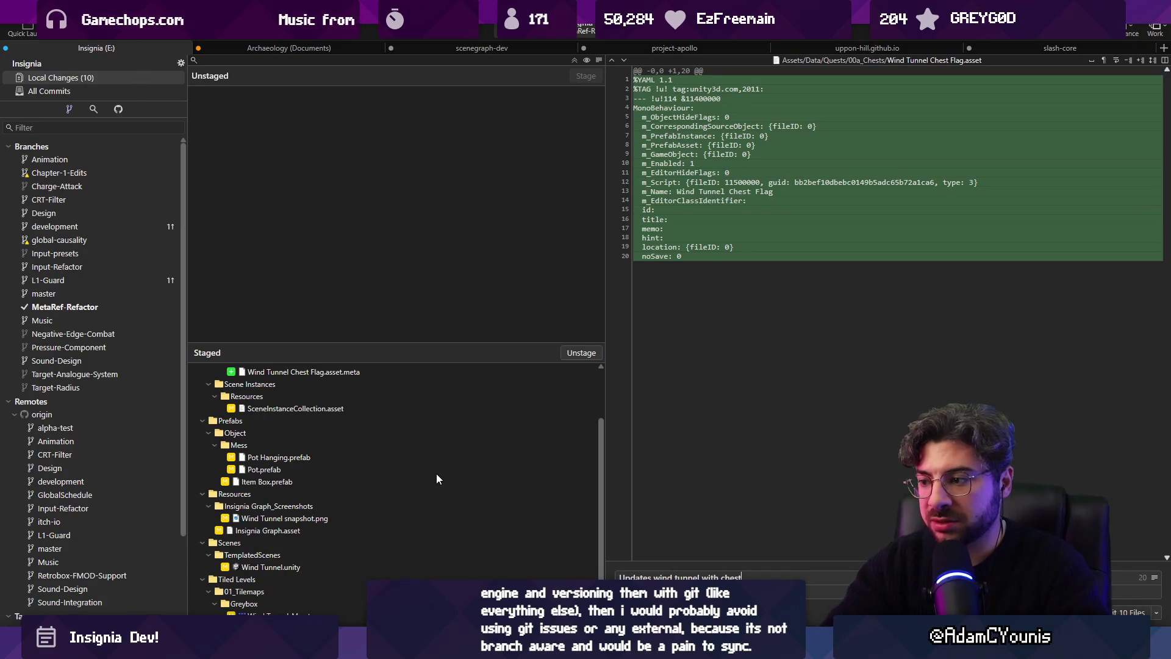
pyautogui.hotkey('ctrl', 'Return')
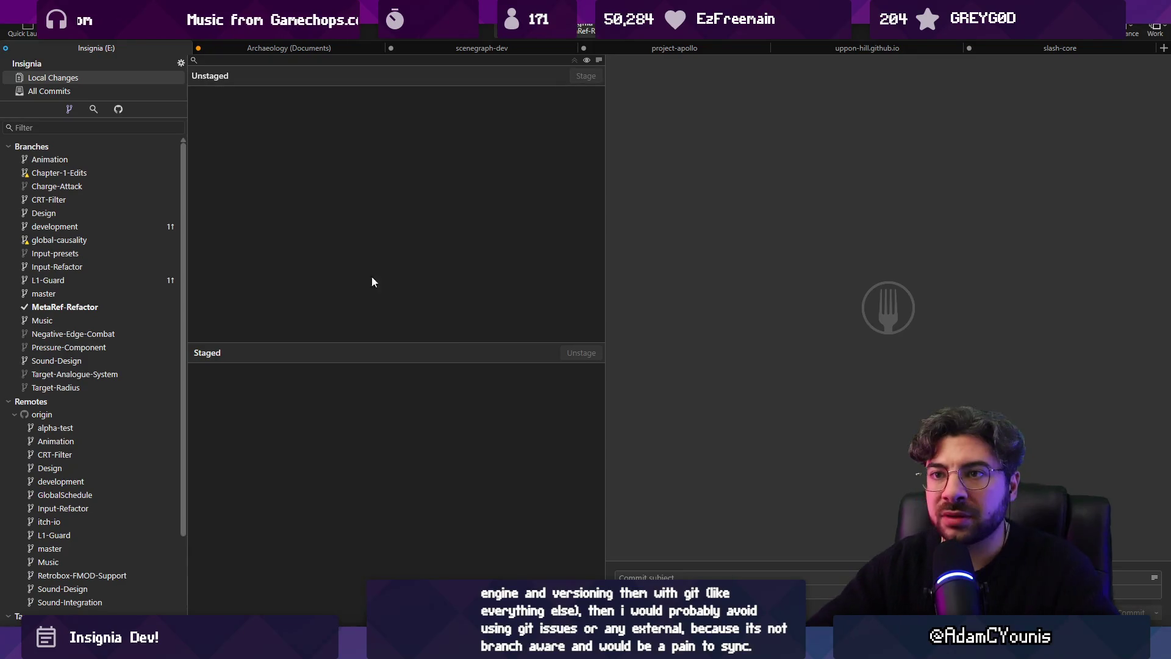
pyautogui.click(152, 90)
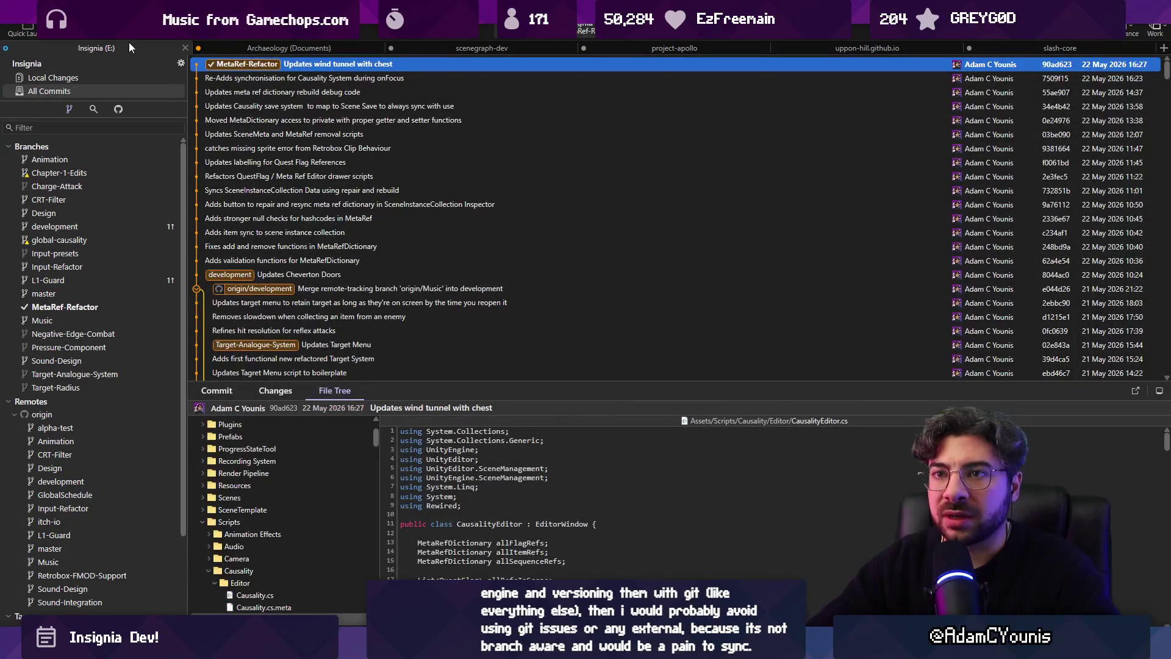
# Check out development, merge MetaRef-Refactor into it up to 'Updates wind tunnel with chest', without pushing
pyautogui.doubleClick(61, 223)
pyautogui.rightClick(254, 66)
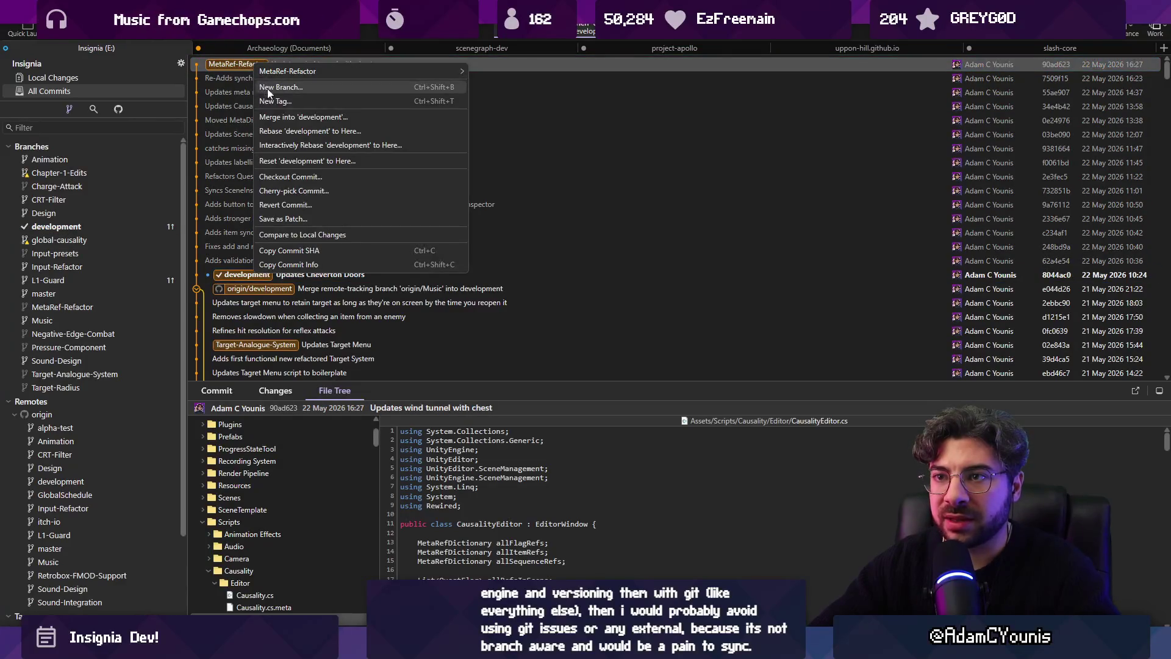
pyautogui.click(287, 112)
pyautogui.press('Return')
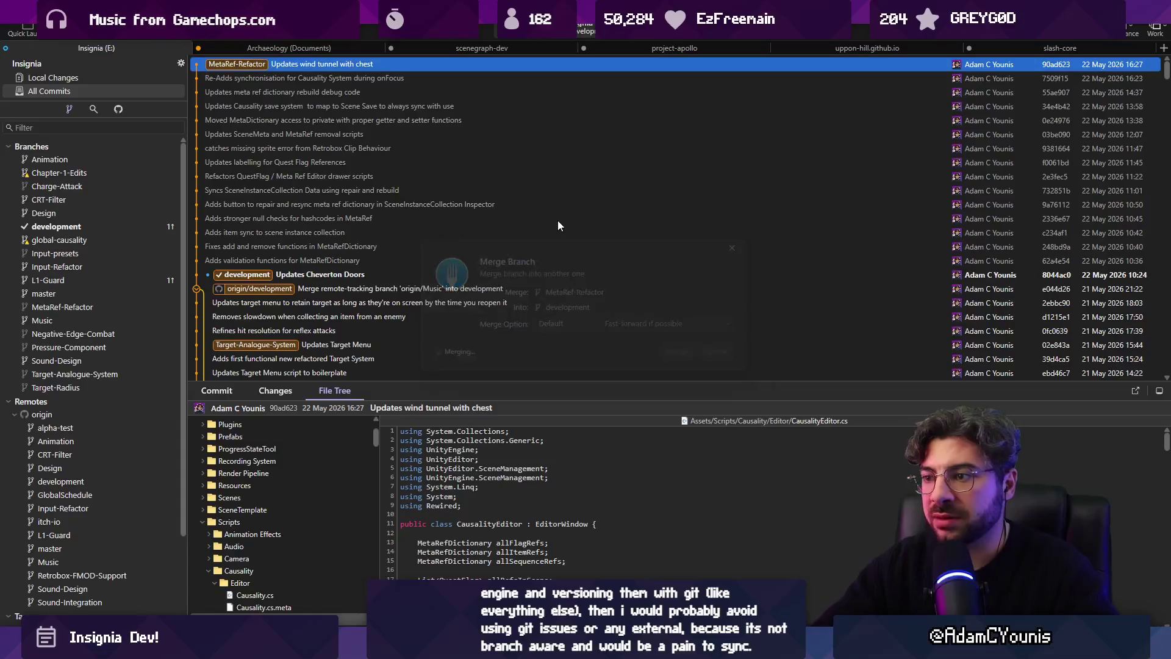
pyautogui.click(136, 40)
pyautogui.press('Return')
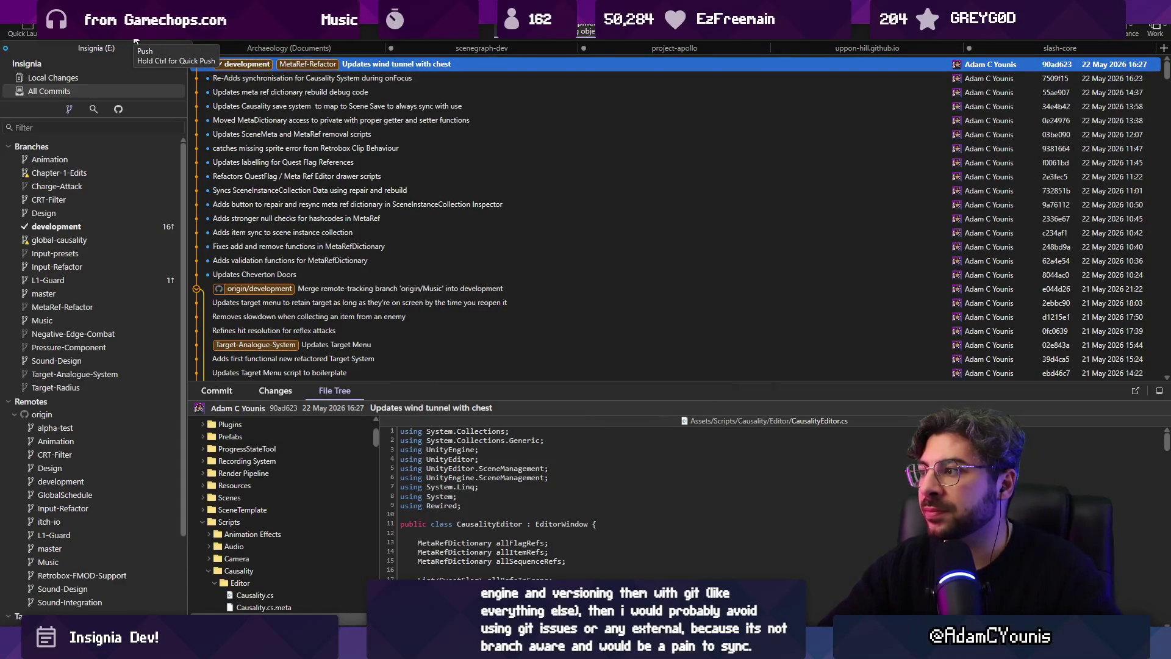
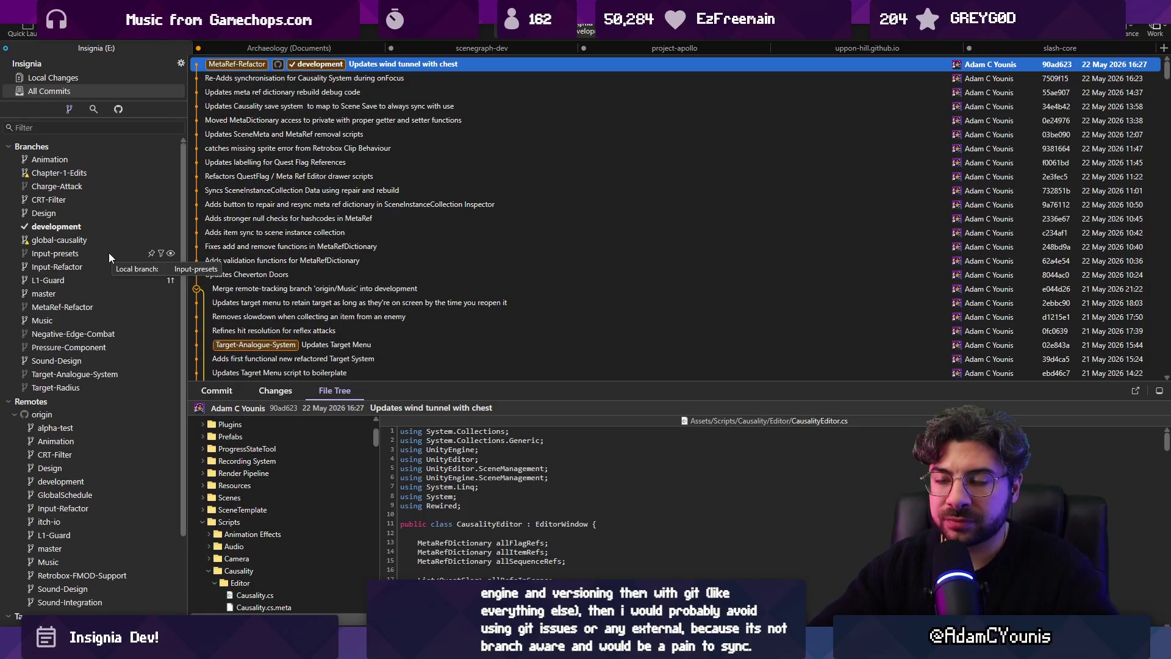
# Select the MetaRef-Refactor branch in Fork, then enlarge the Unity Wind Tunnel scene view
pyautogui.click(107, 307)
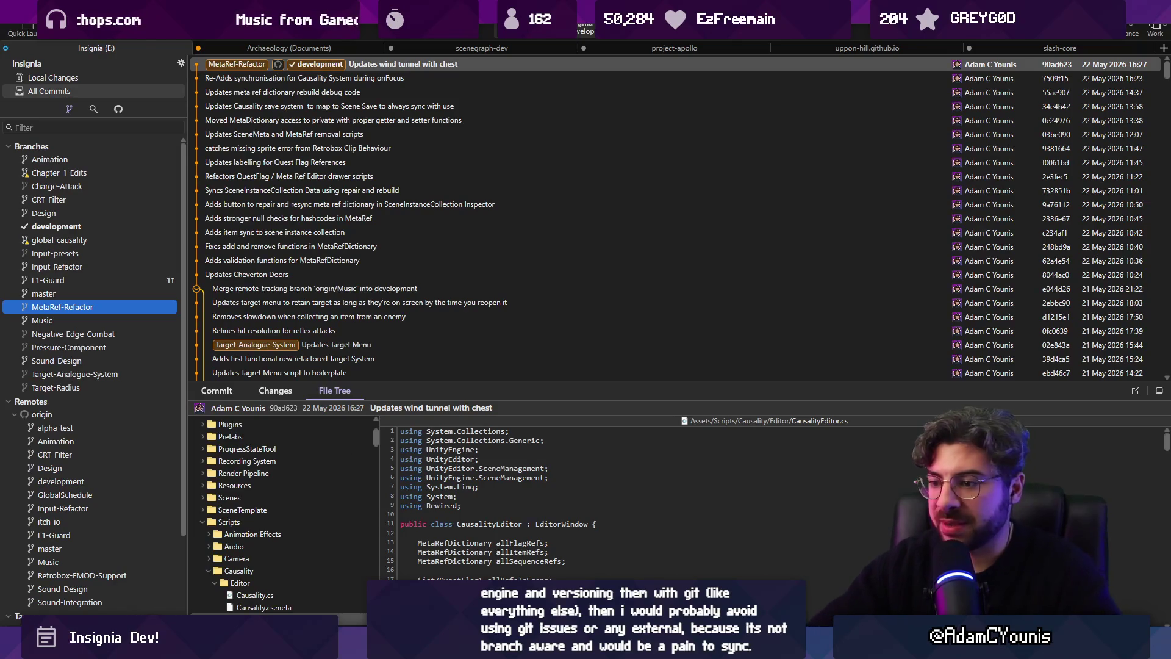
pyautogui.hotkey('alt', 'Tab')
pyautogui.moveTo(515, 395); pyautogui.dragTo(506, 474)
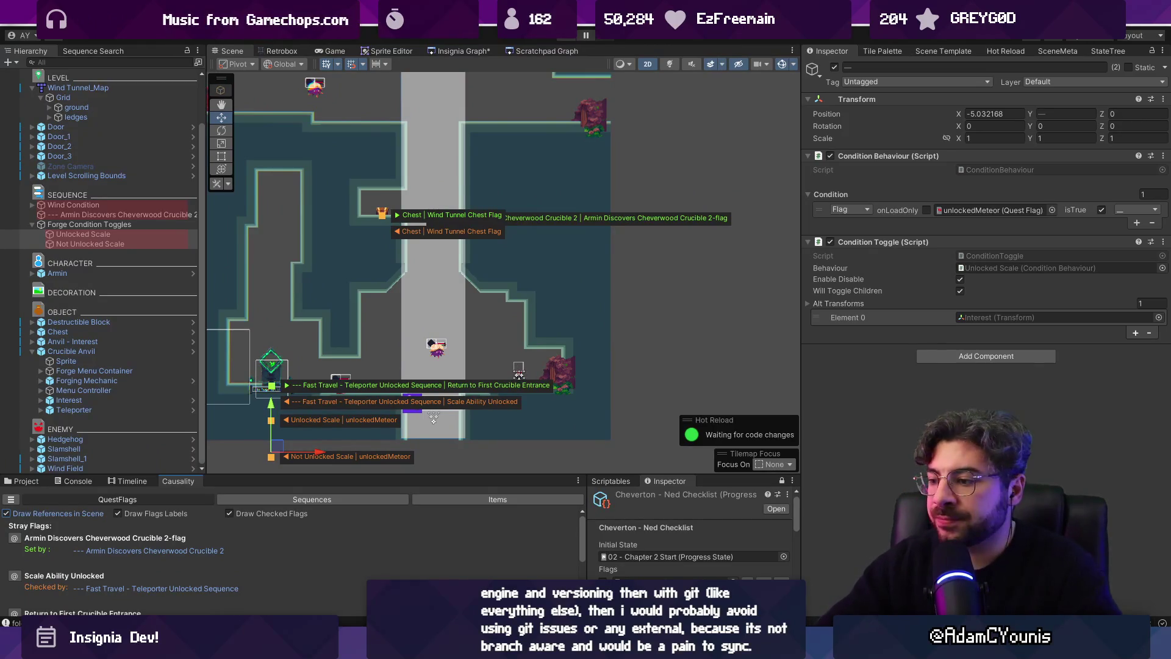
pyautogui.hotkey('alt', 'Tab')
pyautogui.hotkey('alt', 'Tab')
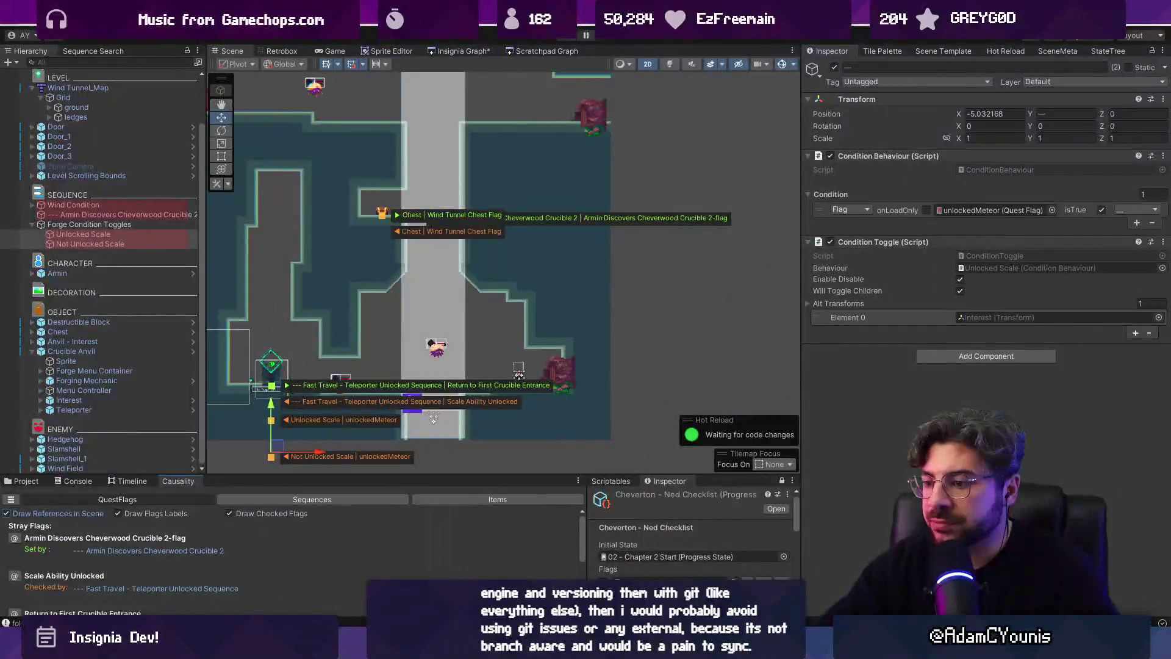
pyautogui.hotkey('alt', 'Tab')
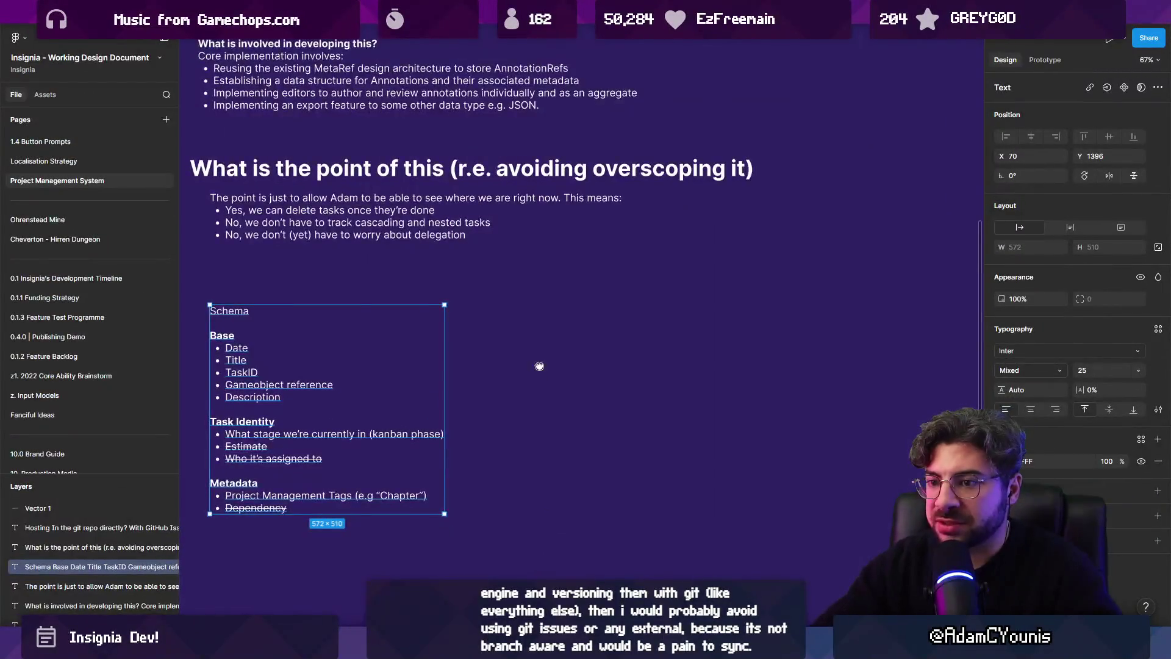
# Add a 'Date:' text label to the right of the Schema list
pyautogui.moveTo(638, 347); pyautogui.dragTo(569, 339)
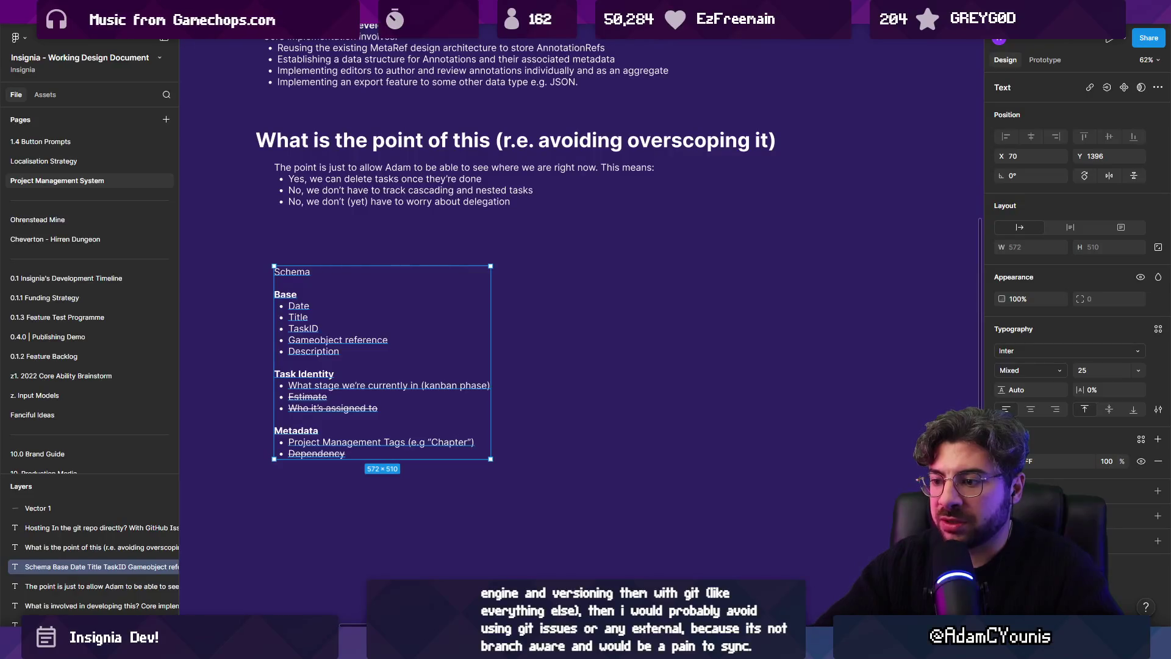
pyautogui.press('f')
pyautogui.scroll(2, 559, 373)
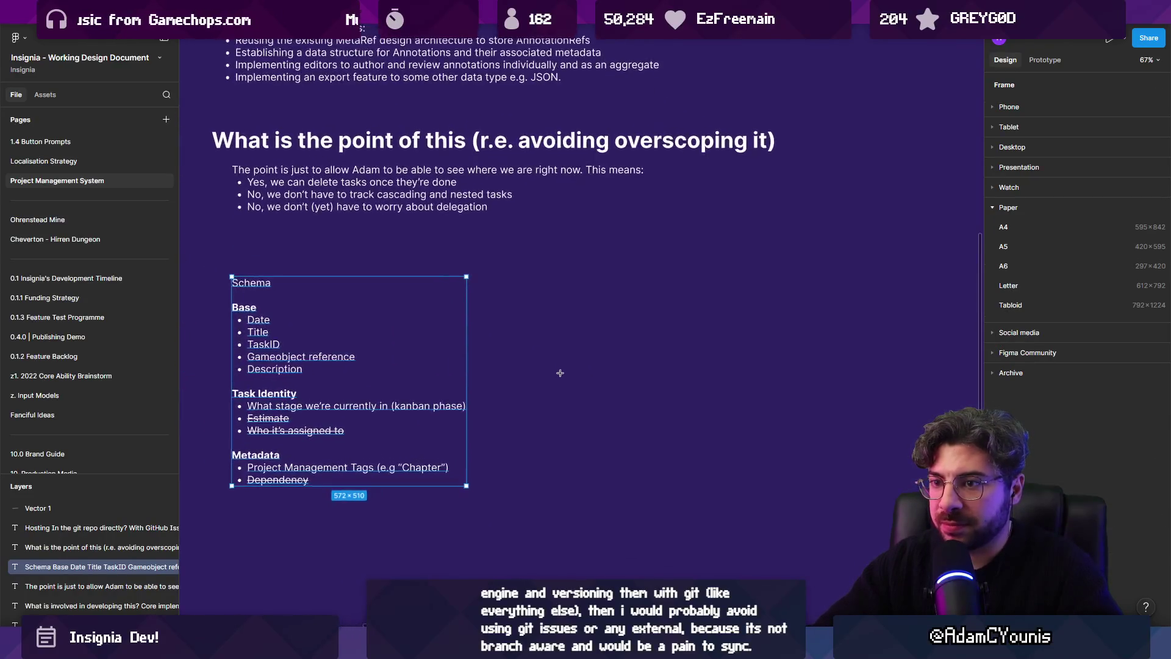
pyautogui.press('Escape')
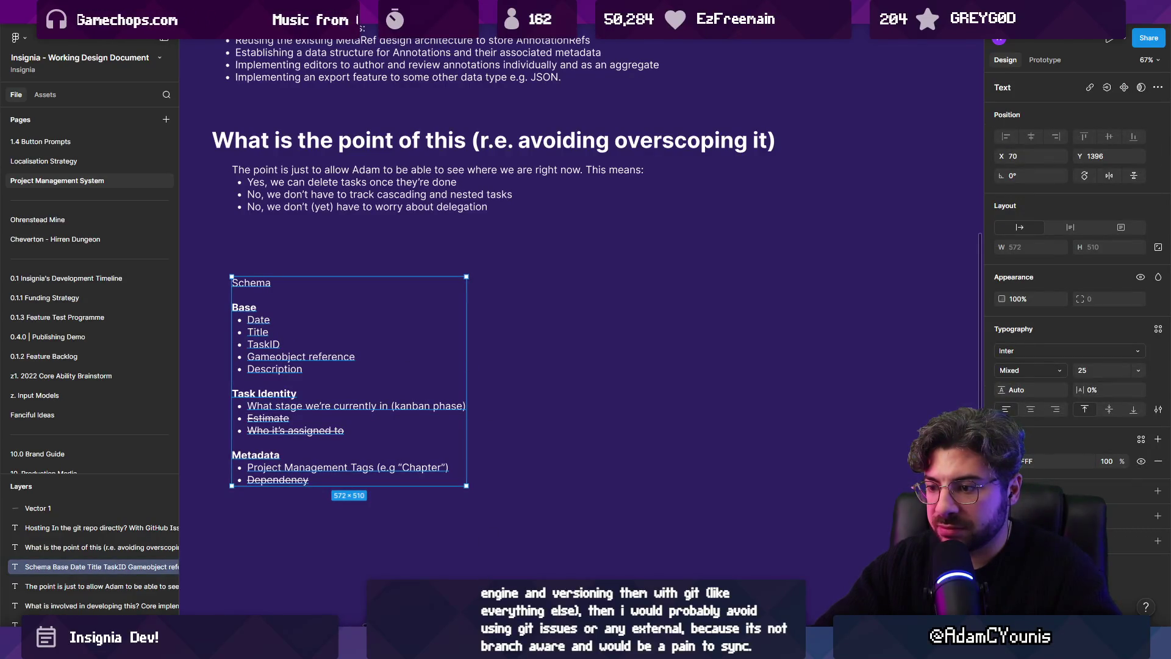
pyautogui.press('t')
pyautogui.click(571, 324)
pyautogui.write('Date:')
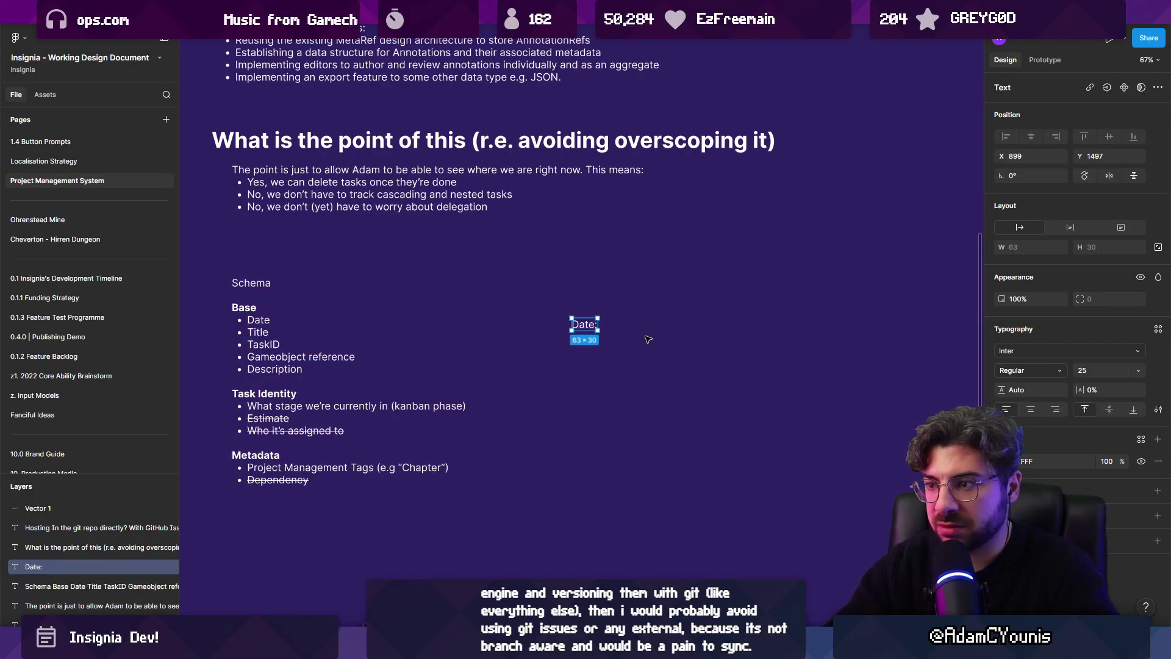
pyautogui.click(551, 572)
# Draw an outlined input box beside 'Date:' and wrap both in an auto-layout frame
pyautogui.moveTo(604, 319); pyautogui.dragTo(789, 331)
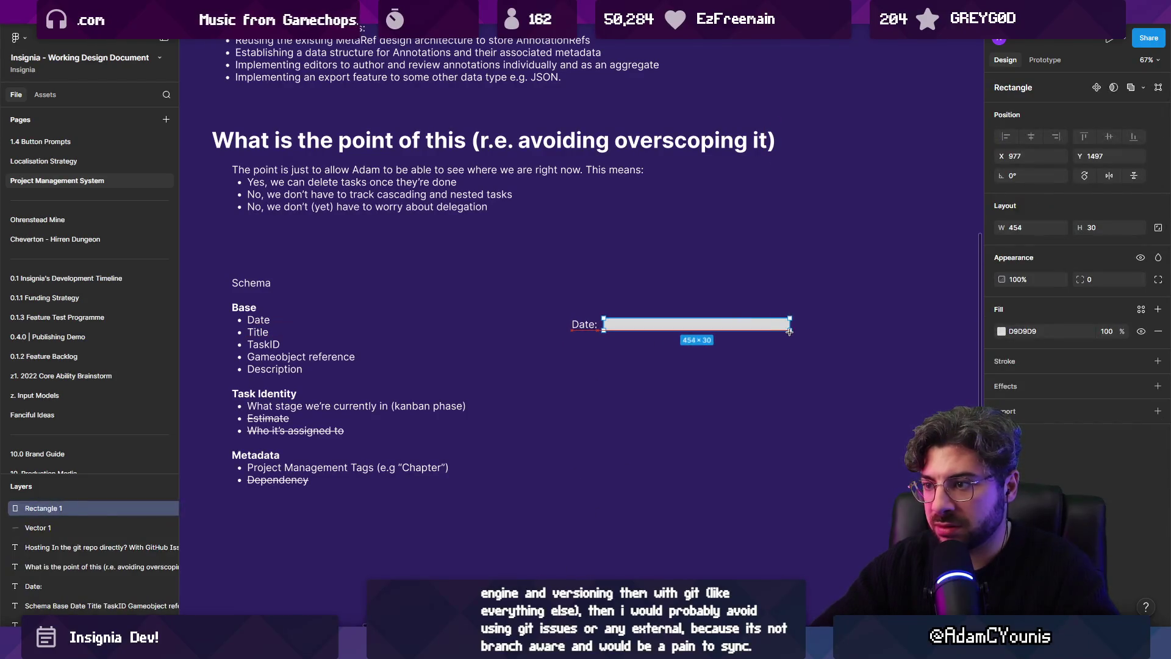
pyautogui.hotkey('shift', 'x')
pyautogui.click(796, 360)
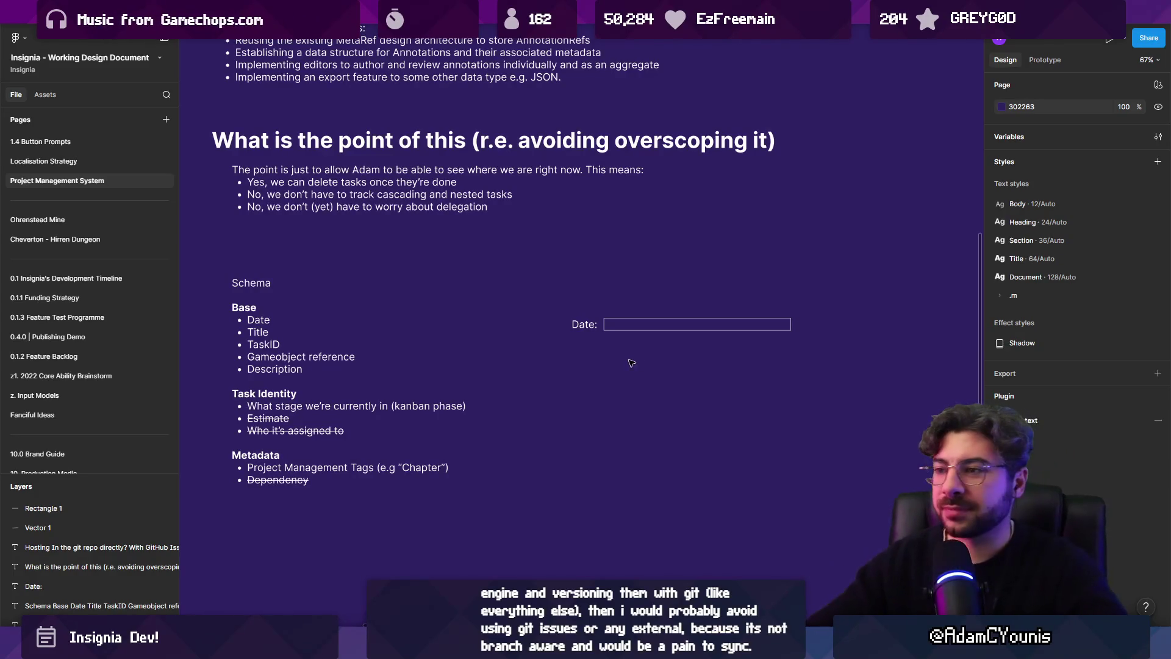
pyautogui.click(611, 330)
pyautogui.keyDown('shift'); pyautogui.click(584, 324); pyautogui.keyUp('shift')
pyautogui.hotkey('shift', 'a')
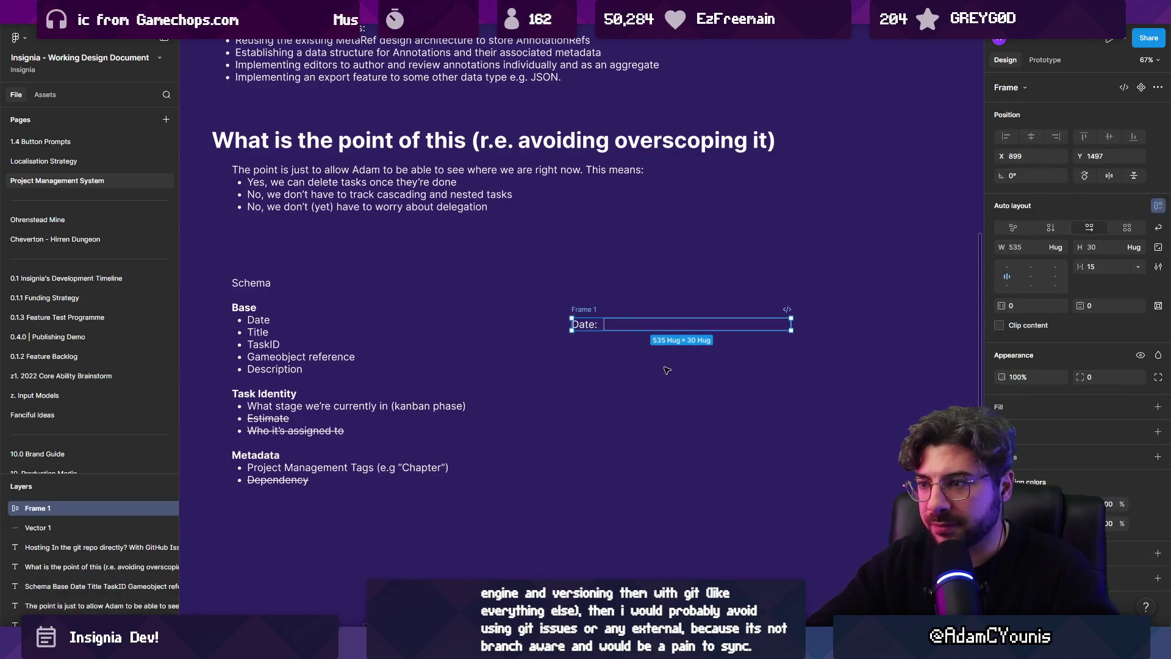
# Give the Date row frame a fixed width of 392 px
pyautogui.click(1059, 228)
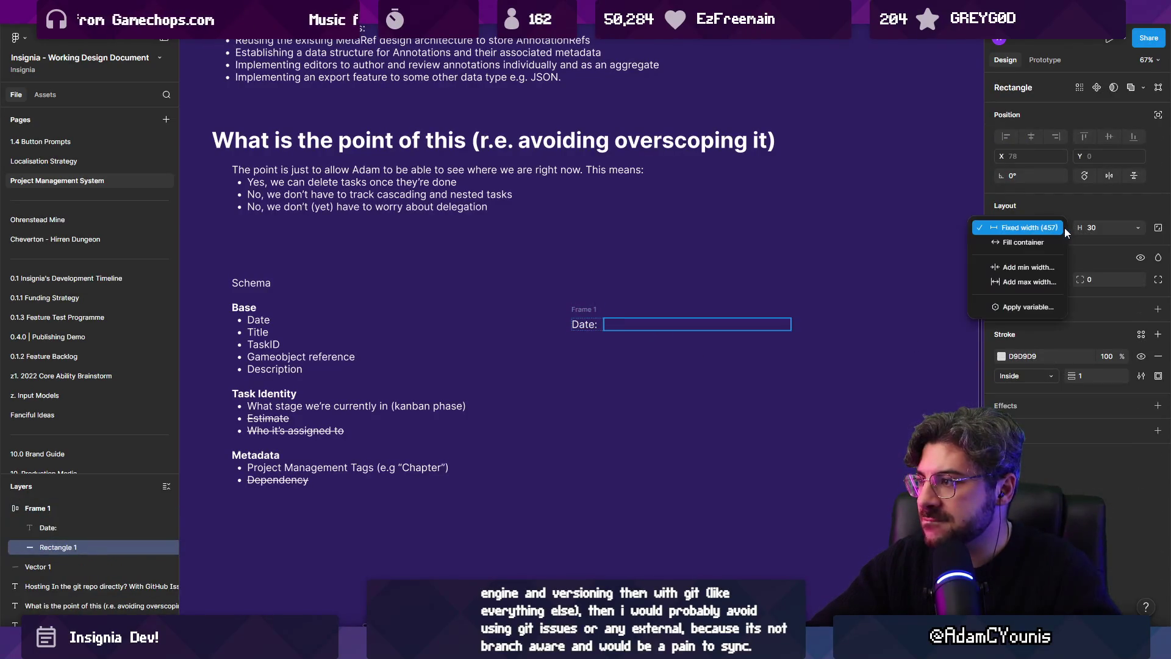
pyautogui.click(1046, 241)
pyautogui.press('Escape')
pyautogui.click(601, 311)
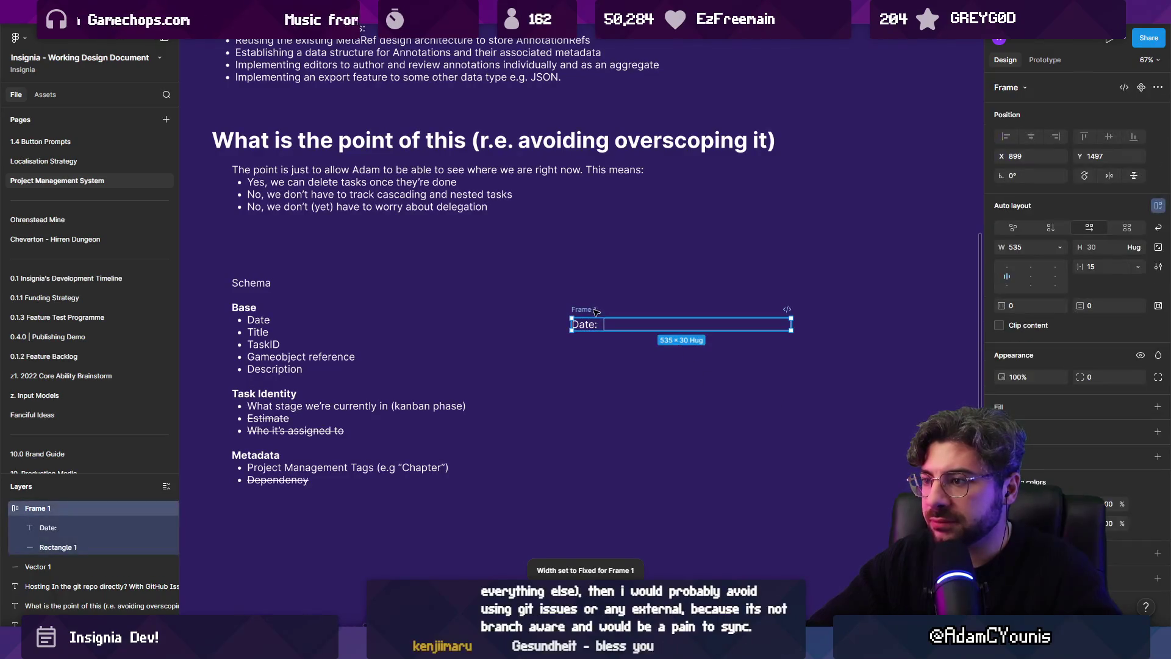
pyautogui.moveTo(791, 324); pyautogui.dragTo(856, 328)
pyautogui.hotkey('ctrl', 'z')
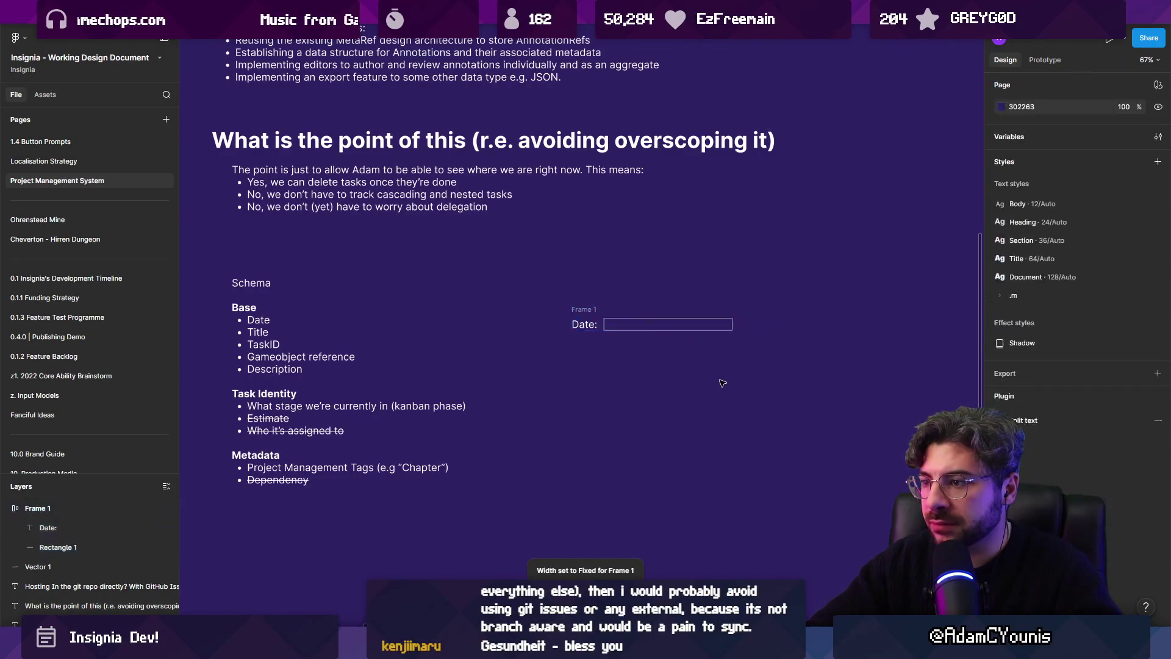
pyautogui.press('Escape')
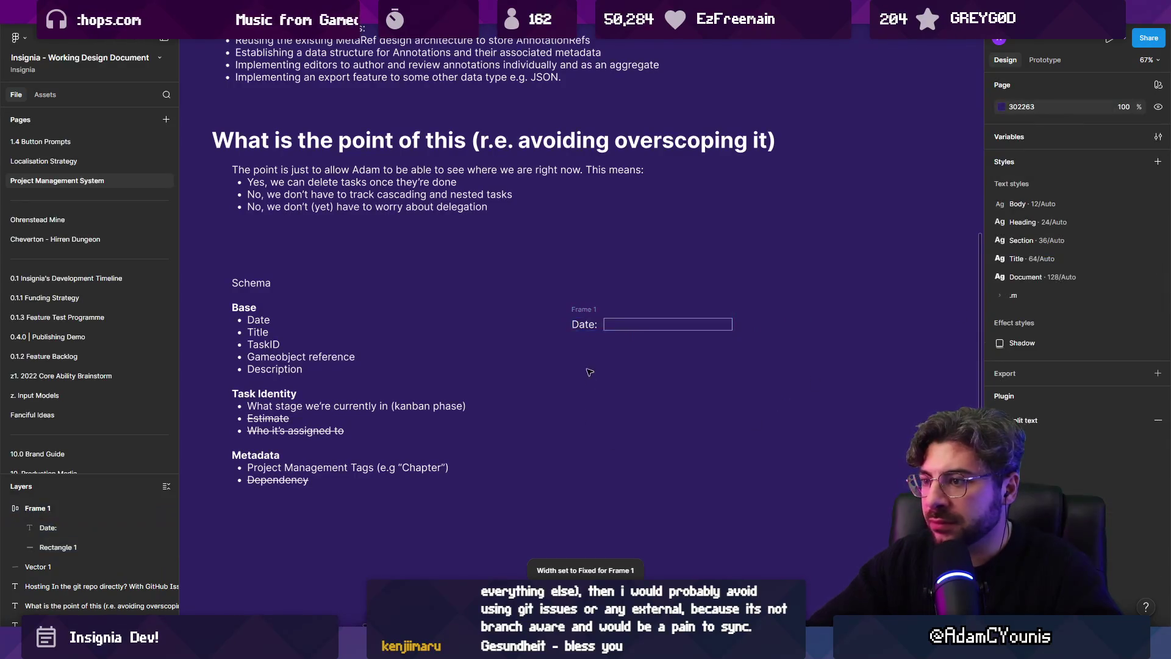
# Duplicate the Date row frame directly below itself
pyautogui.scroll(5, 595, 352)
pyautogui.click(575, 290)
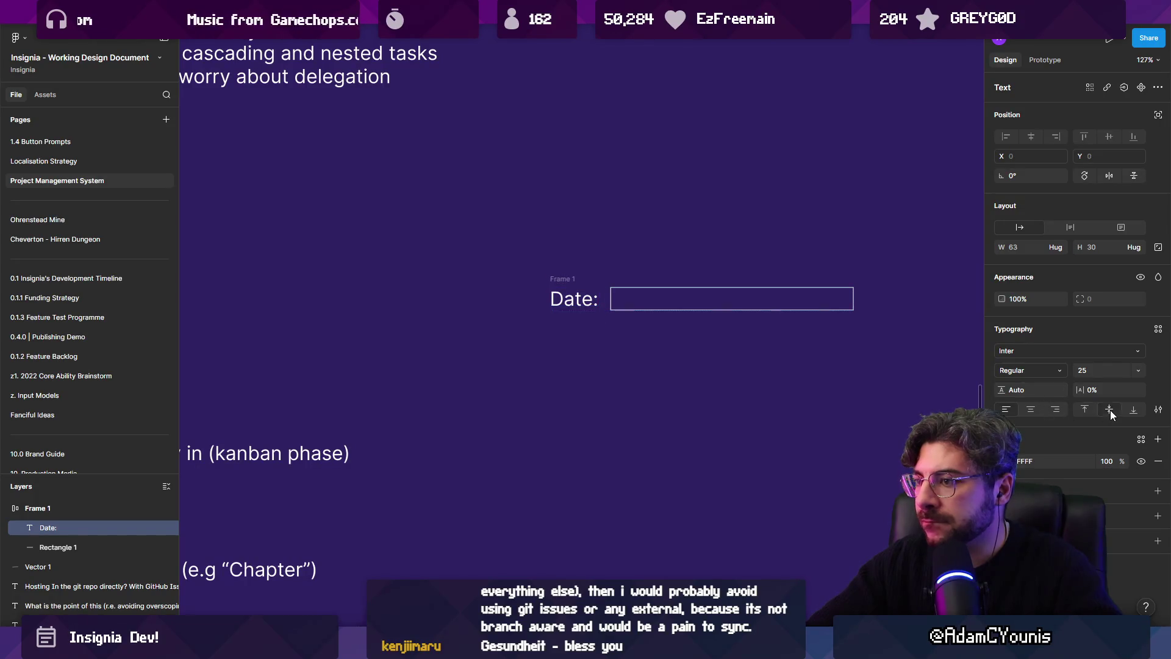
pyautogui.click(708, 388)
pyautogui.keyDown('ctrl'); pyautogui.scroll(-2, 702, 386); pyautogui.keyUp('ctrl')
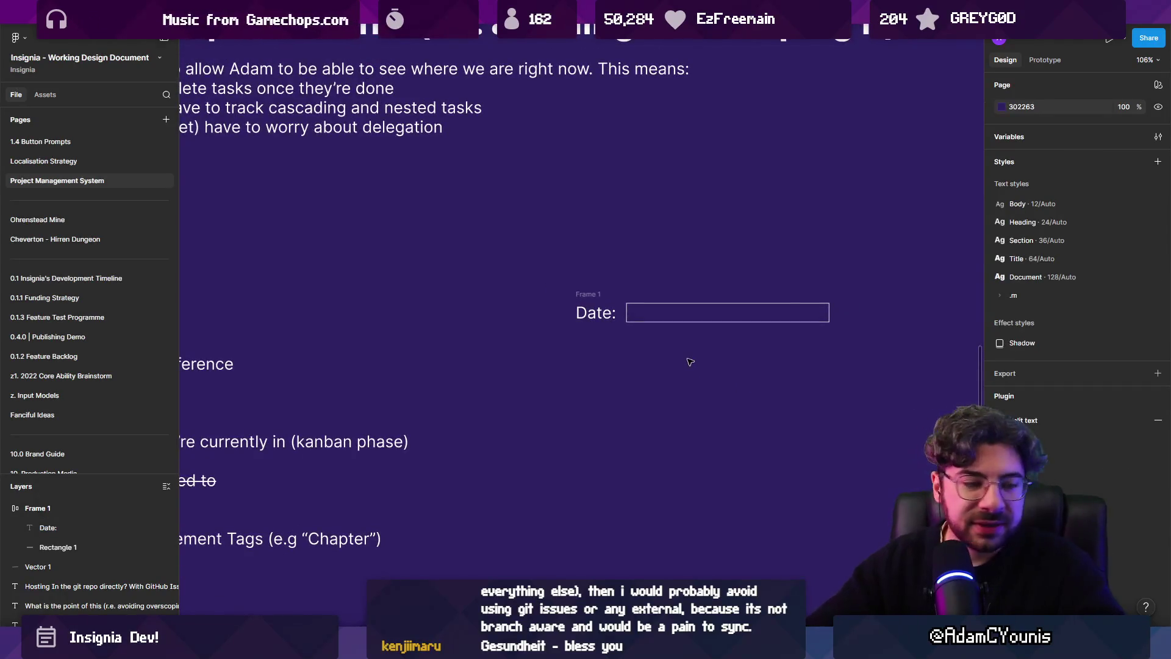
pyautogui.keyDown('ctrl'); pyautogui.scroll(-4, 697, 361); pyautogui.keyUp('ctrl')
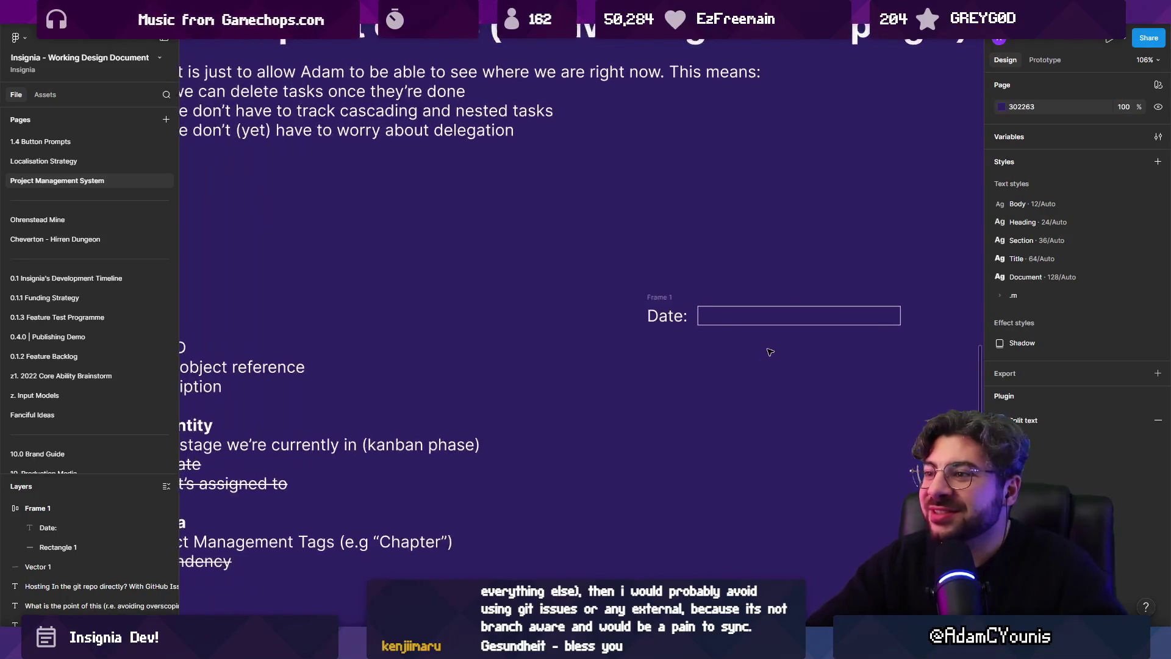
pyautogui.click(665, 288)
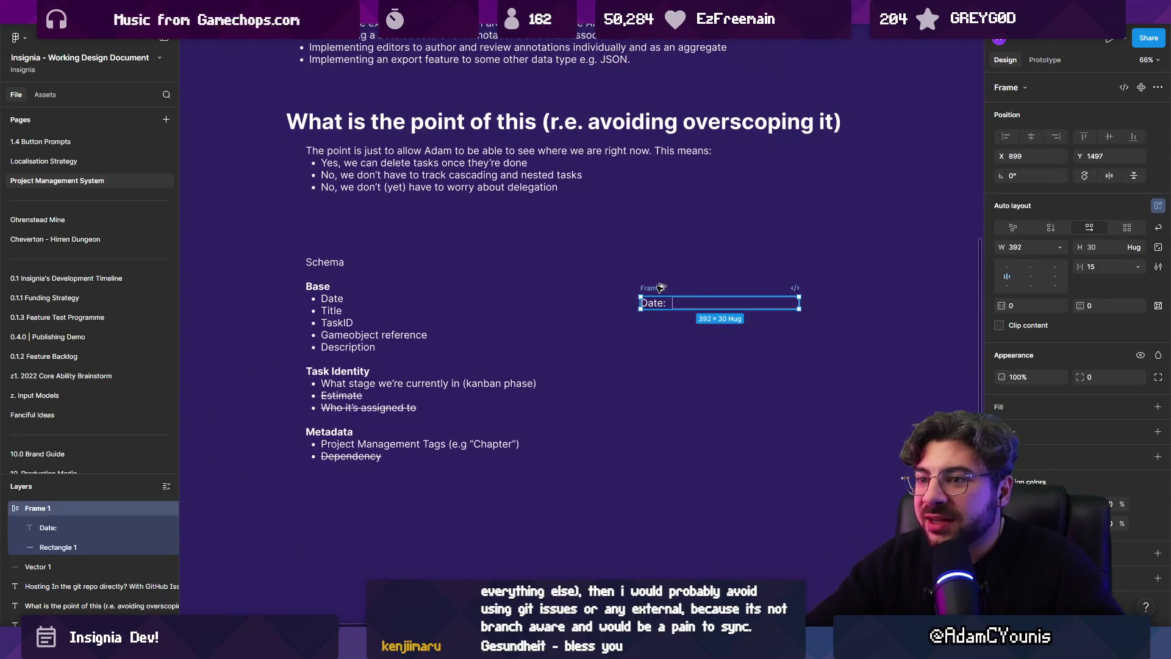
pyautogui.keyDown('alt'); pyautogui.moveTo(661, 287); pyautogui.dragTo(660, 317); pyautogui.keyUp('alt')
# Relabel the copied row as 'Title:'
pyautogui.doubleClick(658, 336)
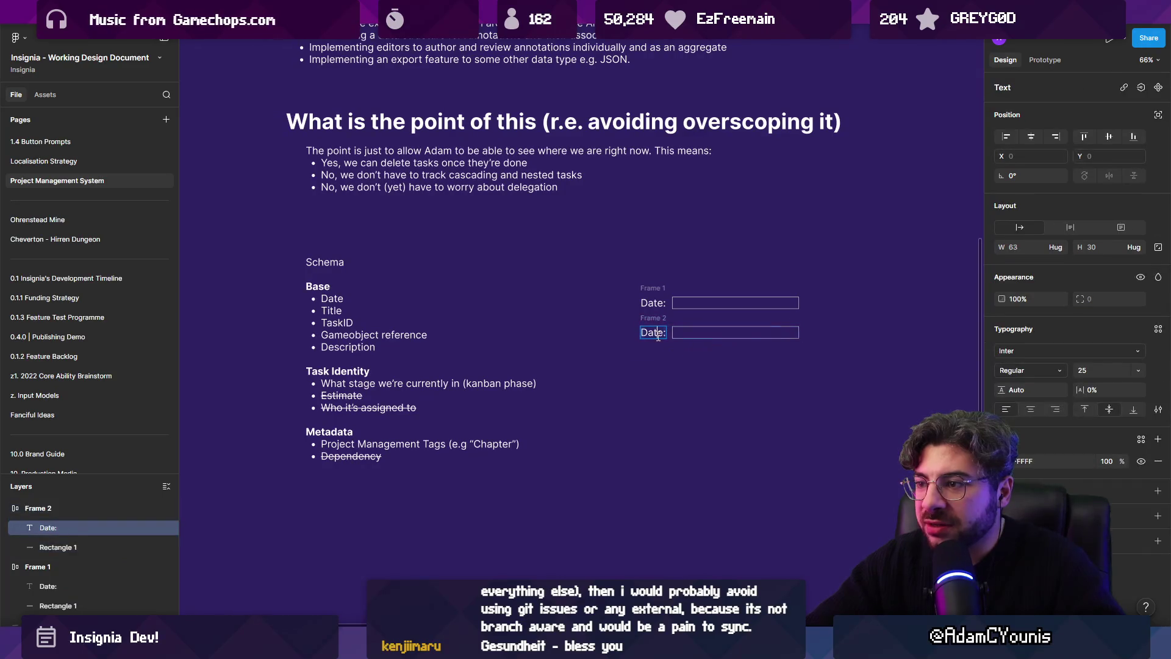
pyautogui.write('Title:')
pyautogui.press('Escape')
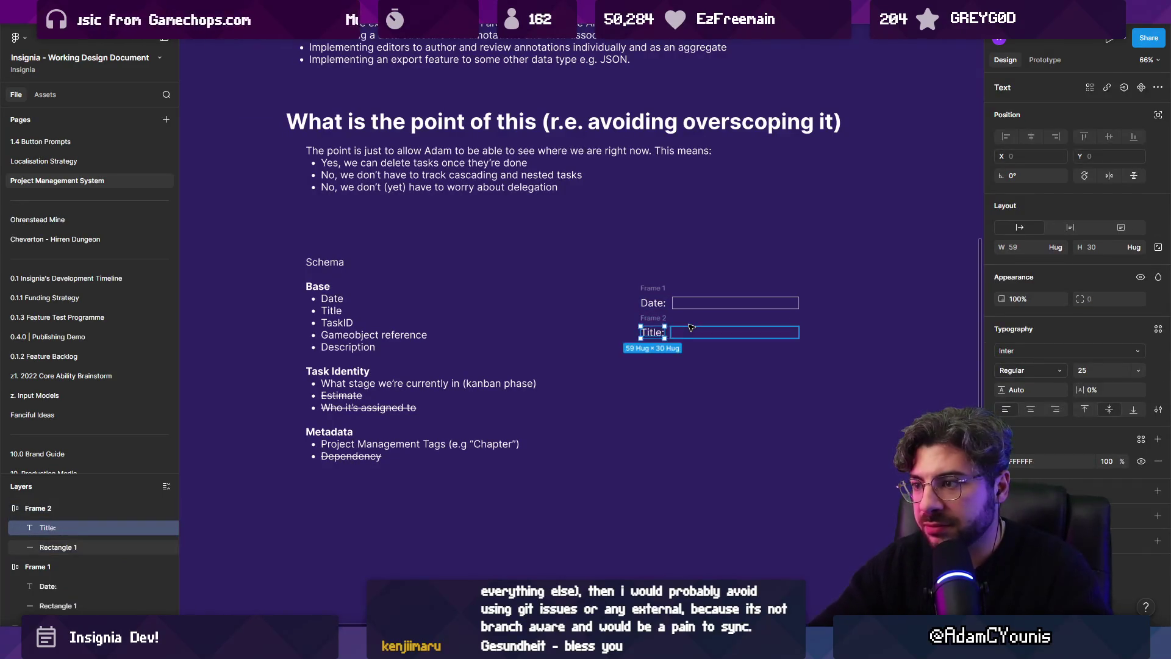
pyautogui.click(692, 353)
# Stack the Date and Title rows together in an auto-layout frame
pyautogui.click(651, 320)
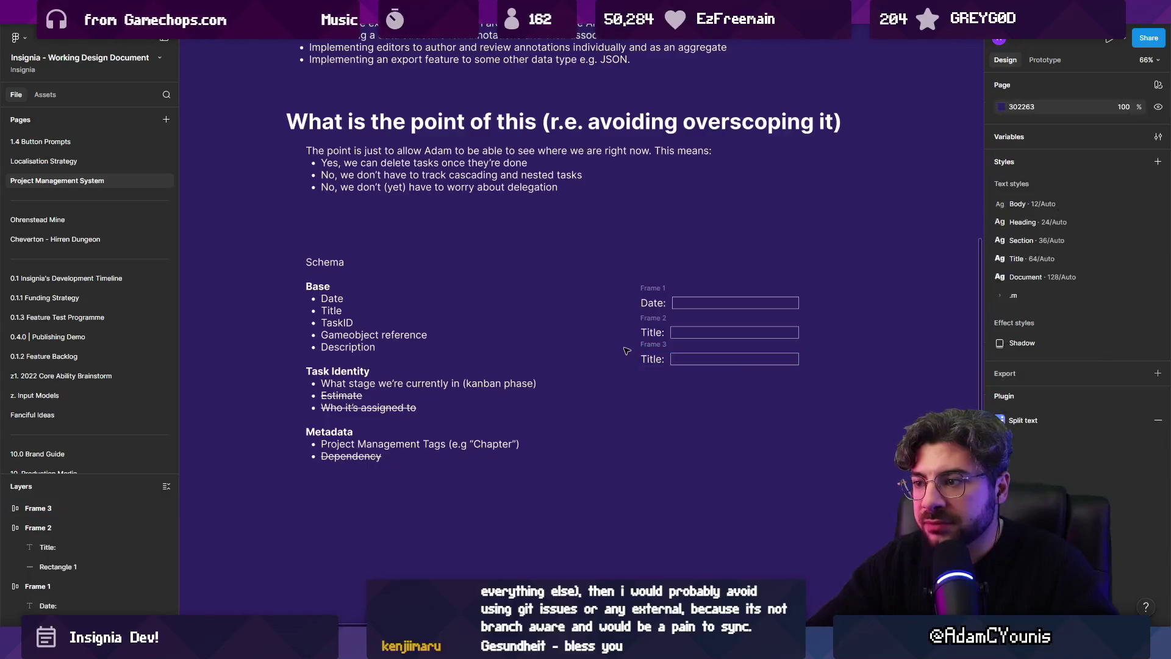
pyautogui.moveTo(598, 255); pyautogui.dragTo(888, 444)
pyautogui.hotkey('shift', 'a')
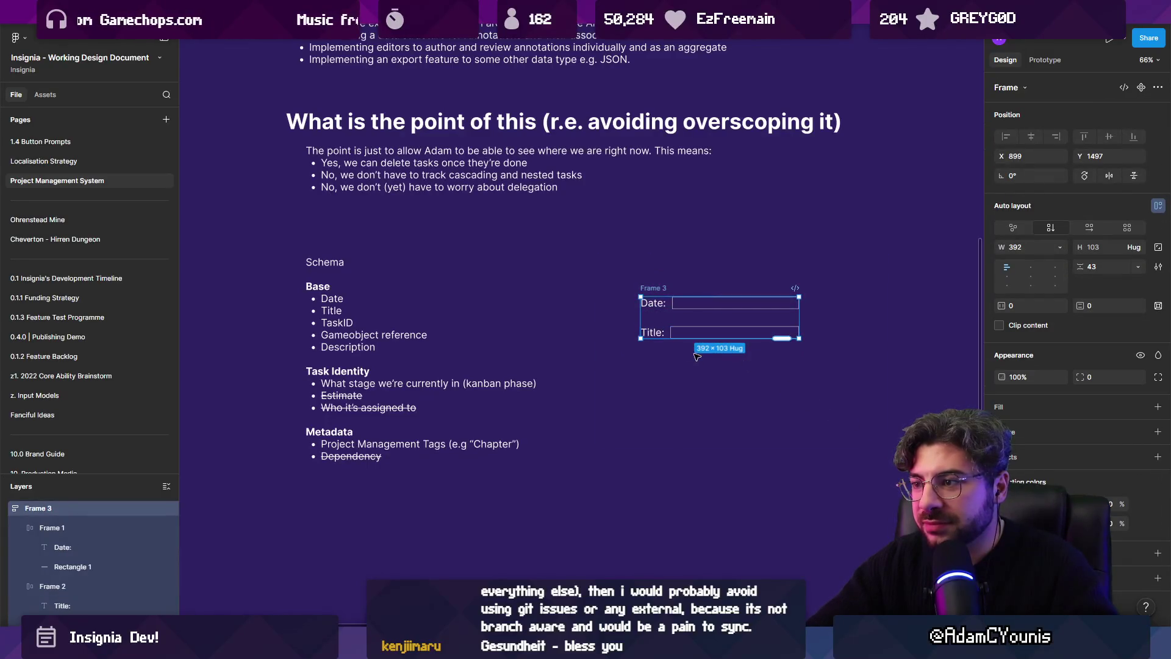
pyautogui.scroll(3, 671, 341)
pyautogui.click(655, 323)
pyautogui.press('Escape')
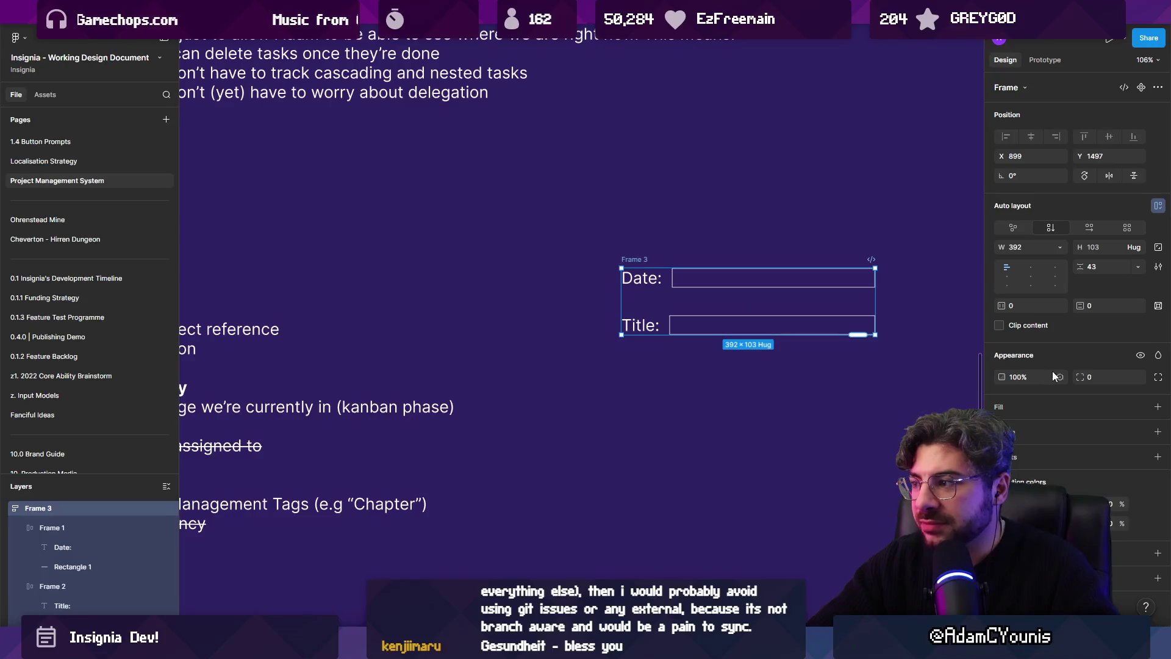
pyautogui.click(847, 401)
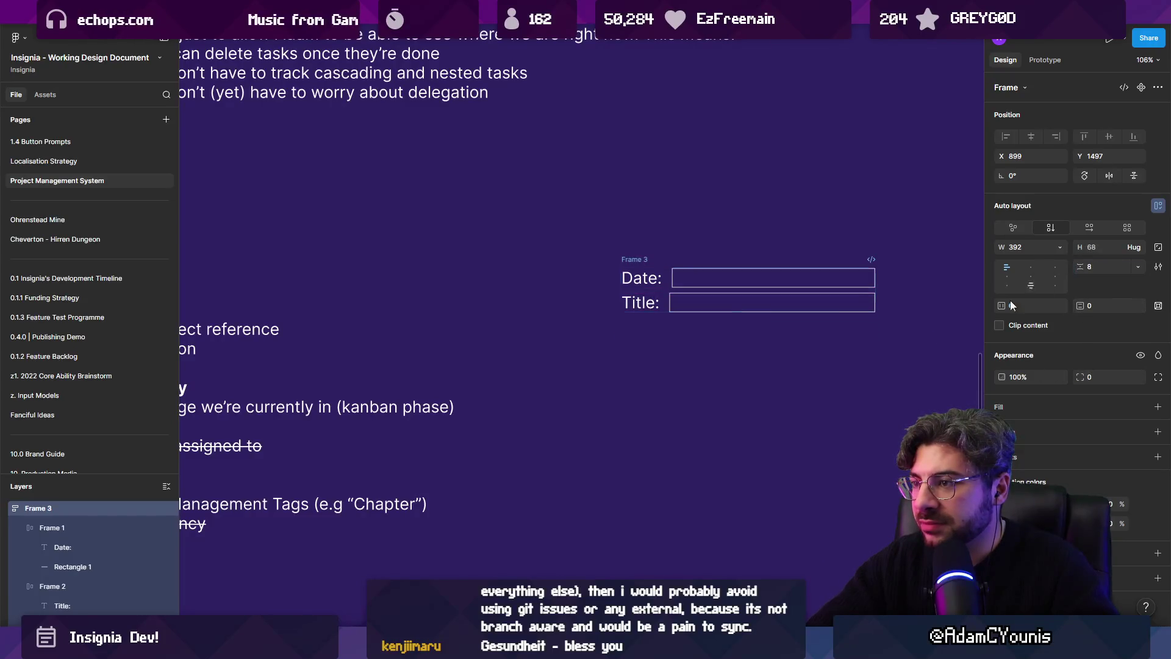
# Duplicate the Title row below itself
pyautogui.scroll(-3, 848, 401)
pyautogui.scroll(3, 687, 347)
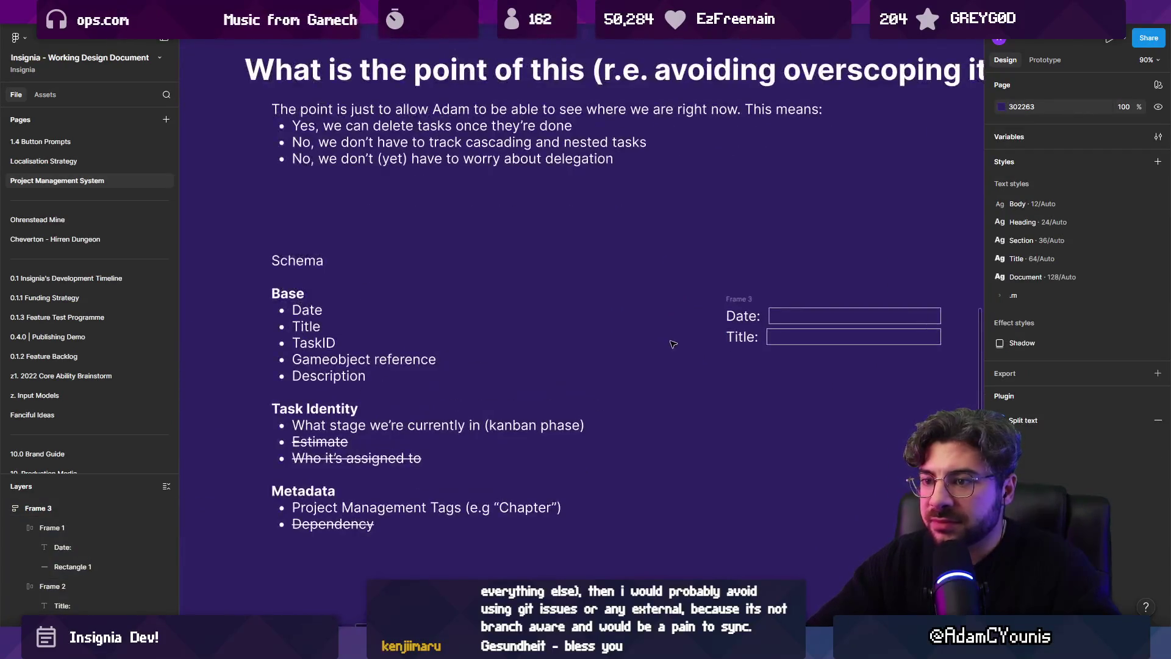
pyautogui.click(687, 323)
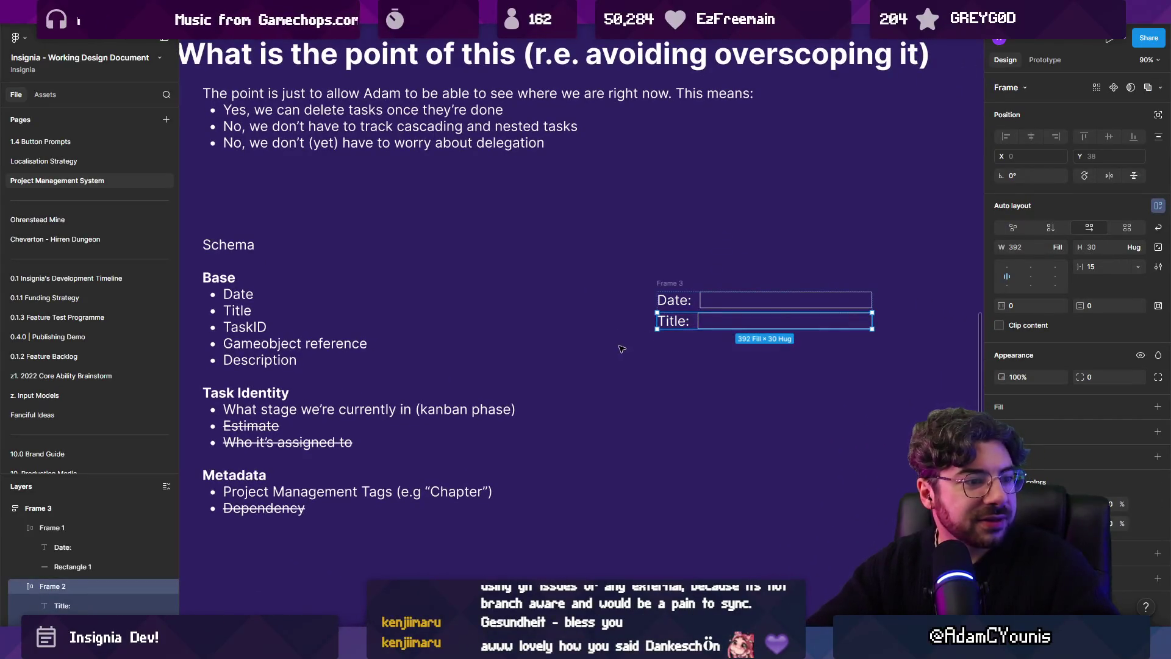
pyautogui.hscroll(-2, 688, 341)
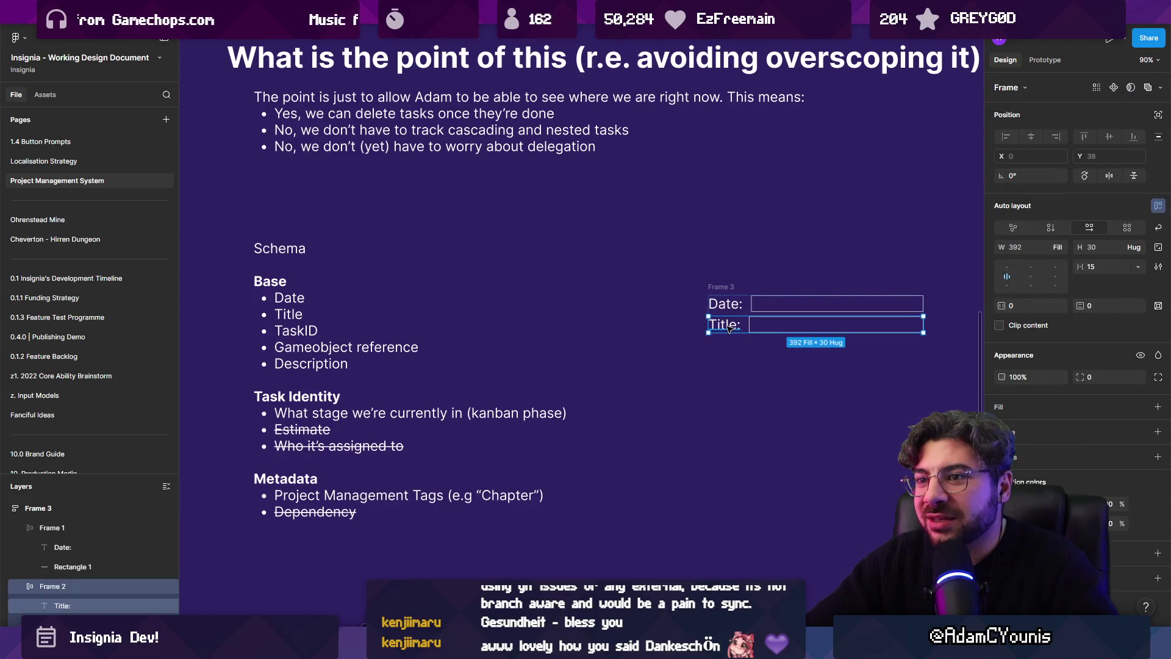
pyautogui.moveTo(729, 328); pyautogui.dragTo(759, 348)
# Label the third row 'TaskID:' and duplicate it beneath itself
pyautogui.write('TaskID:')
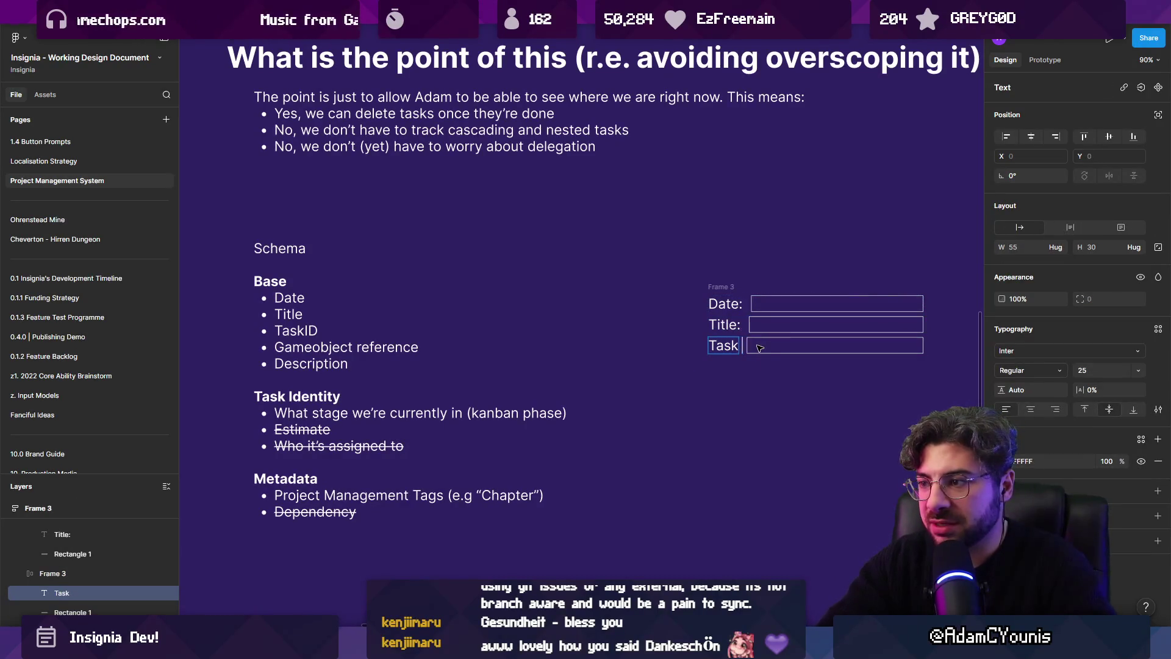
pyautogui.scroll(-1, 762, 396)
pyautogui.click(750, 393)
pyautogui.click(707, 317)
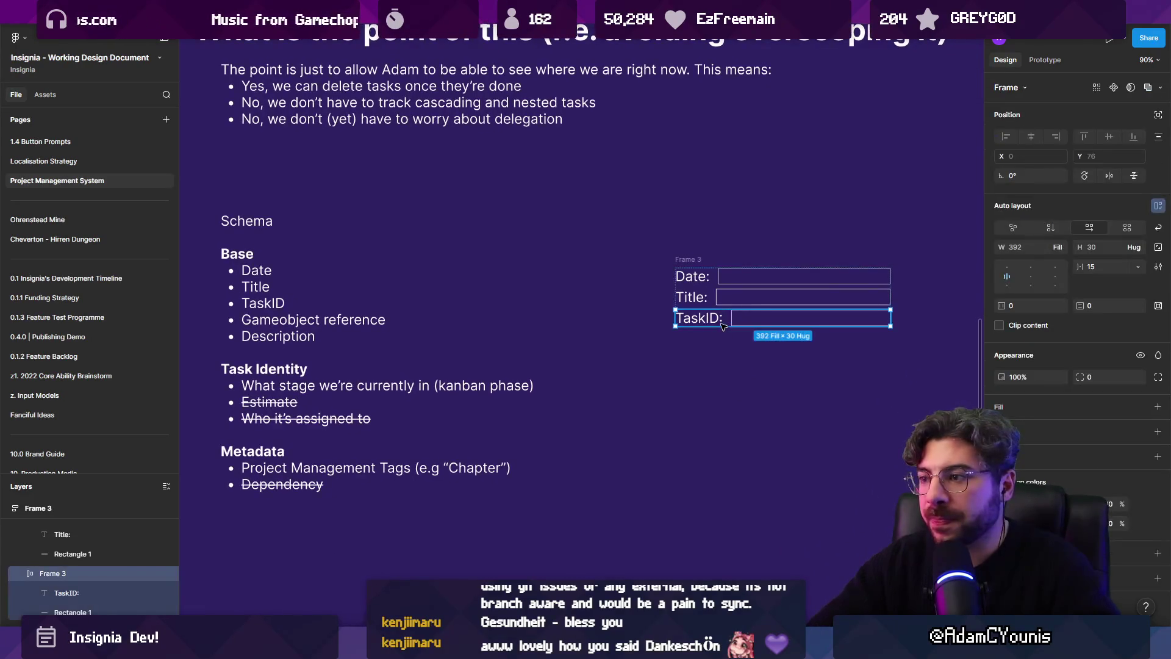
pyautogui.moveTo(708, 318); pyautogui.dragTo(711, 341)
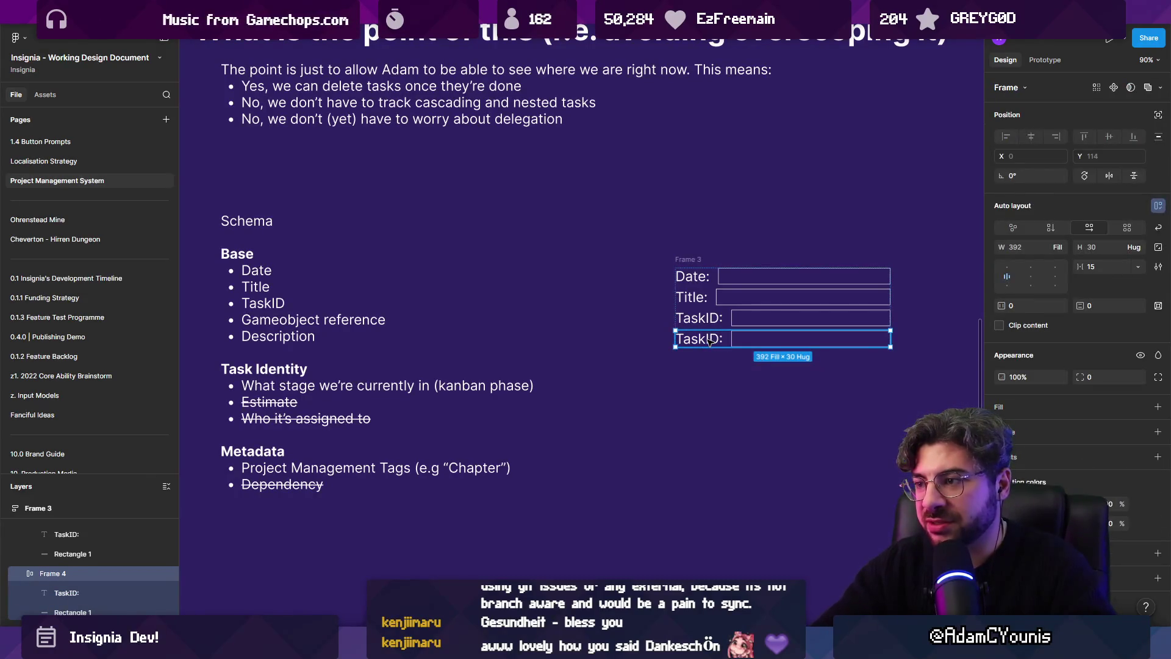
pyautogui.press('Delete')
pyautogui.hotkey('ctrl', 'z')
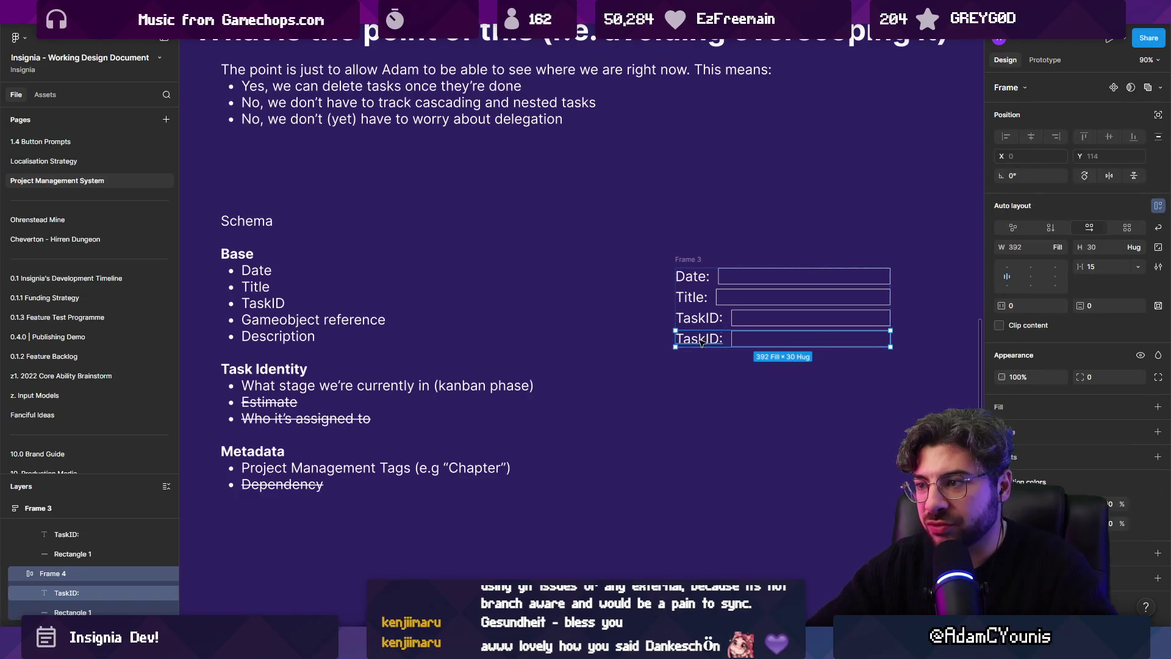
# Turn the duplicate into a 'Description' row with the label stacked above a tall box
pyautogui.doubleClick(708, 339)
pyautogui.write('Ds')
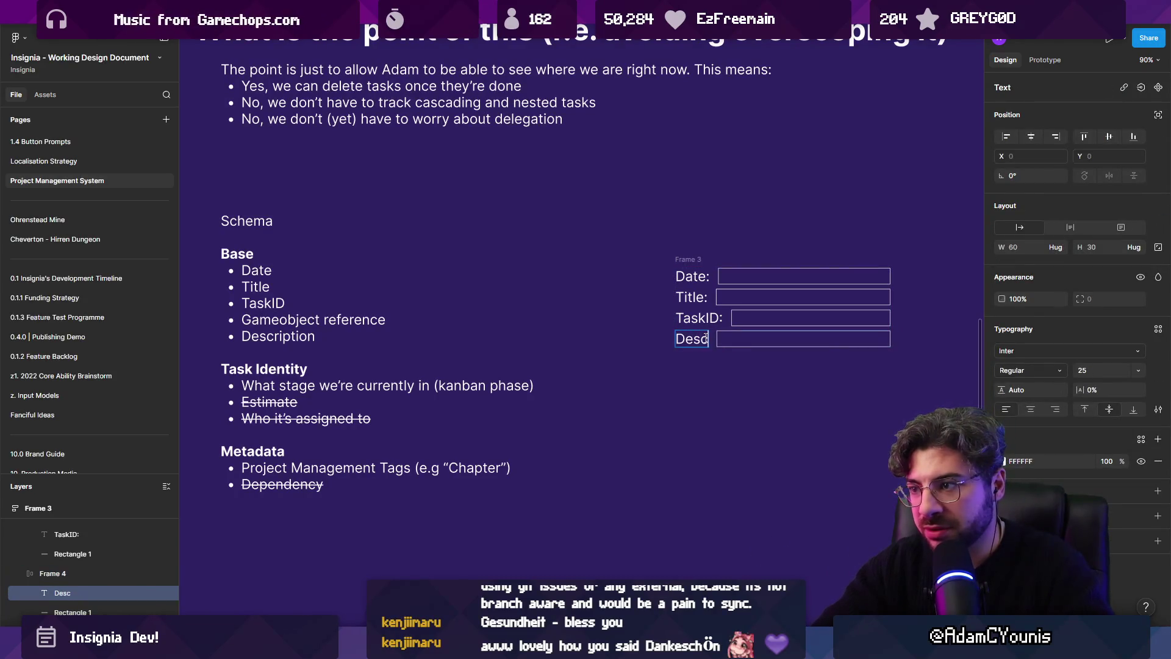
pyautogui.write('on')
pyautogui.press('Escape')
pyautogui.press('Escape')
pyautogui.press('Escape')
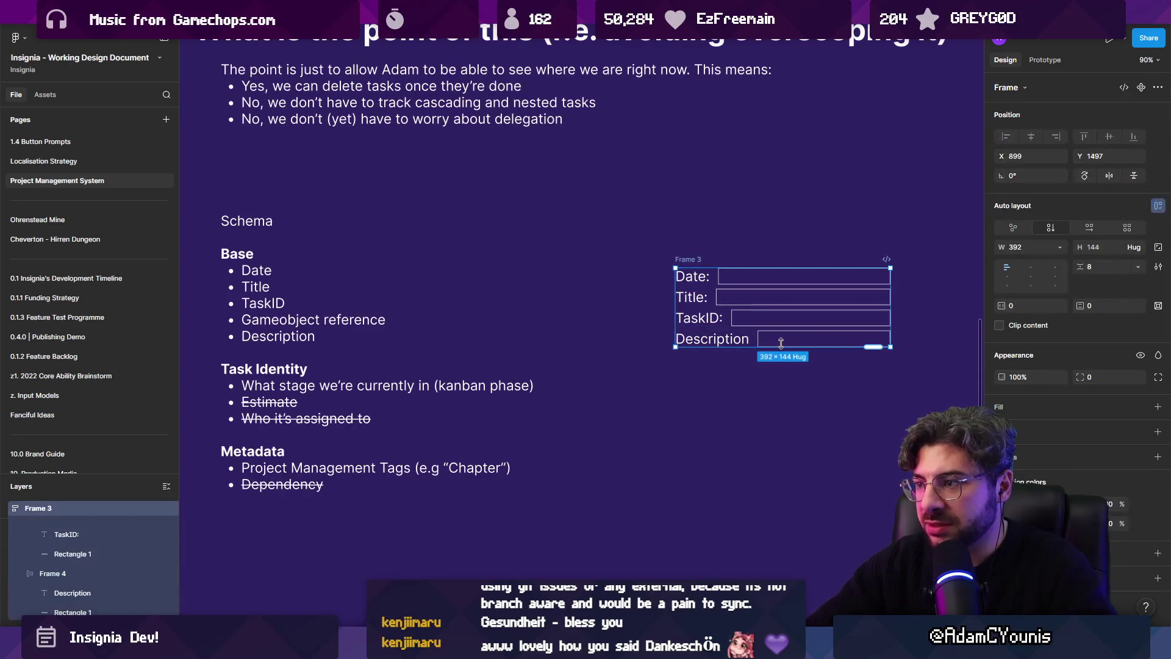
pyautogui.click(748, 342)
pyautogui.click(1050, 227)
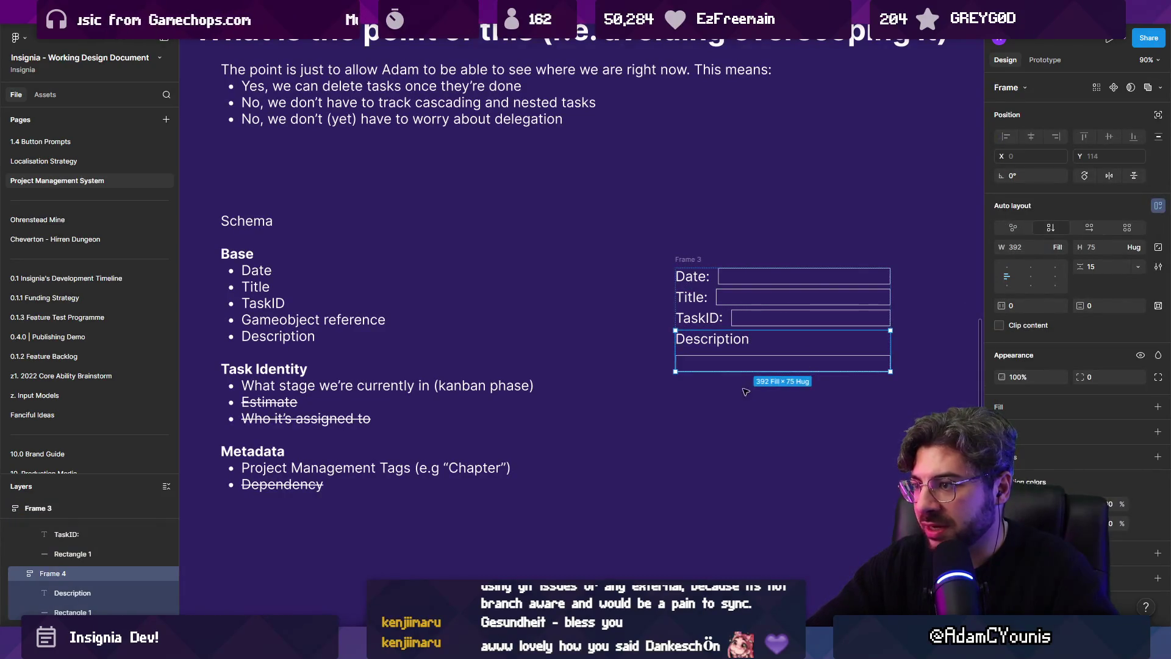
pyautogui.click(749, 365)
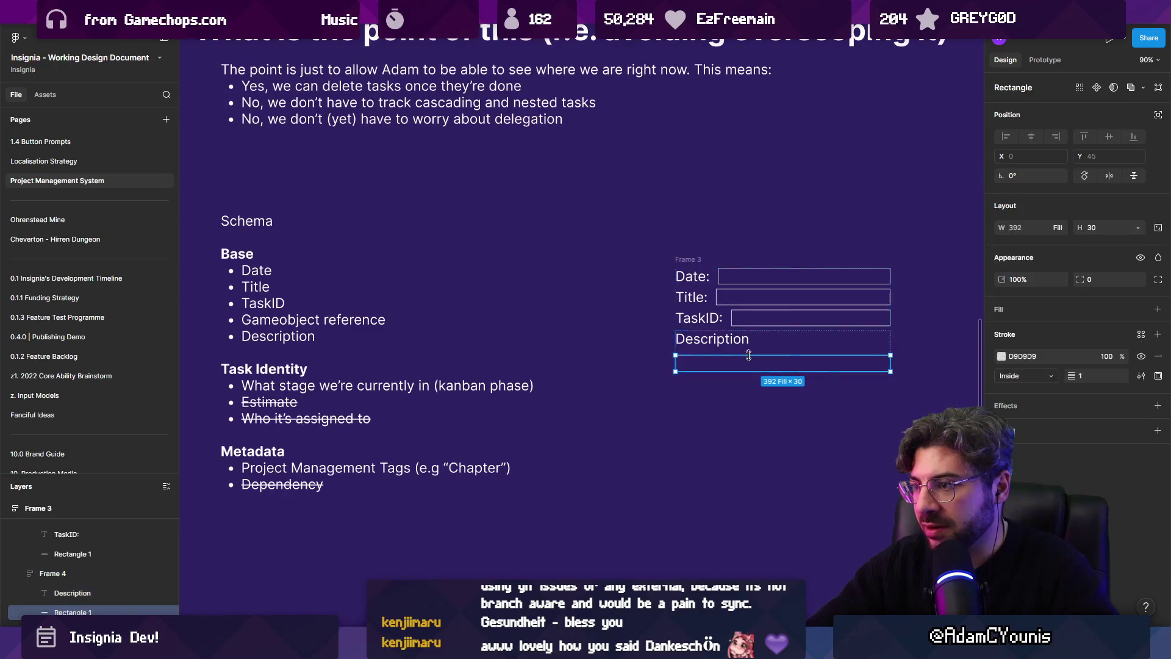
pyautogui.moveTo(751, 372); pyautogui.dragTo(763, 490)
pyautogui.click(805, 497)
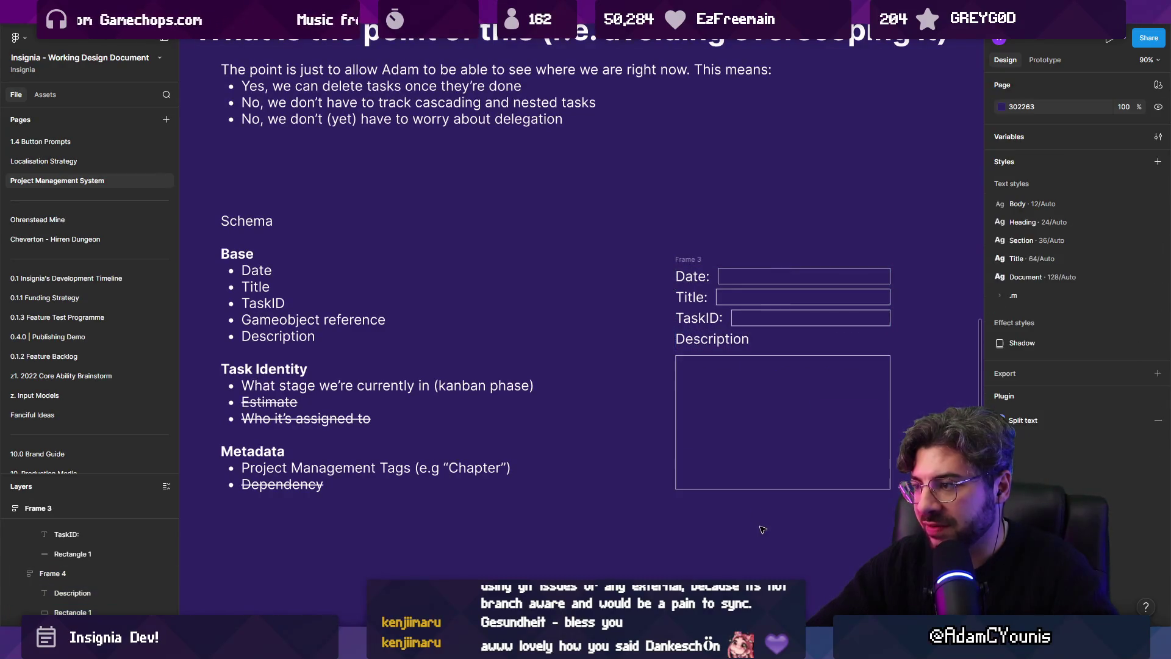
# Move the TaskID row above the Title row
pyautogui.scroll(-1, 809, 498)
pyautogui.hscroll(1, 809, 498)
pyautogui.click(653, 324)
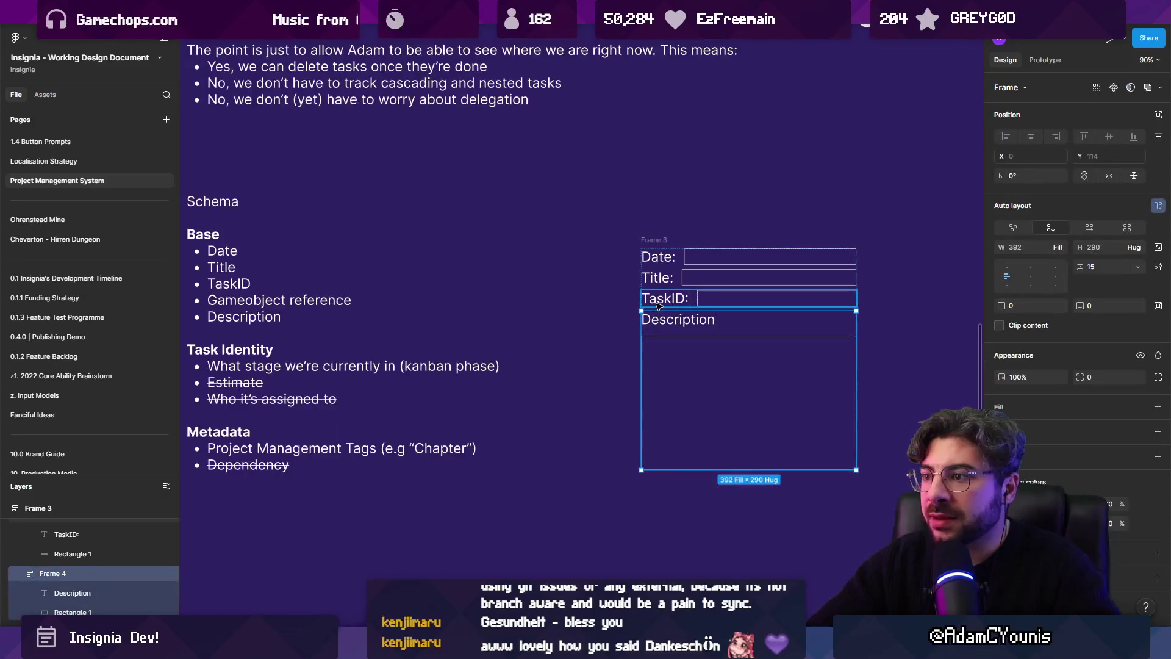
pyautogui.click(673, 303)
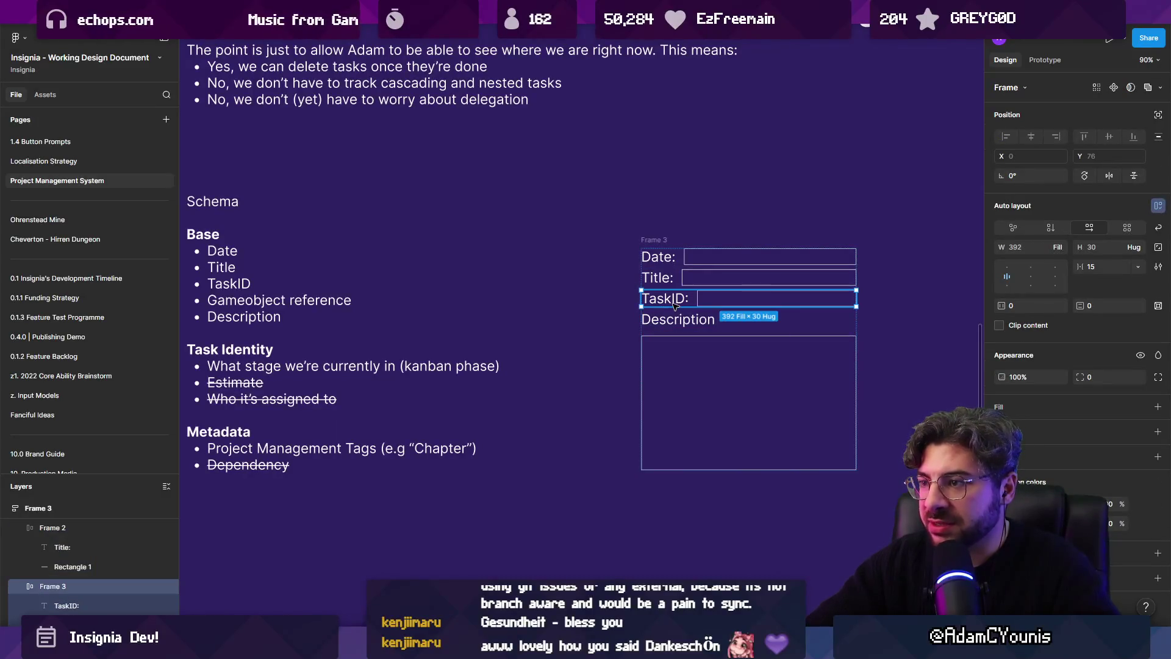
pyautogui.press('Up')
pyautogui.click(630, 316)
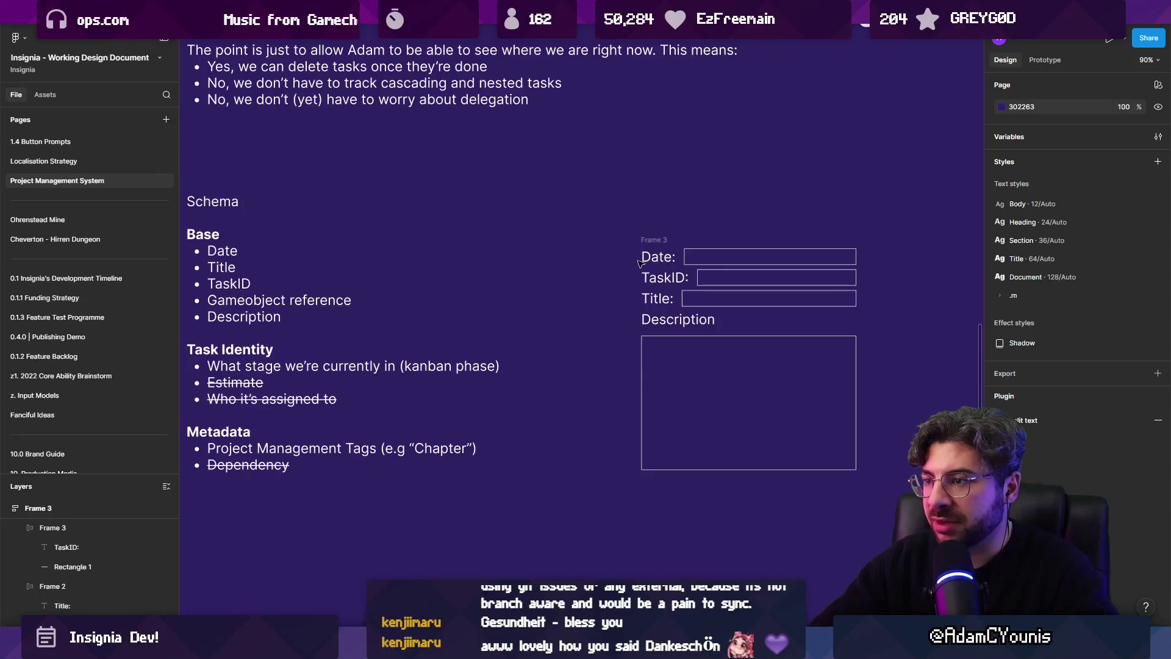
# Move the Date and TaskID rows below the Description box
pyautogui.click(654, 264)
pyautogui.keyDown('shift'); pyautogui.click(655, 278); pyautogui.keyUp('shift')
pyautogui.press('Down')
pyautogui.press('Down')
pyautogui.click(598, 384)
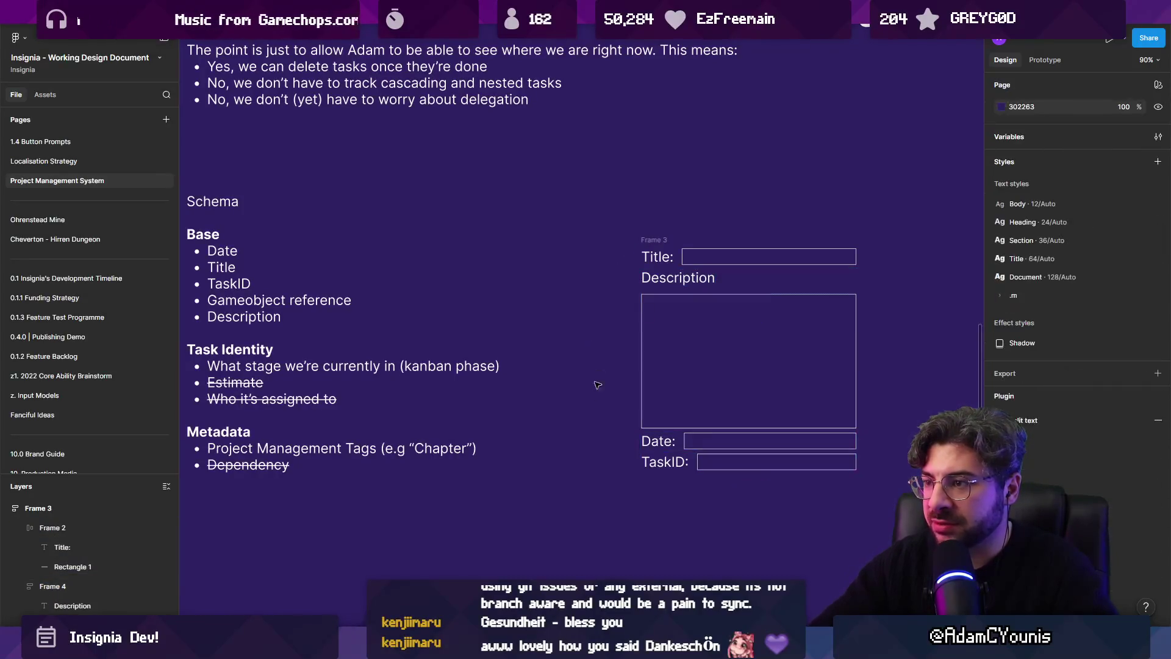
pyautogui.hscroll(-3, 610, 414)
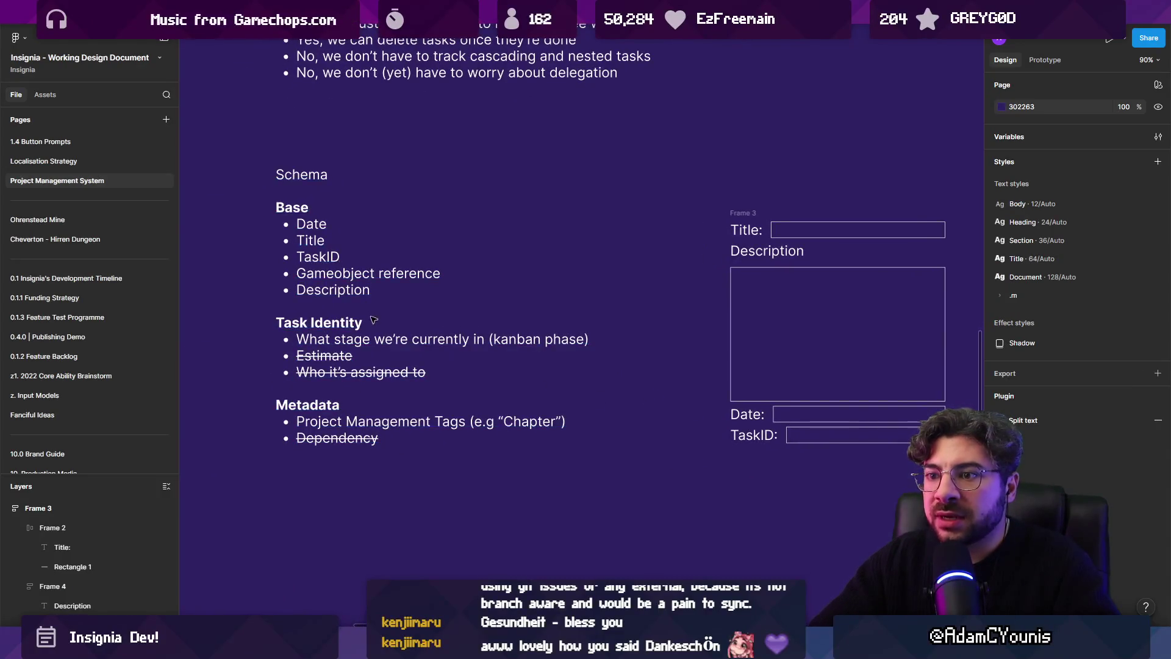
pyautogui.hscroll(3, 354, 328)
# Review the schema's kanban phase line and place a 'To Do' text label below the form
pyautogui.click(354, 327)
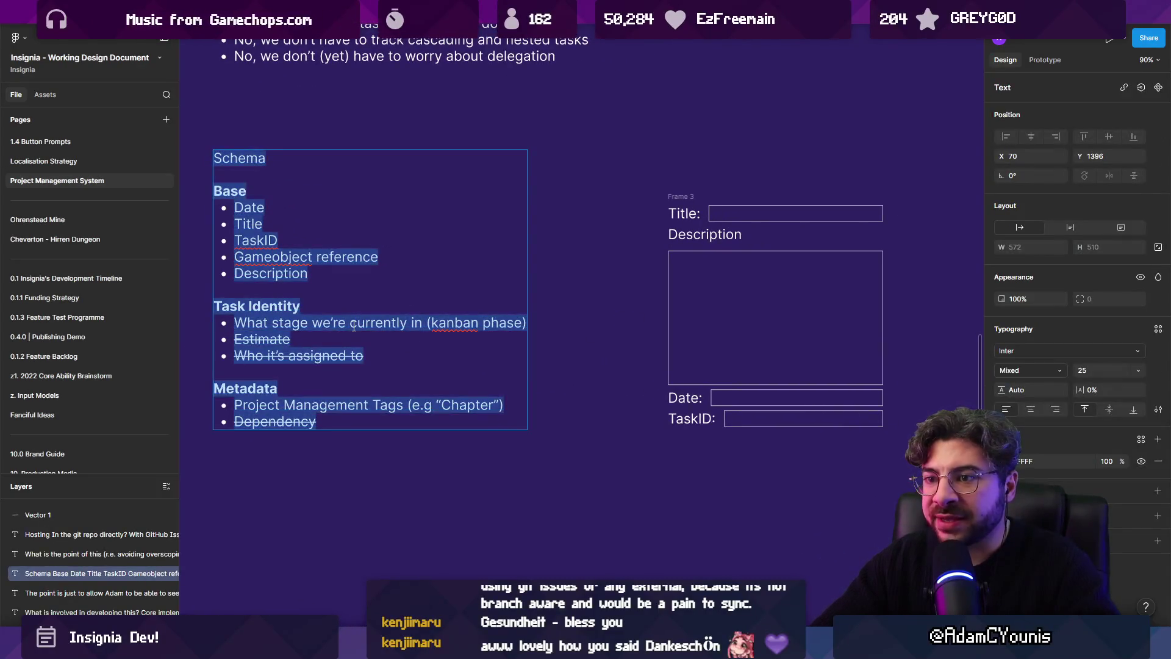
pyautogui.tripleClick(353, 327)
pyautogui.click(613, 350)
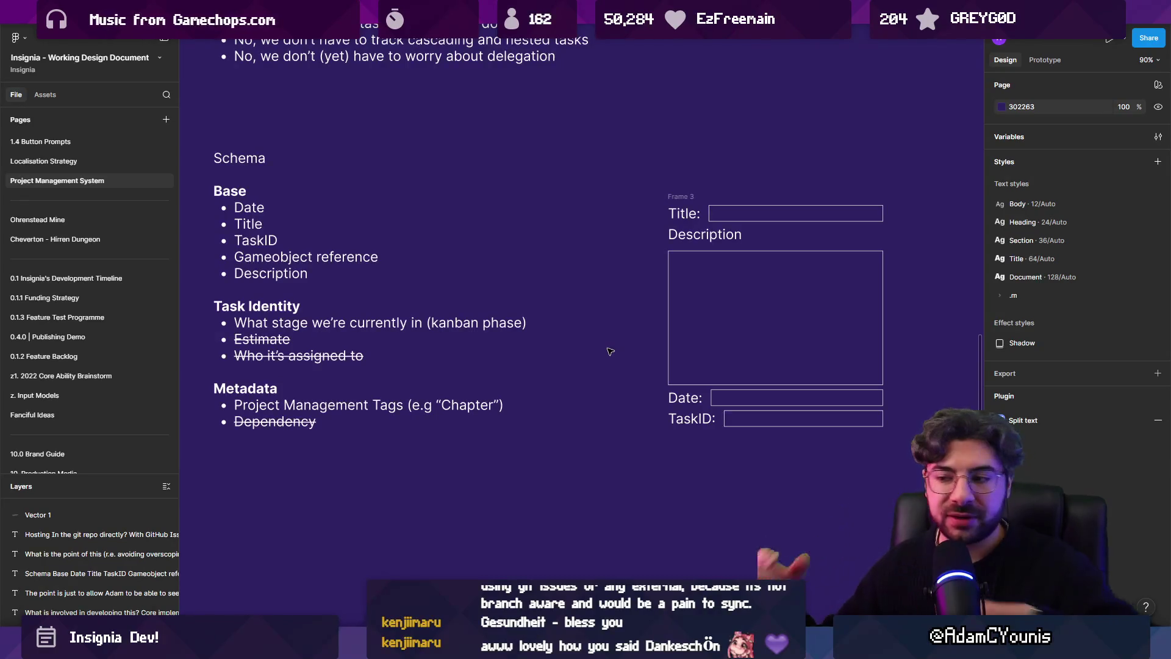
pyautogui.scroll(-2, 530, 409)
pyautogui.hscroll(2, 530, 410)
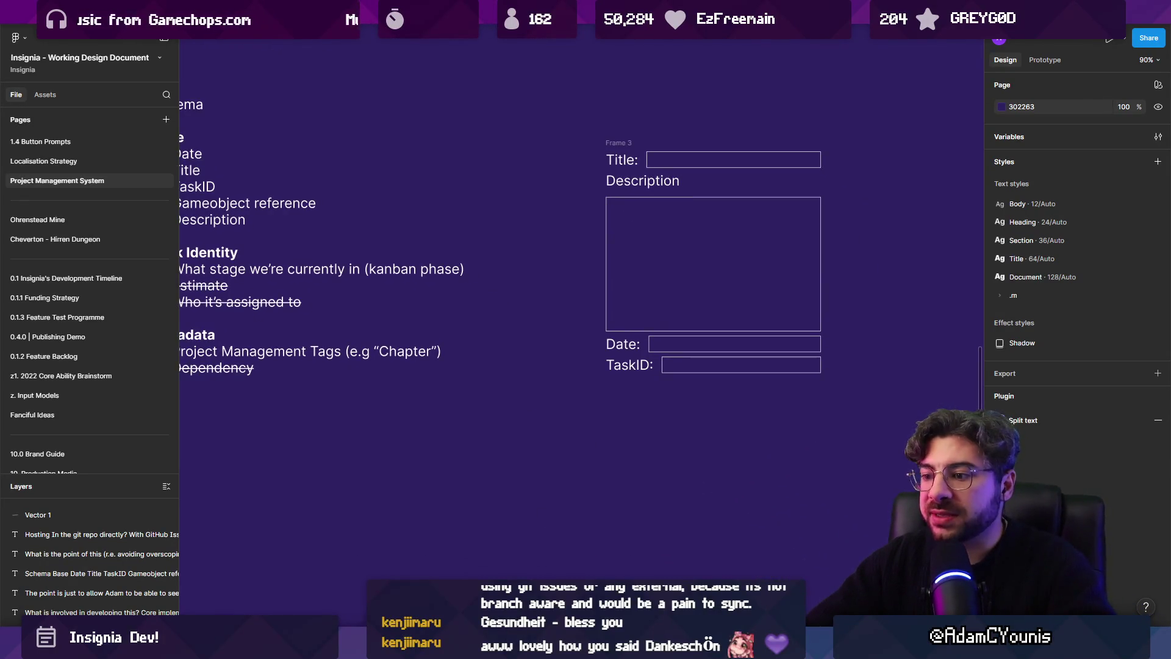
pyautogui.click(522, 482)
pyautogui.write('To Do')
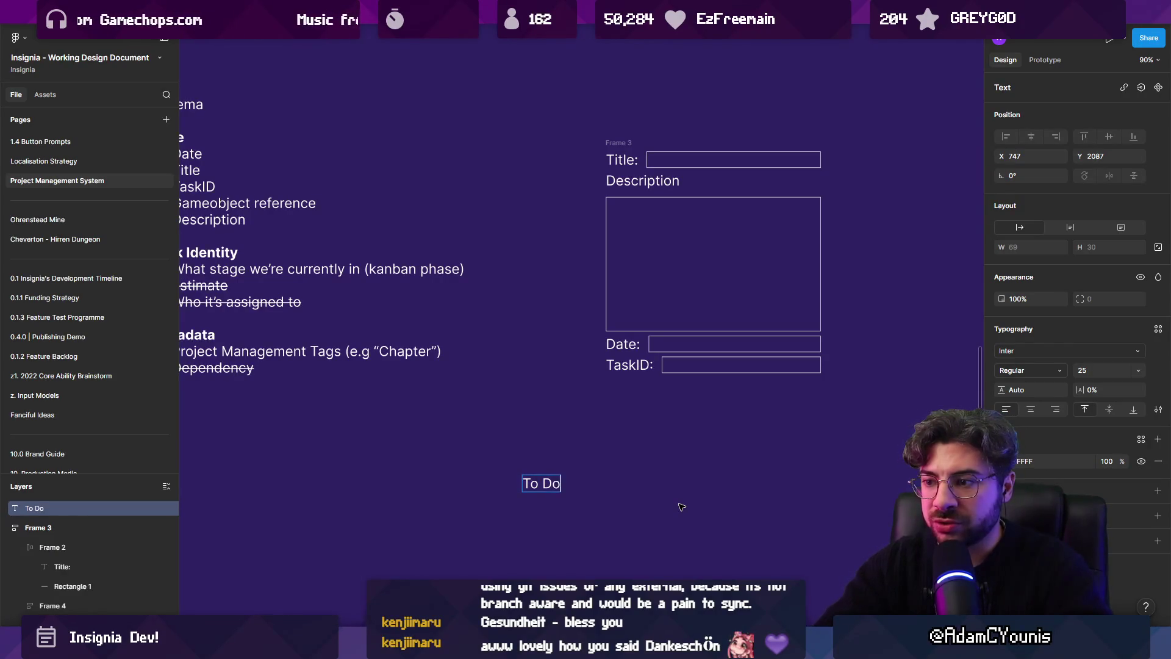
# Recheck the schema's kanban phase line, then switch to the Insignia Team Schedule file
pyautogui.hscroll(-4, 681, 507)
pyautogui.scroll(-1, 682, 507)
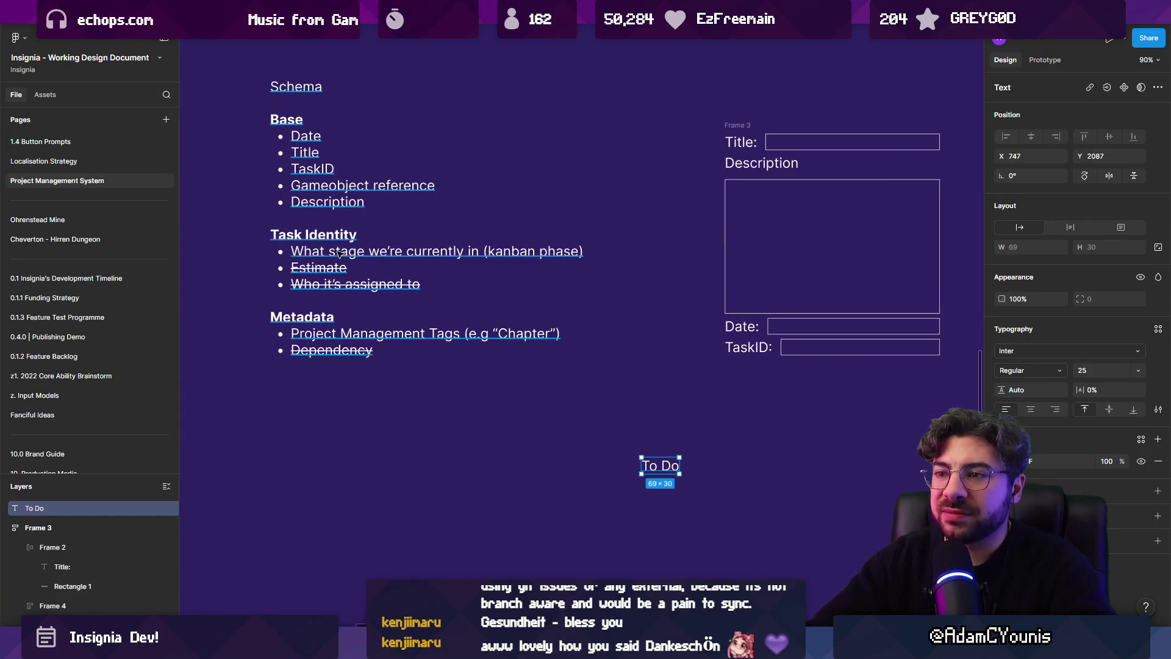
pyautogui.tripleClick(338, 252)
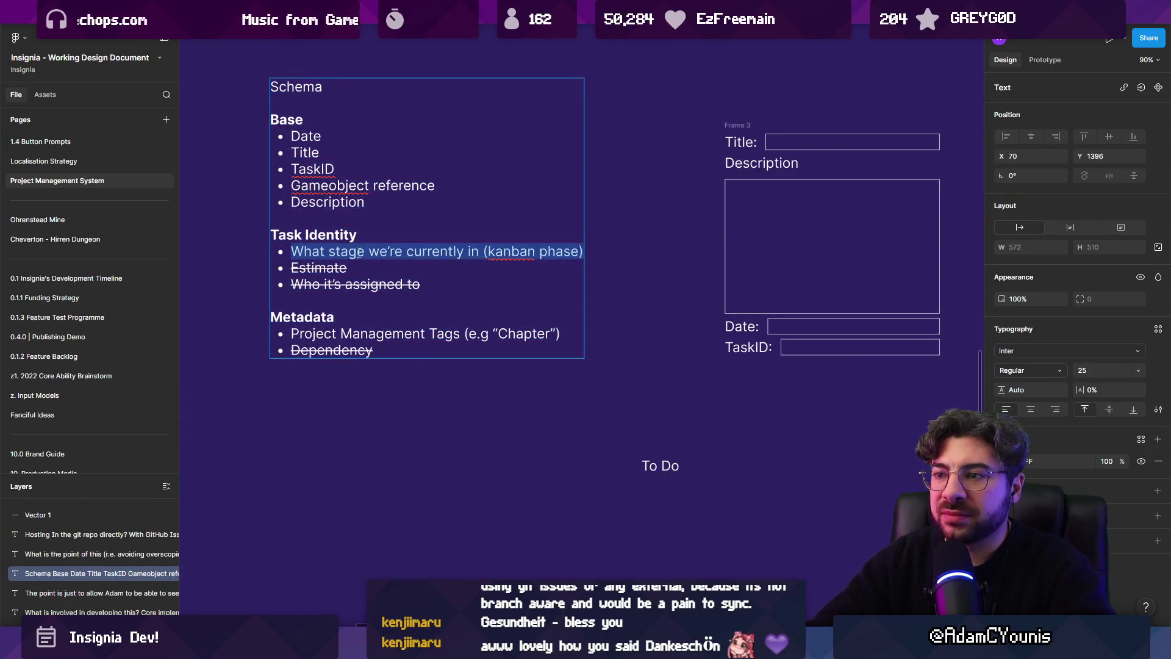
pyautogui.click(636, 449)
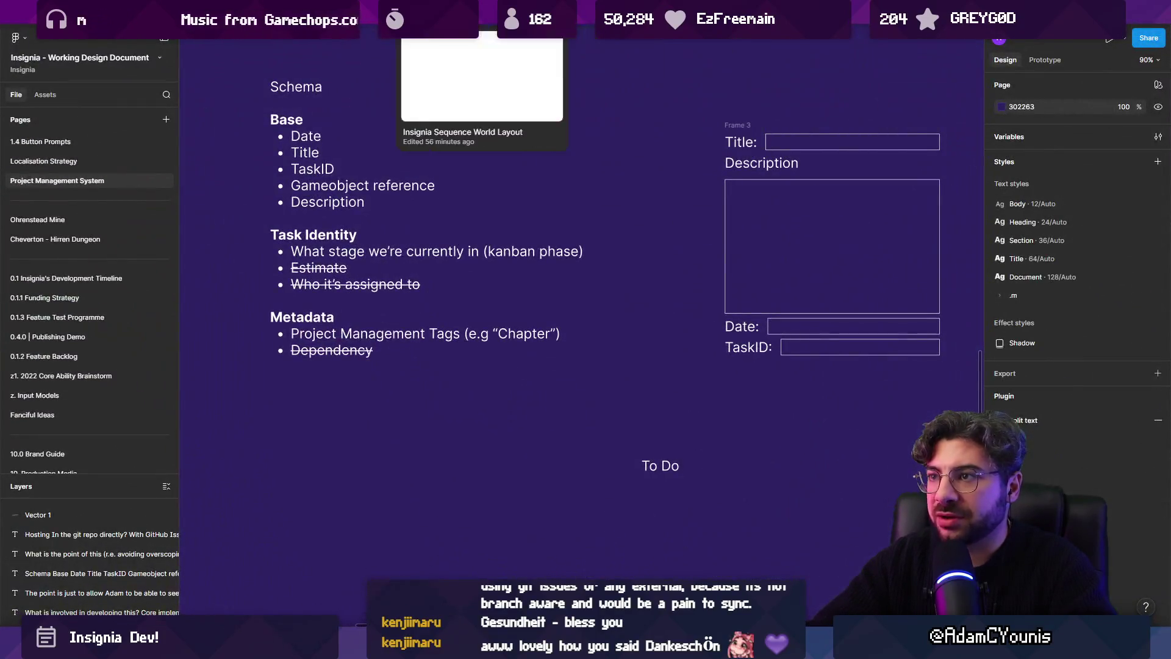
pyautogui.moveTo(366, 9)
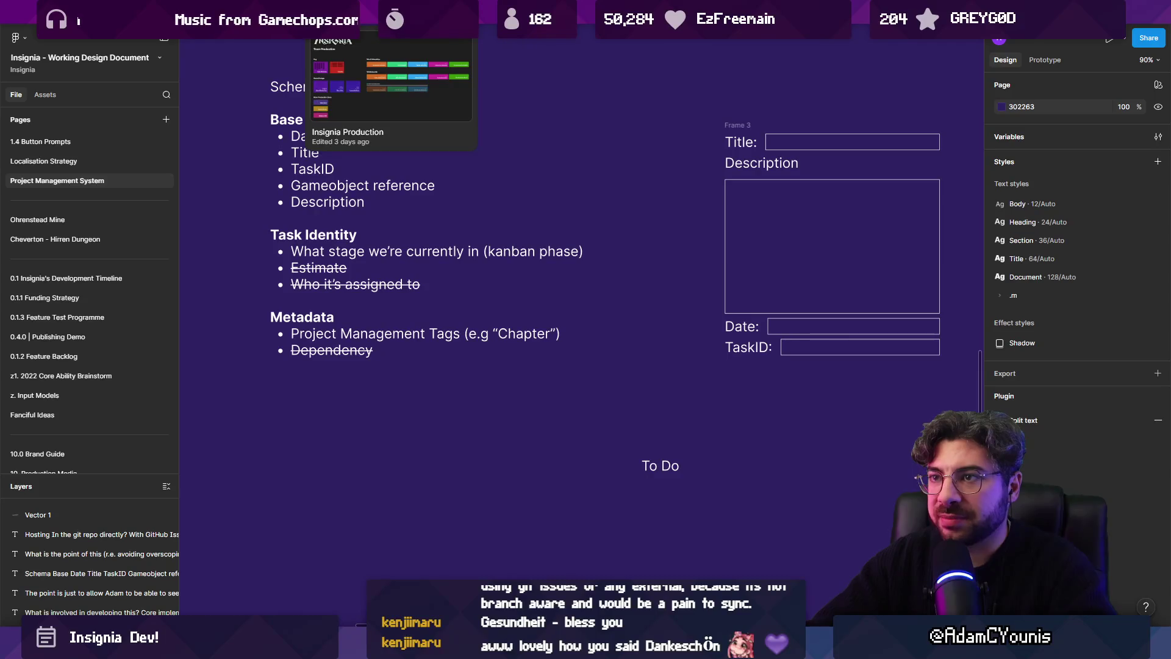
pyautogui.click(268, 9)
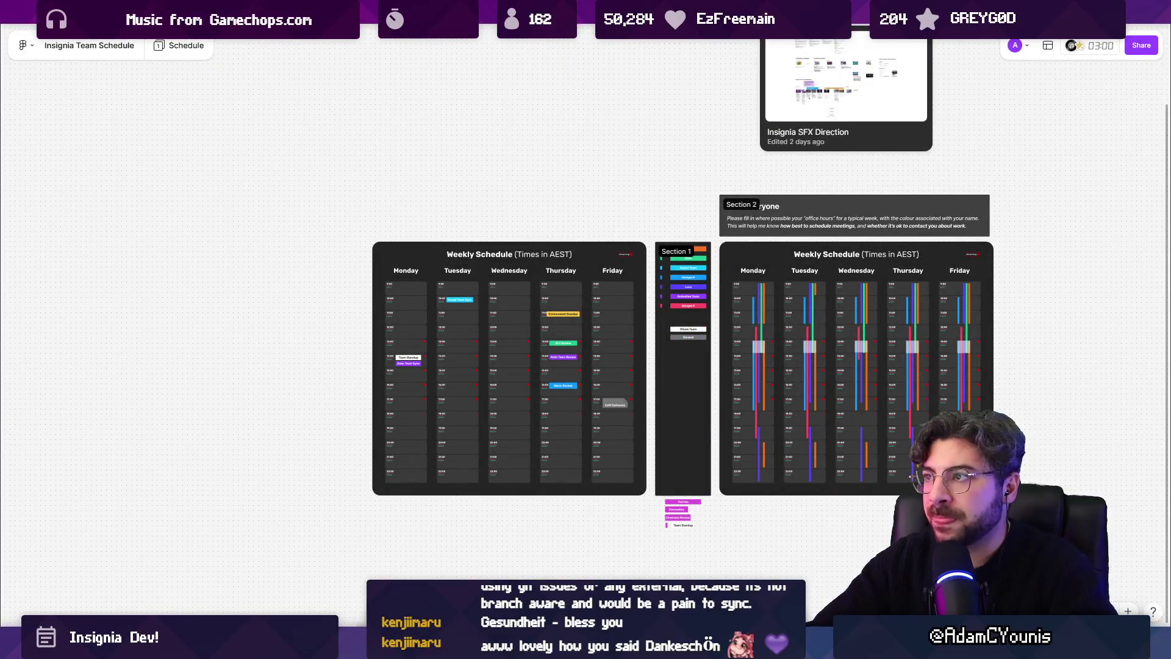
pyautogui.click(479, 9)
pyautogui.scroll(5, 538, 377)
pyautogui.scroll(-2, 429, 233)
pyautogui.moveTo(359, 73)
pyautogui.mouseDown()
pyautogui.moveTo(460, 363)
pyautogui.moveTo(474, 482)
pyautogui.mouseUp()
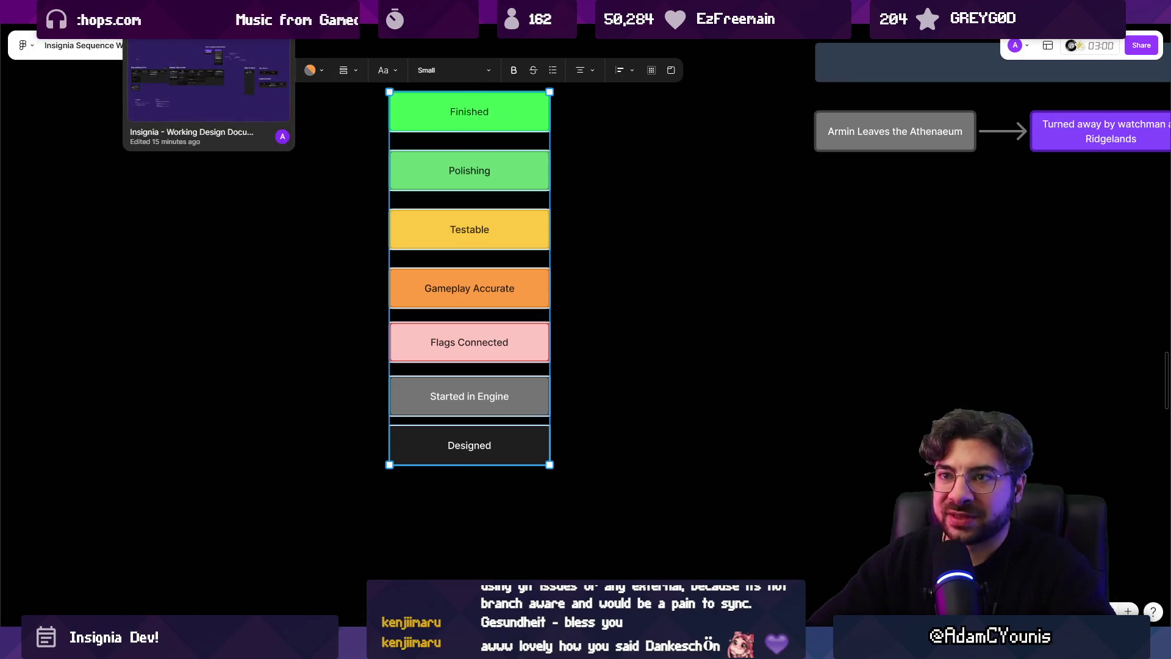
pyautogui.hotkey('ctrl', 'Tab')
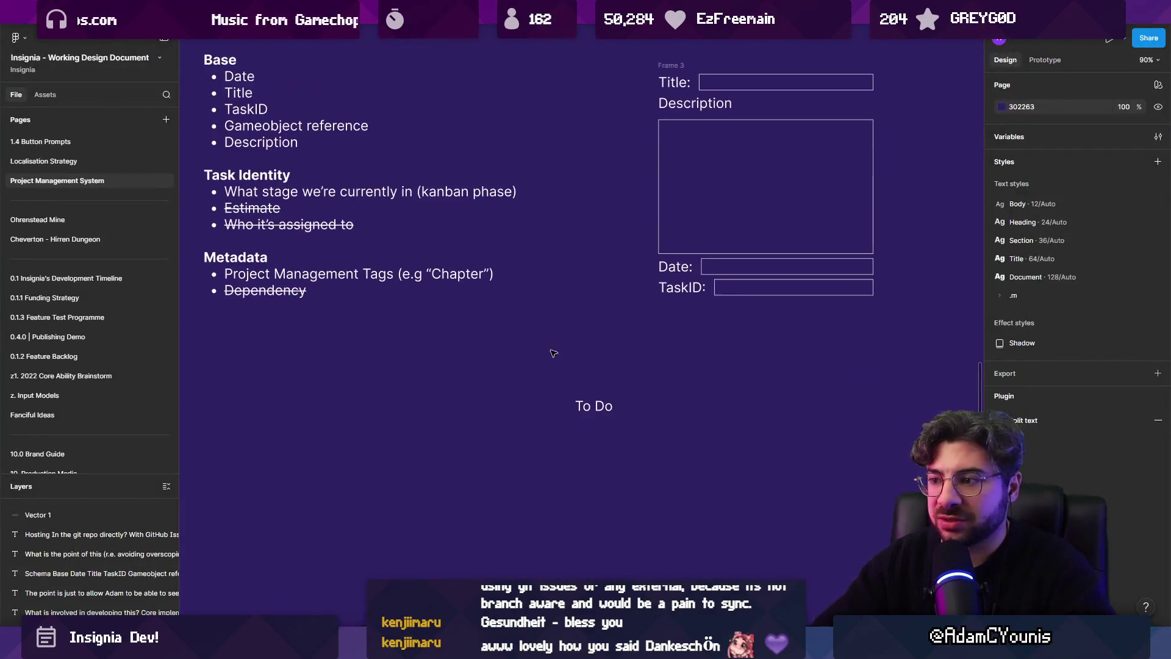
# Rename the 'To Do' label to 'Phase:'
pyautogui.doubleClick(613, 404)
pyautogui.write('Phase:')
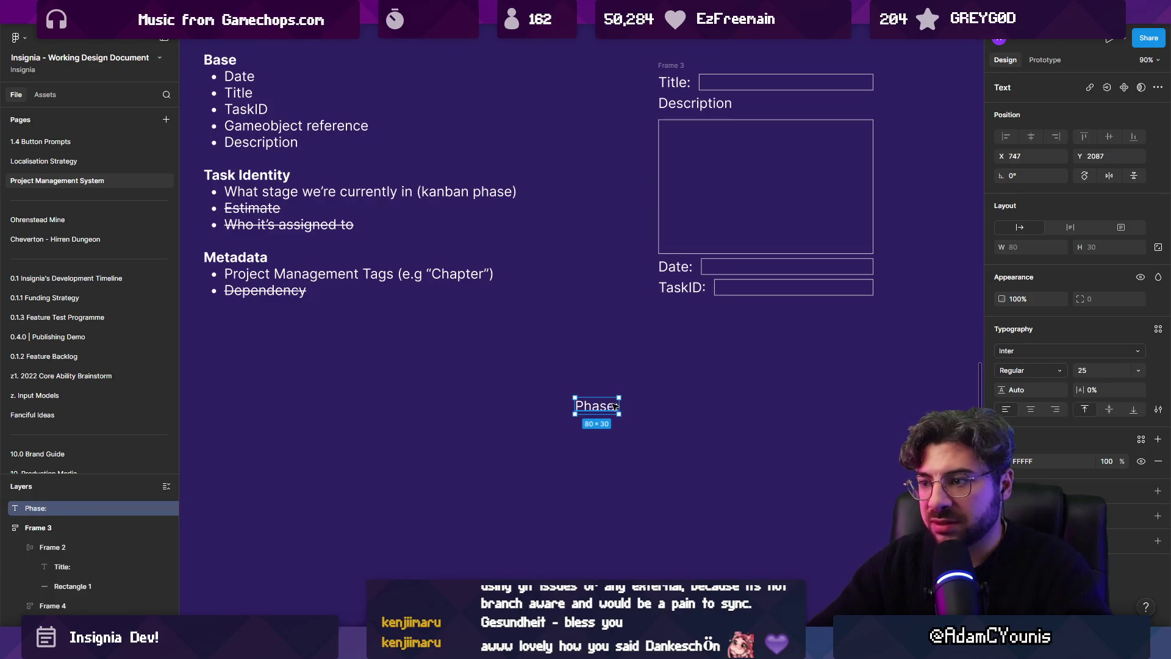
pyautogui.click(754, 400)
pyautogui.hscroll(2, 640, 488)
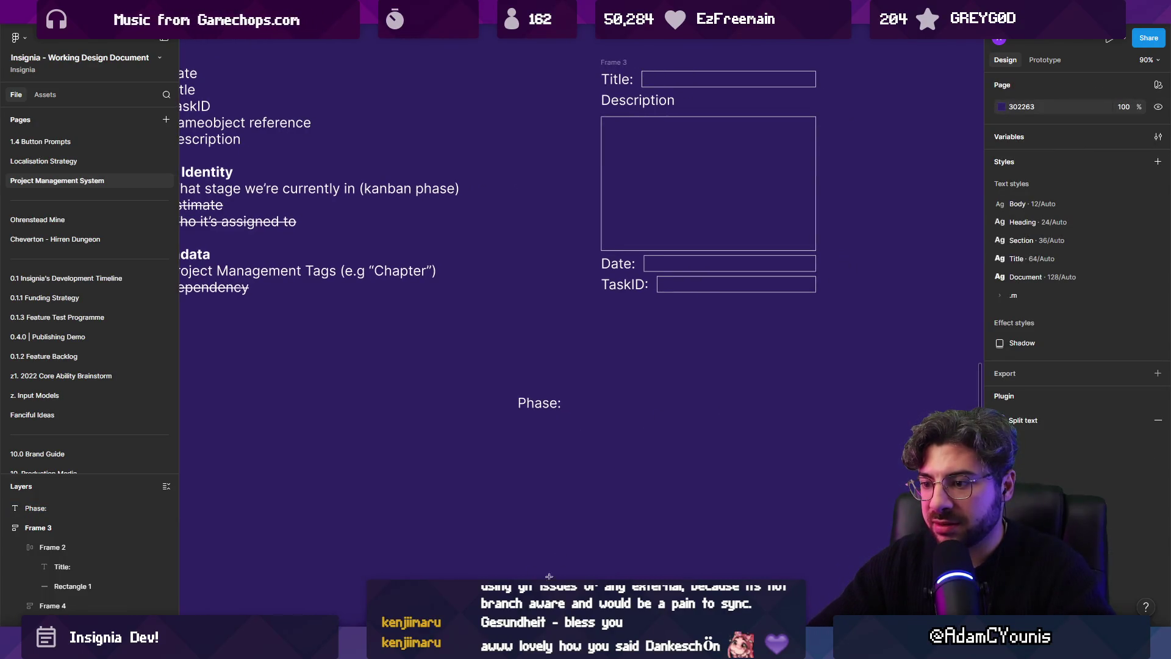
pyautogui.scroll(5, 599, 480)
# Draw an input box beside 'Phase:' aligned with it, with corner radius 4
pyautogui.moveTo(522, 295); pyautogui.dragTo(811, 330)
pyautogui.moveTo(693, 323); pyautogui.dragTo(699, 323)
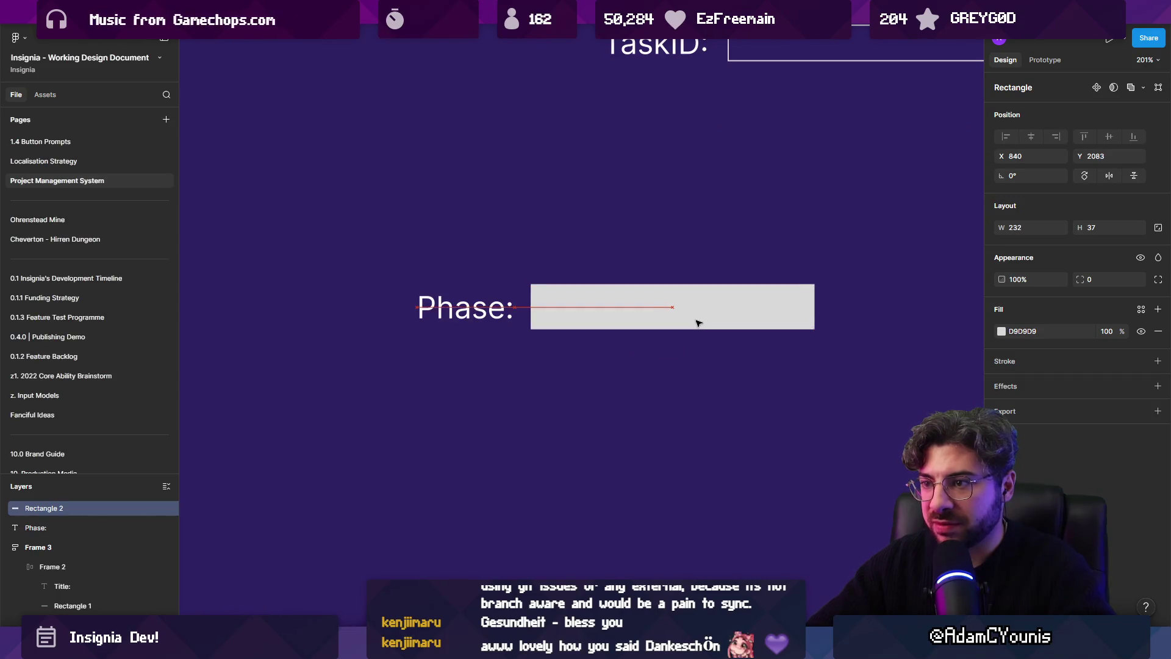
pyautogui.click(1125, 278)
pyautogui.write('4')
pyautogui.press('Return')
pyautogui.press('Escape')
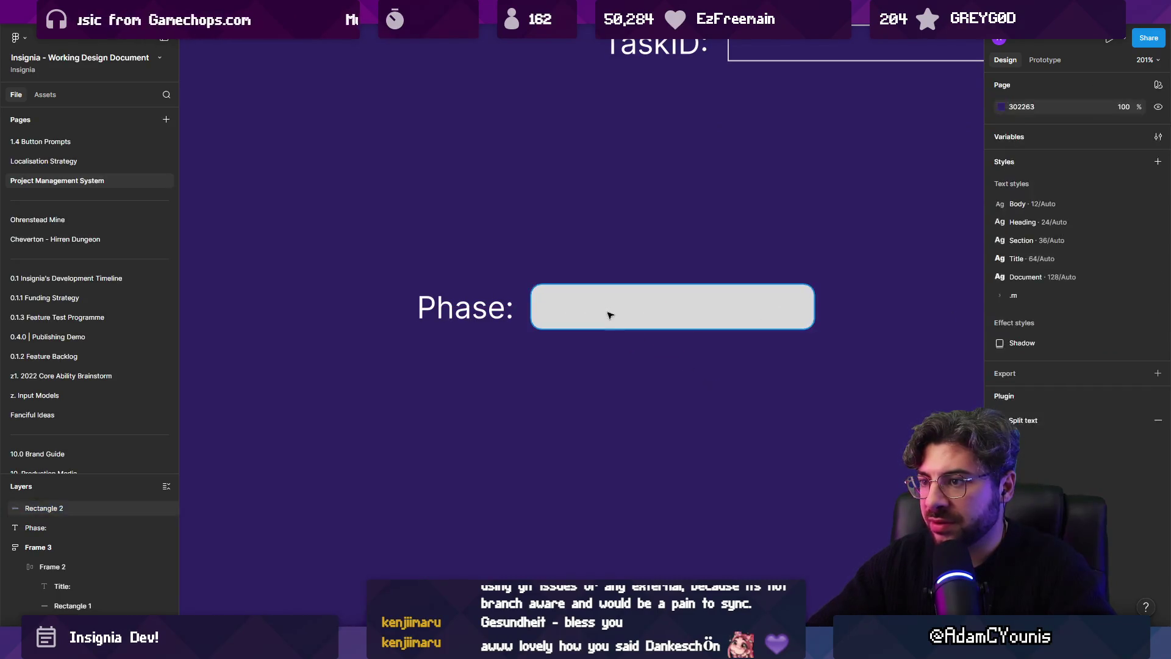
pyautogui.click(609, 313)
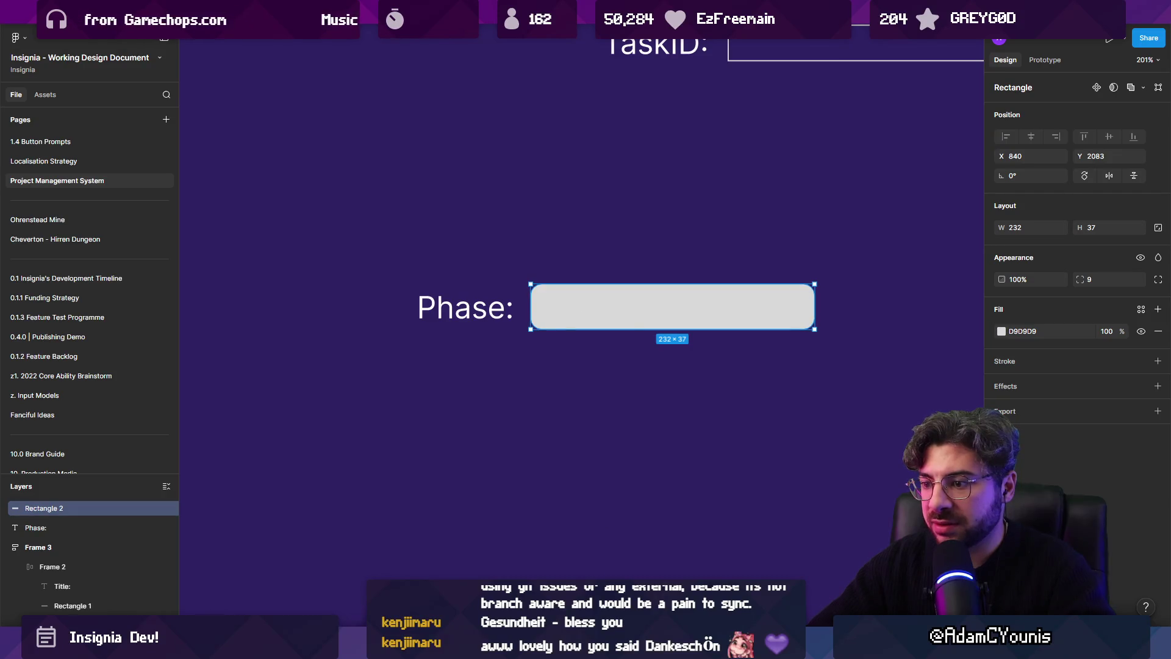
# Add a 'Some Title' text label inside the Phase box
pyautogui.click(643, 304)
pyautogui.write('Soime')
pyautogui.press('BackSpace')
pyautogui.press('BackSpace')
pyautogui.press('BackSpace')
pyautogui.write('me n')
pyautogui.press('BackSpace')
pyautogui.press('BackSpace')
pyautogui.write('Title')
pyautogui.press('Escape')
pyautogui.moveTo(695, 330); pyautogui.dragTo(646, 312)
# Frame the text as a tag, replacing the rectangle with grey 505050 fill and radius 8
pyautogui.keyDown('shift'); pyautogui.click(575, 301); pyautogui.keyUp('shift')
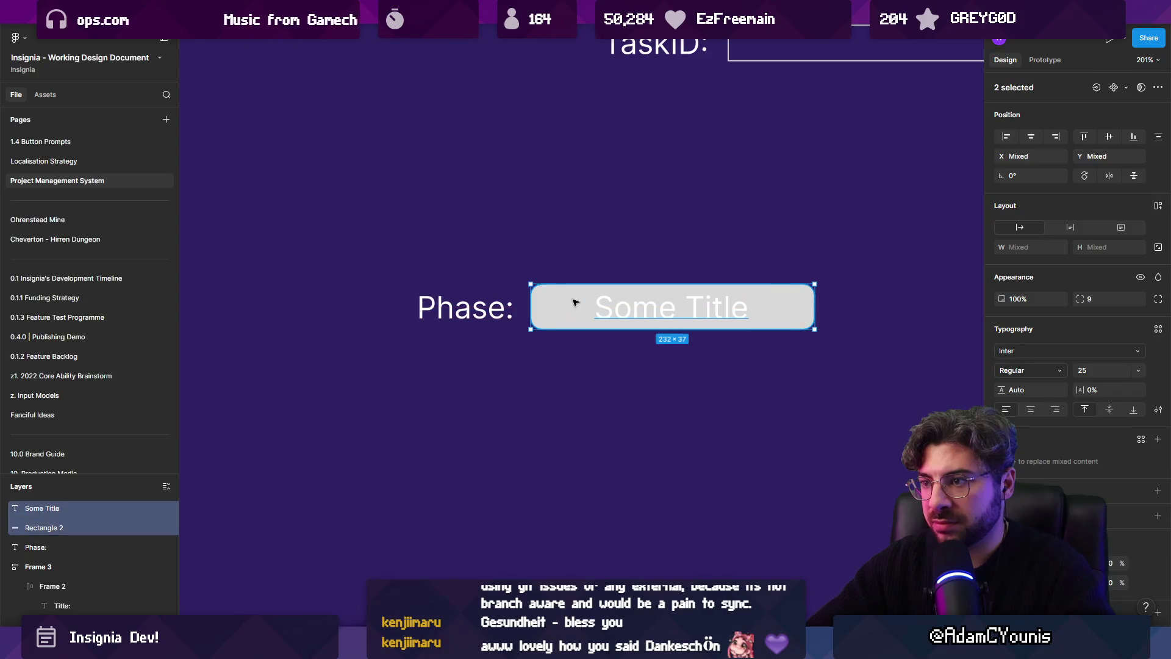
pyautogui.hotkey('ctrl', 'alt', 'g')
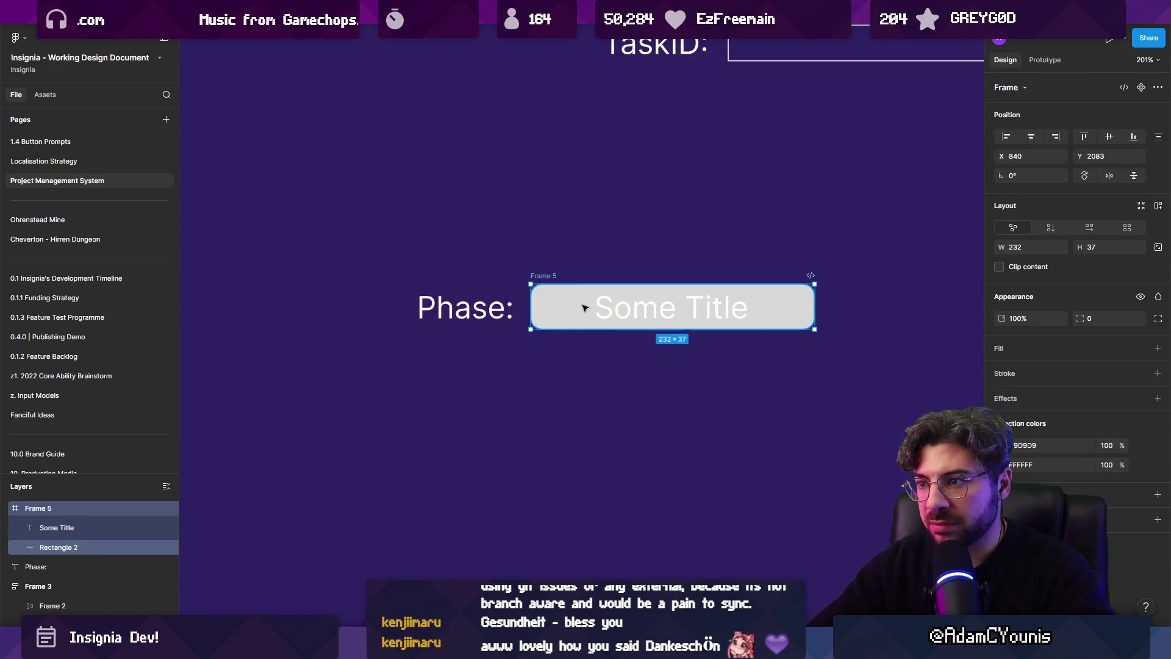
pyautogui.click(569, 308)
pyautogui.press('Delete')
pyautogui.click(569, 307)
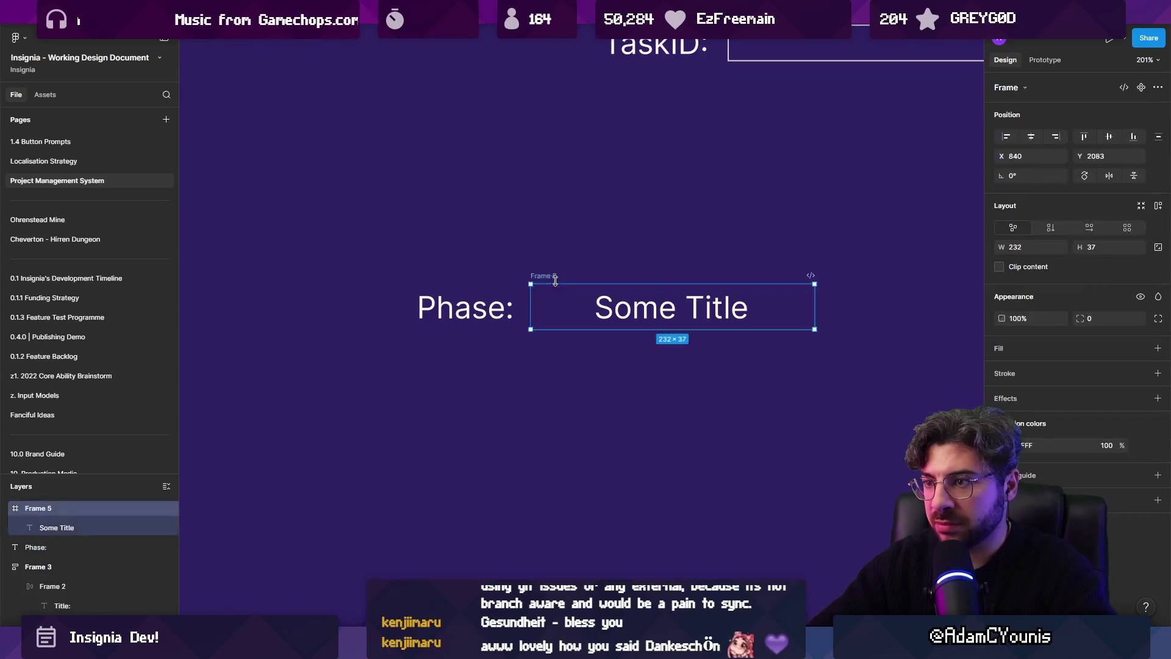
pyautogui.click(998, 349)
pyautogui.moveTo(1122, 317); pyautogui.dragTo(1135, 318)
pyautogui.moveTo(849, 427)
pyautogui.mouseDown()
pyautogui.moveTo(840, 488)
pyautogui.moveTo(830, 468)
pyautogui.mouseUp()
pyautogui.click(618, 420)
# Extend the tag text to 'Some Title (Tag)' and centre it inside the tag
pyautogui.scroll(-5, 583, 398)
pyautogui.moveTo(486, 322)
pyautogui.mouseDown()
pyautogui.moveTo(559, 373)
pyautogui.moveTo(685, 397)
pyautogui.mouseUp()
pyautogui.doubleClick(631, 364)
pyautogui.click(660, 358)
pyautogui.write('(Tag)')
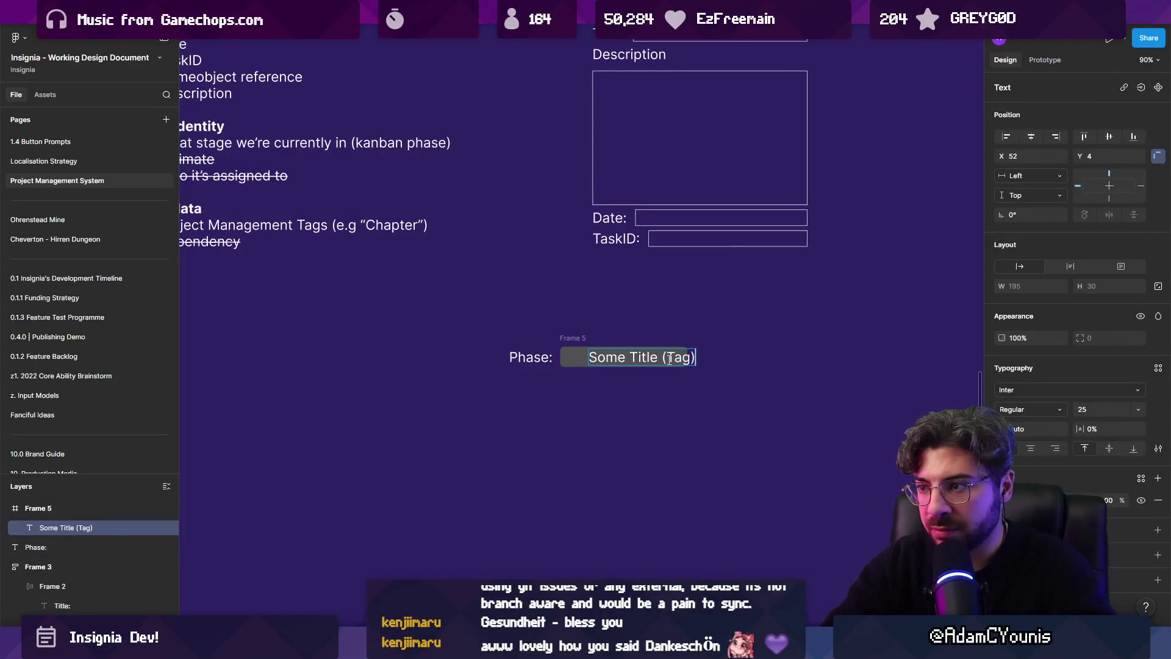
pyautogui.press('Escape')
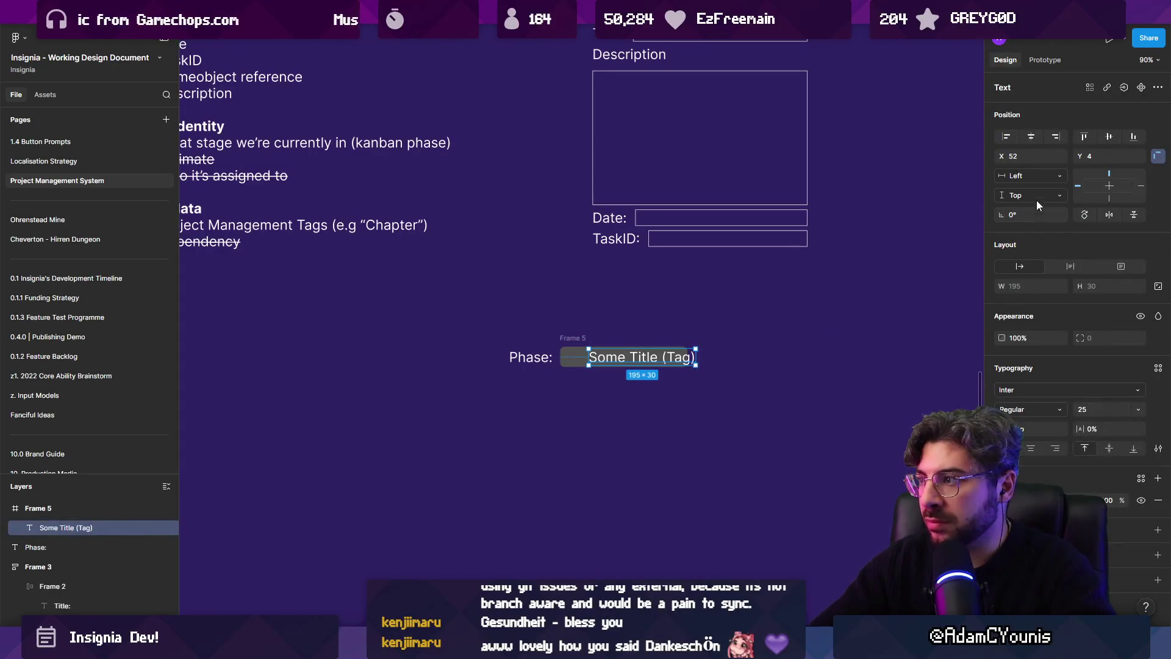
pyautogui.click(1034, 138)
pyautogui.click(573, 338)
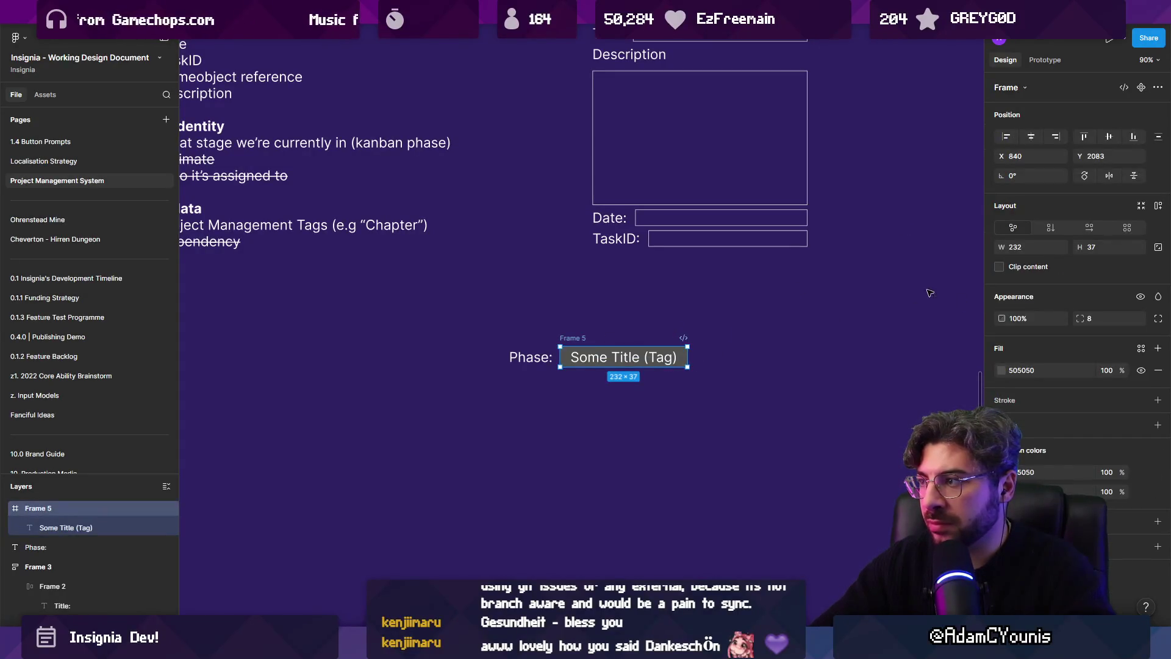
pyautogui.click(1060, 247)
# Combine Phase label and tag into a fixed-width auto-layout row placed above Date
pyautogui.moveTo(459, 321); pyautogui.dragTo(771, 413)
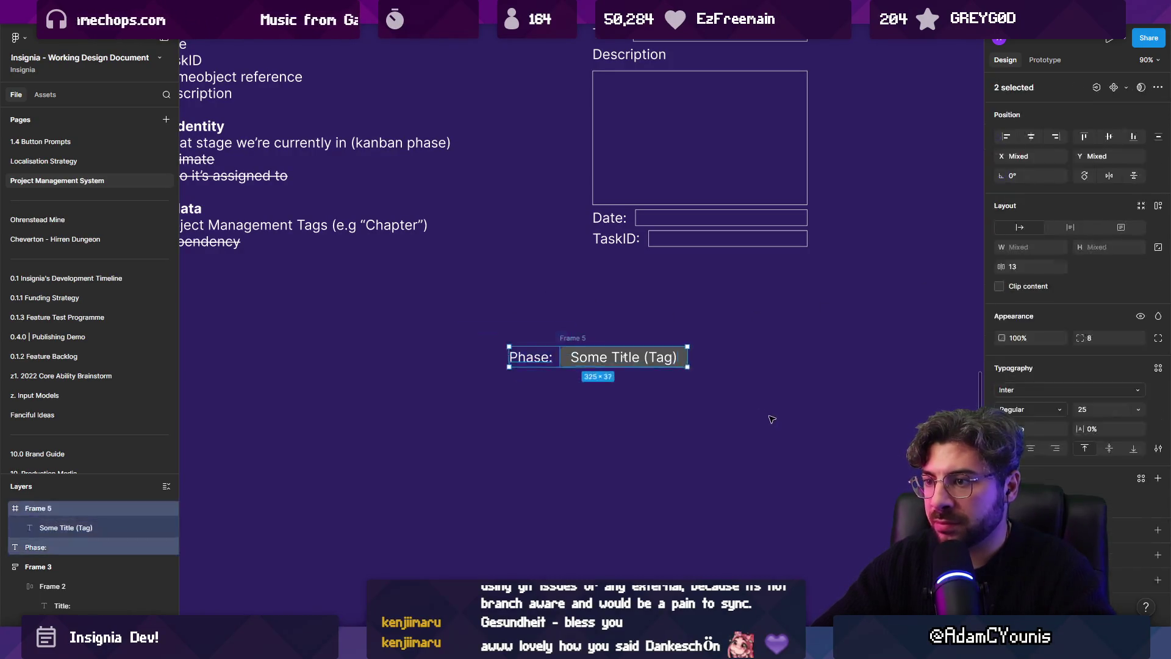
pyautogui.hotkey('shift', 'a')
pyautogui.click(658, 356)
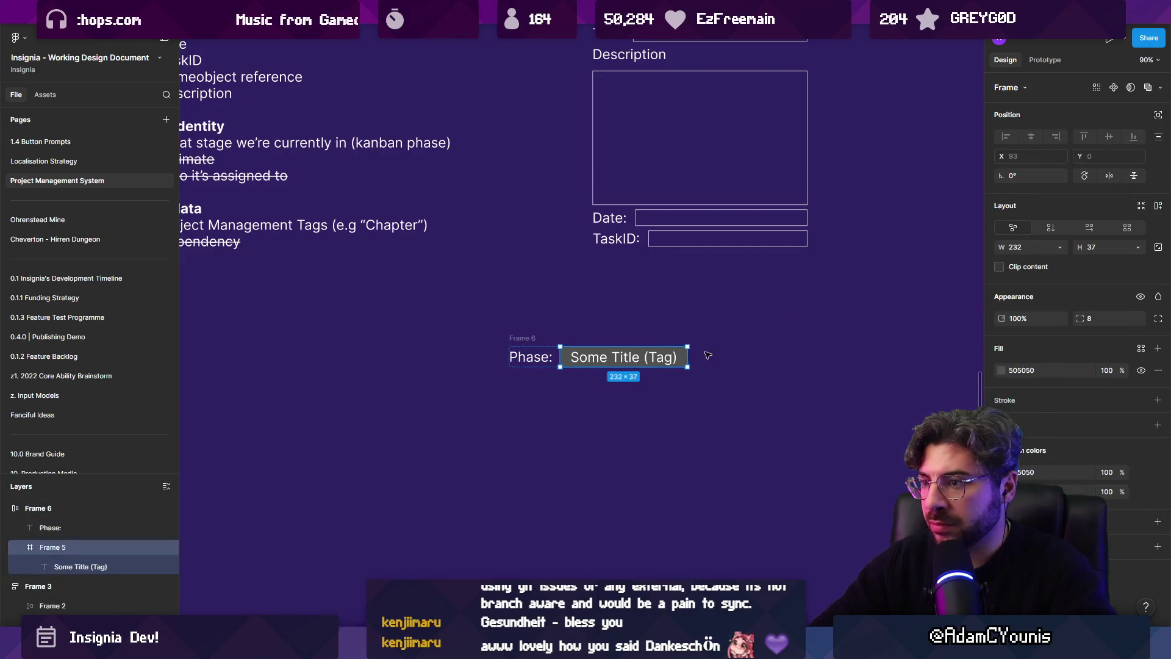
pyautogui.click(1059, 247)
pyautogui.click(1043, 261)
pyautogui.moveTo(519, 329)
pyautogui.mouseDown()
pyautogui.moveTo(612, 272)
pyautogui.moveTo(597, 217)
pyautogui.mouseUp()
pyautogui.scroll(3, 598, 217)
pyautogui.hscroll(2, 597, 217)
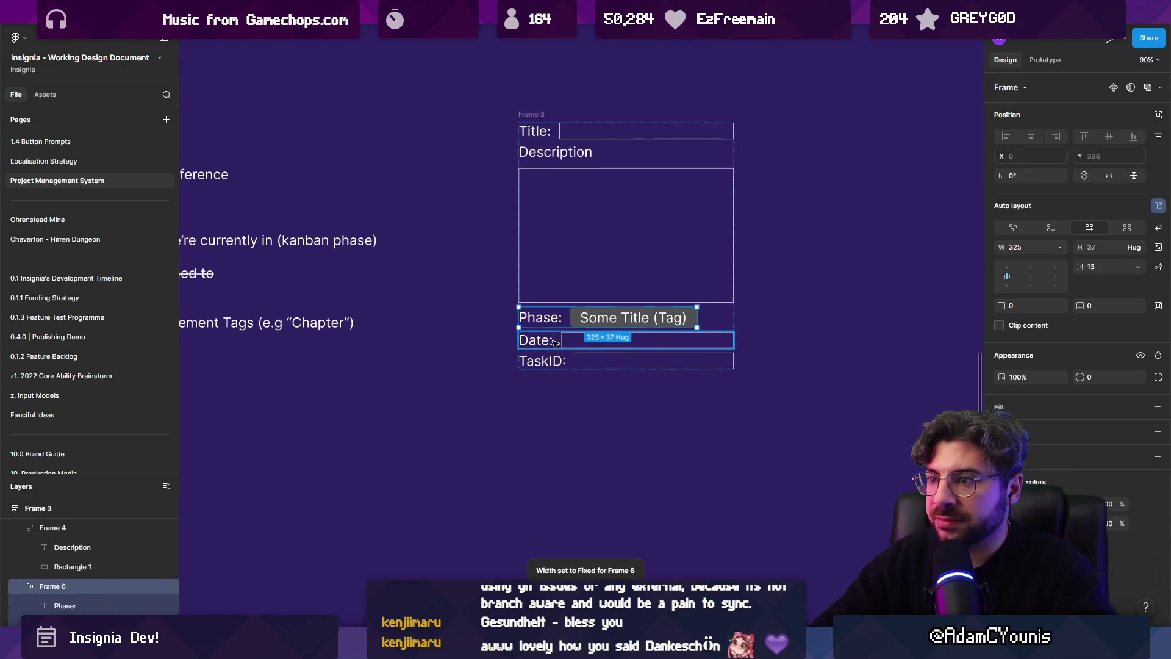
# Rename the form's 'Date:' label to 'Created (Date):'
pyautogui.click(584, 346)
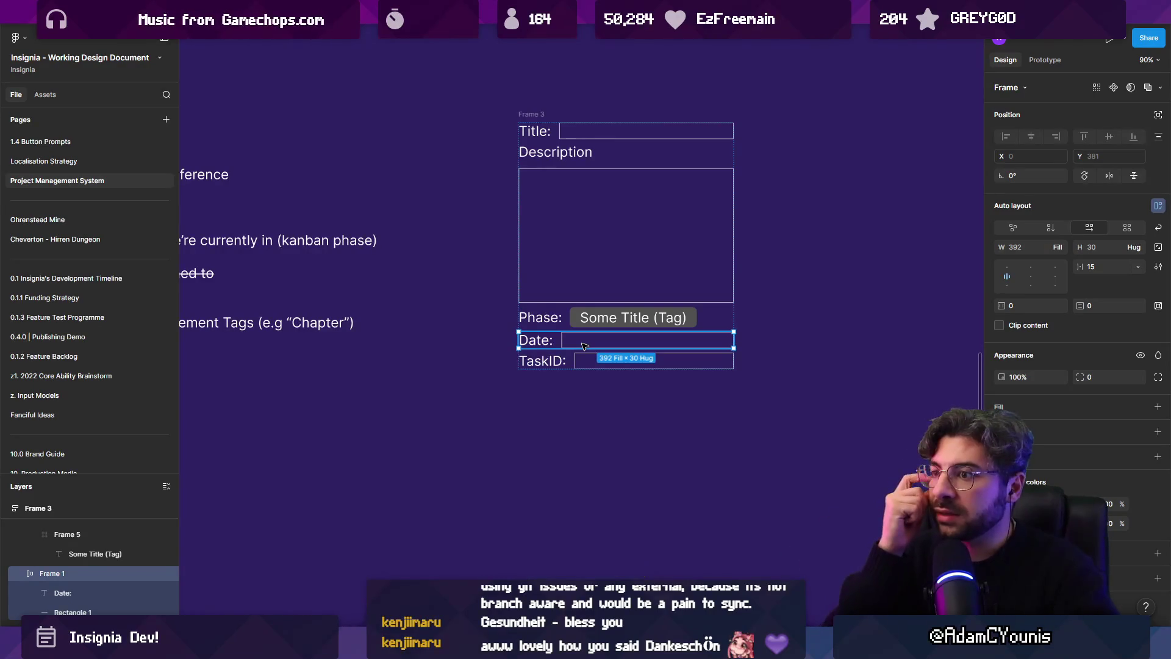
pyautogui.click(542, 340)
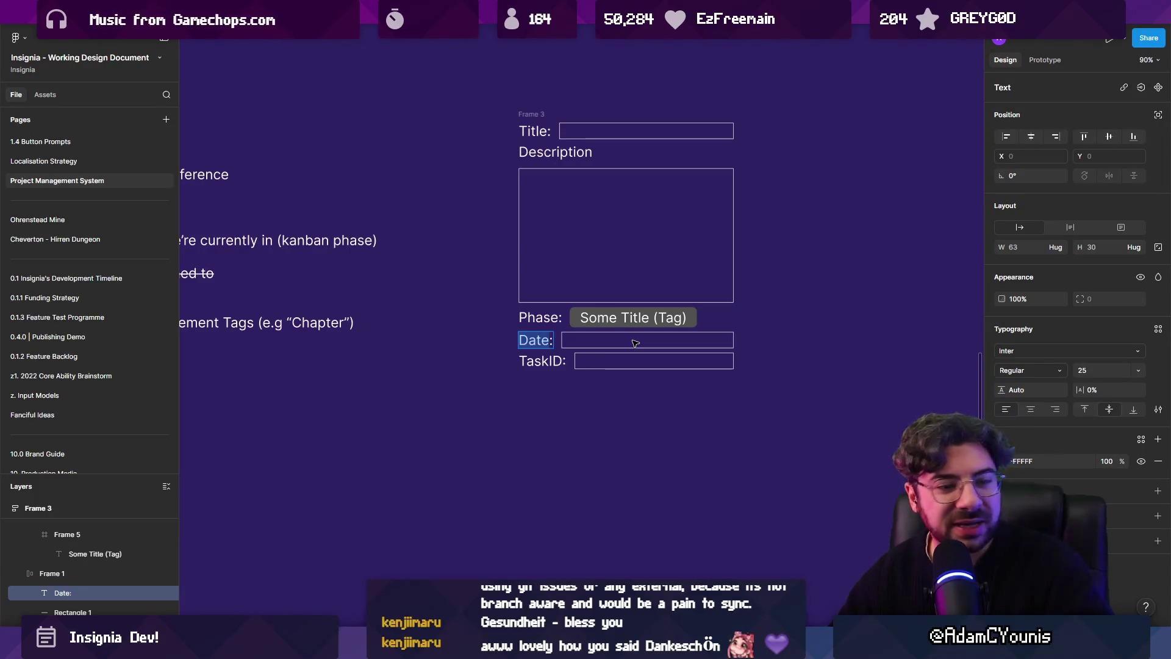
pyautogui.write('Created:')
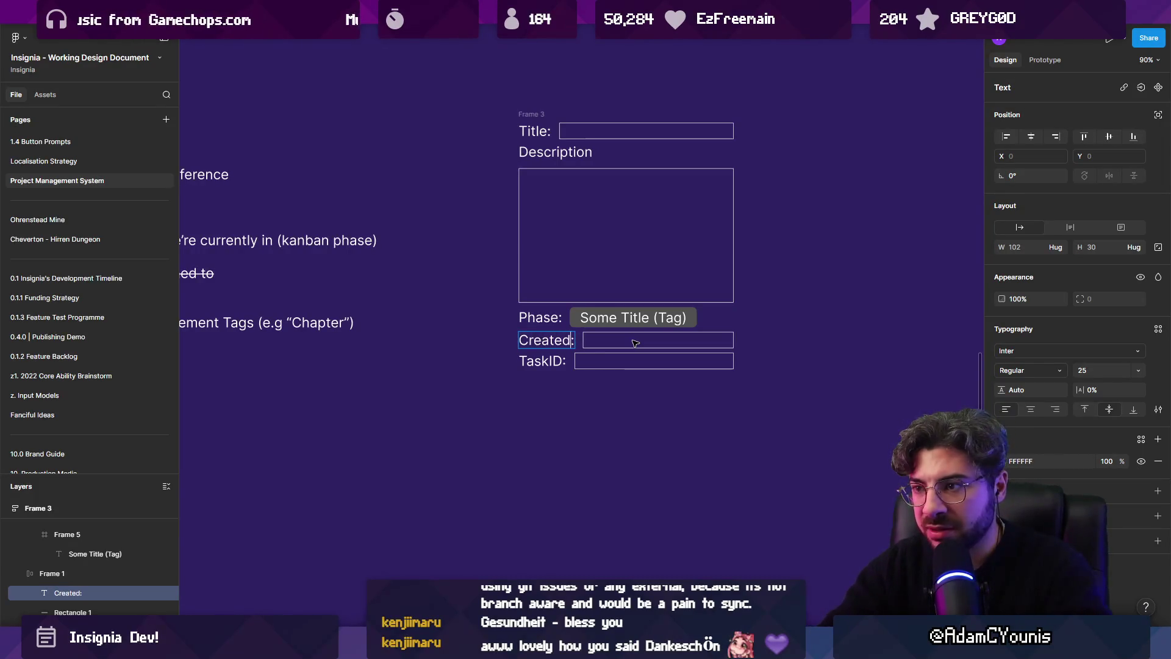
pyautogui.write(' (Date)')
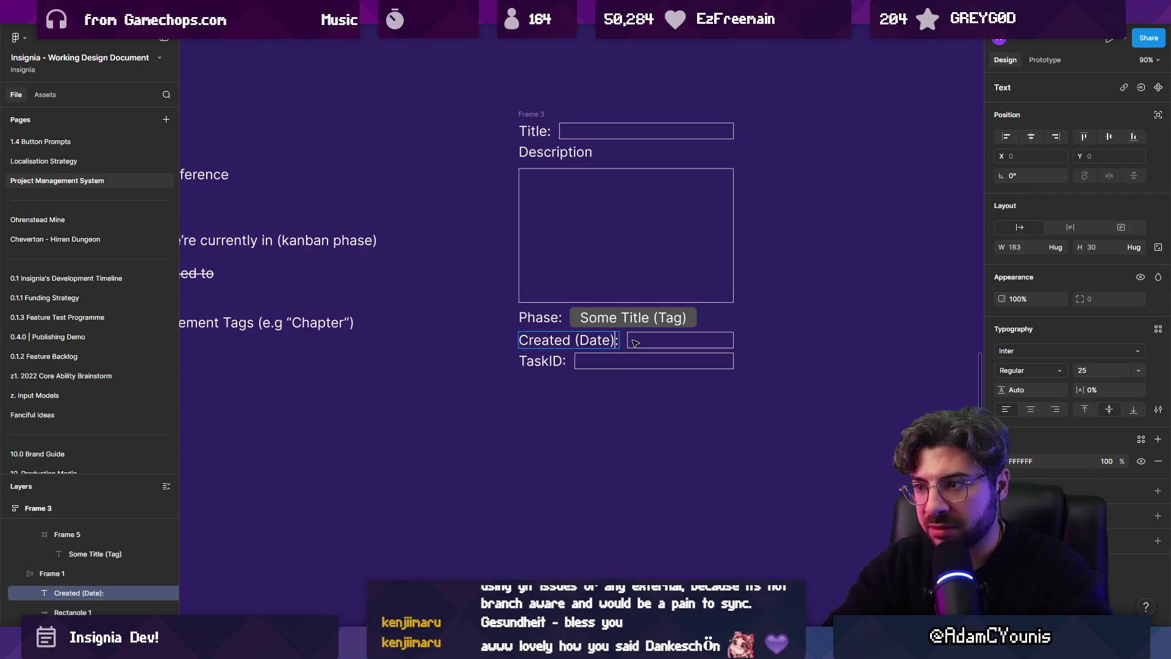
pyautogui.click(628, 343)
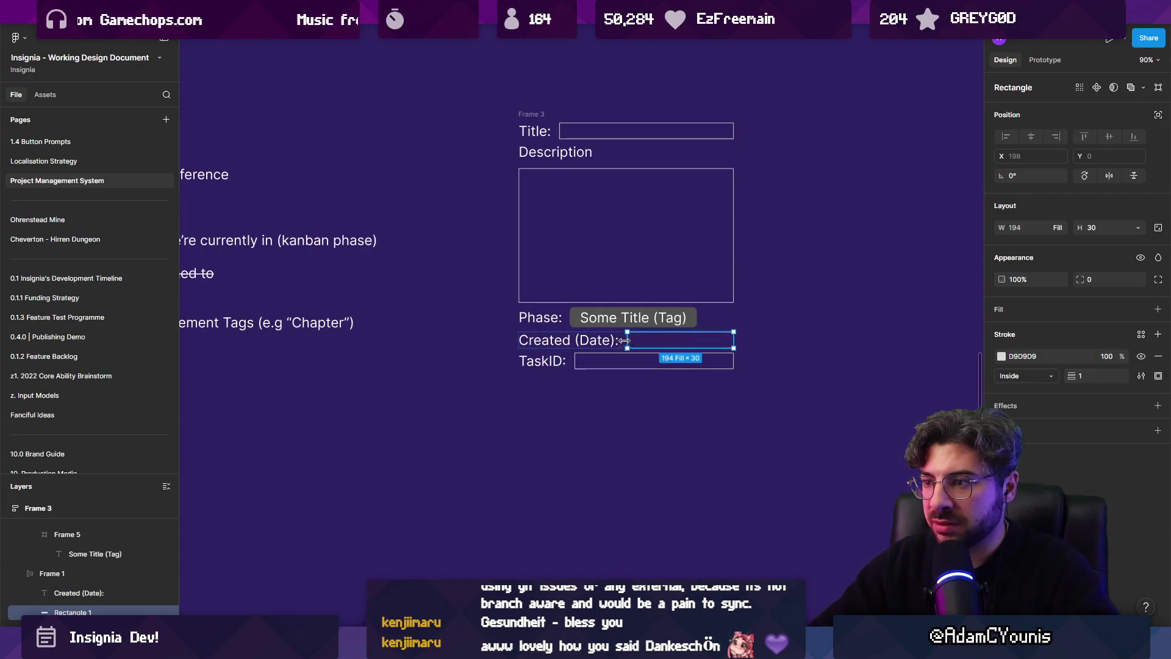
pyautogui.click(610, 340)
# Duplicate the Created (Date) row and rename the copy 'Last Updated (Date):'
pyautogui.scroll(5, 604, 340)
pyautogui.click(648, 353)
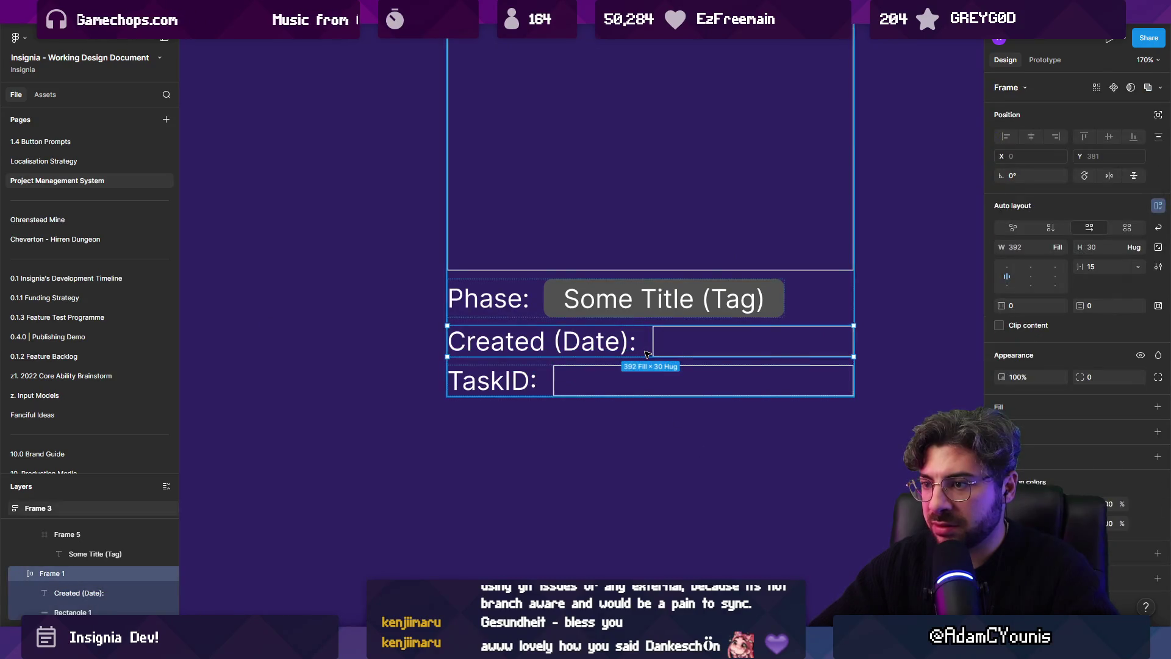
pyautogui.hotkey('ctrl', 'd')
pyautogui.doubleClick(515, 377)
pyautogui.write('Last Updated (Date):')
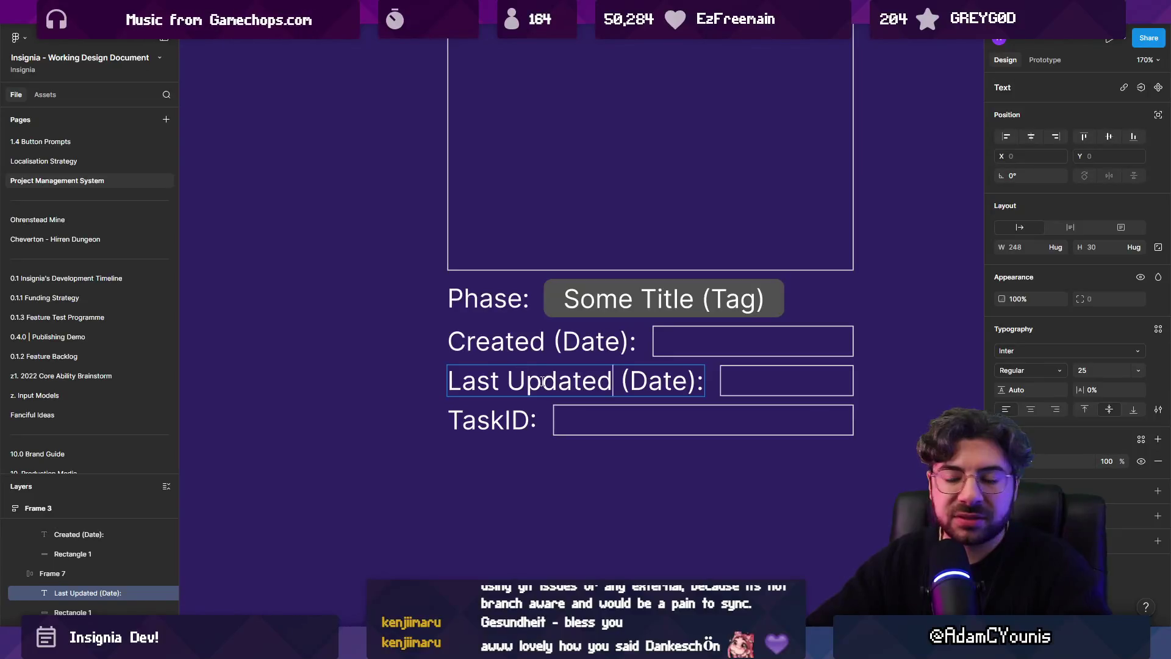
pyautogui.click(382, 372)
pyautogui.scroll(-5, 467, 365)
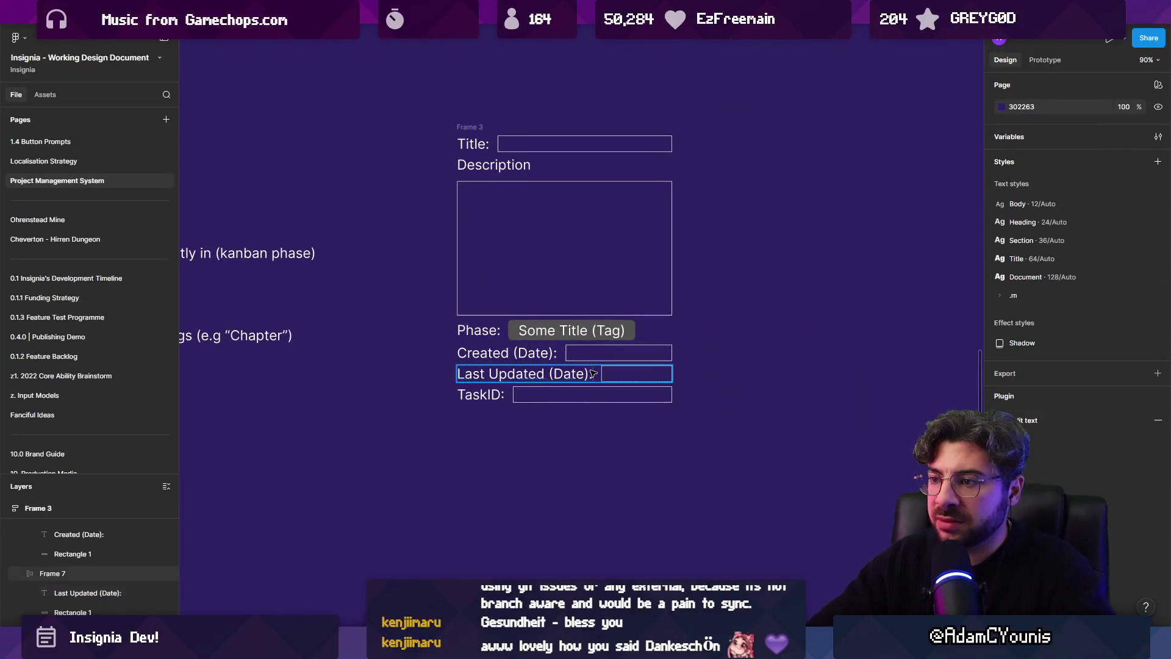
pyautogui.scroll(5, 593, 373)
# Duplicate the Last Updated row and rename the copy 'Version on last Update:'
pyautogui.click(558, 378)
pyautogui.press('Tab')
pyautogui.click(586, 382)
pyautogui.hotkey('ctrl', 'd')
pyautogui.doubleClick(545, 408)
pyautogui.moveTo(612, 407); pyautogui.dragTo(317, 383)
pyautogui.write('Version on last update:')
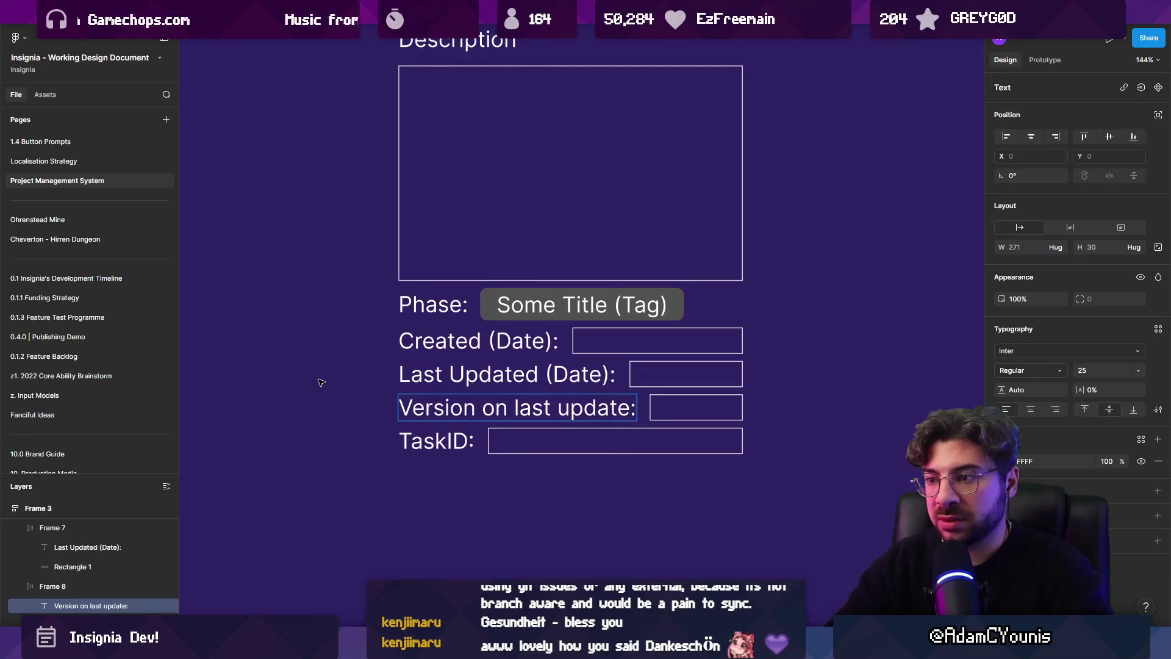
pyautogui.press('BackSpace')
pyautogui.write('U')
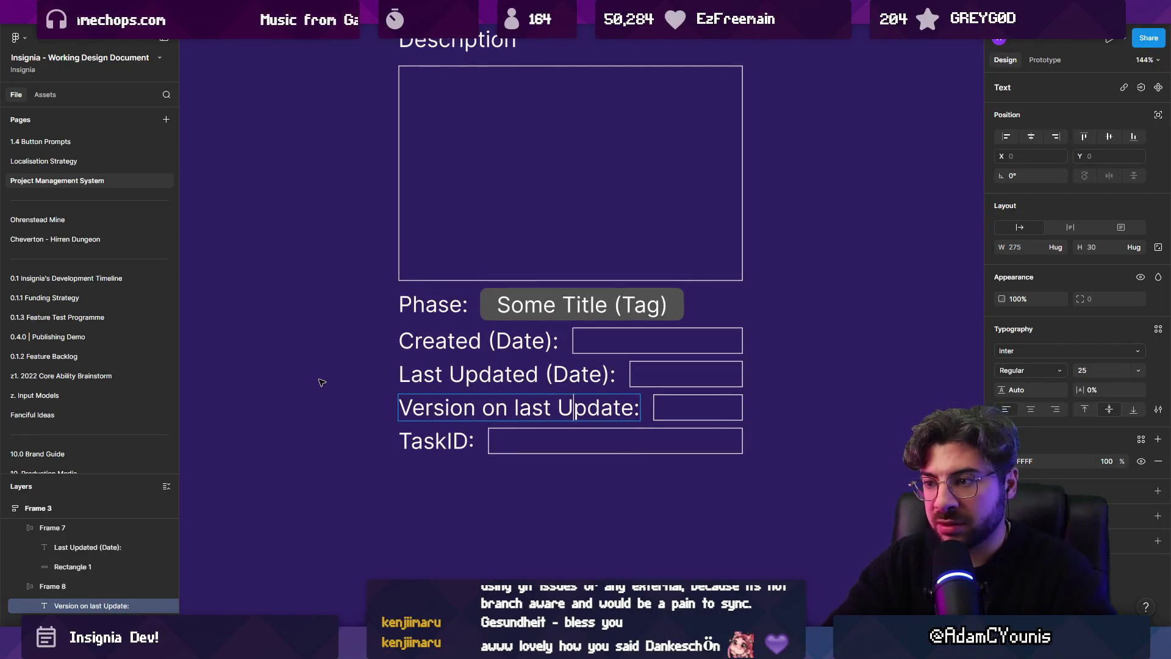
pyautogui.press('Escape')
pyautogui.click(462, 384)
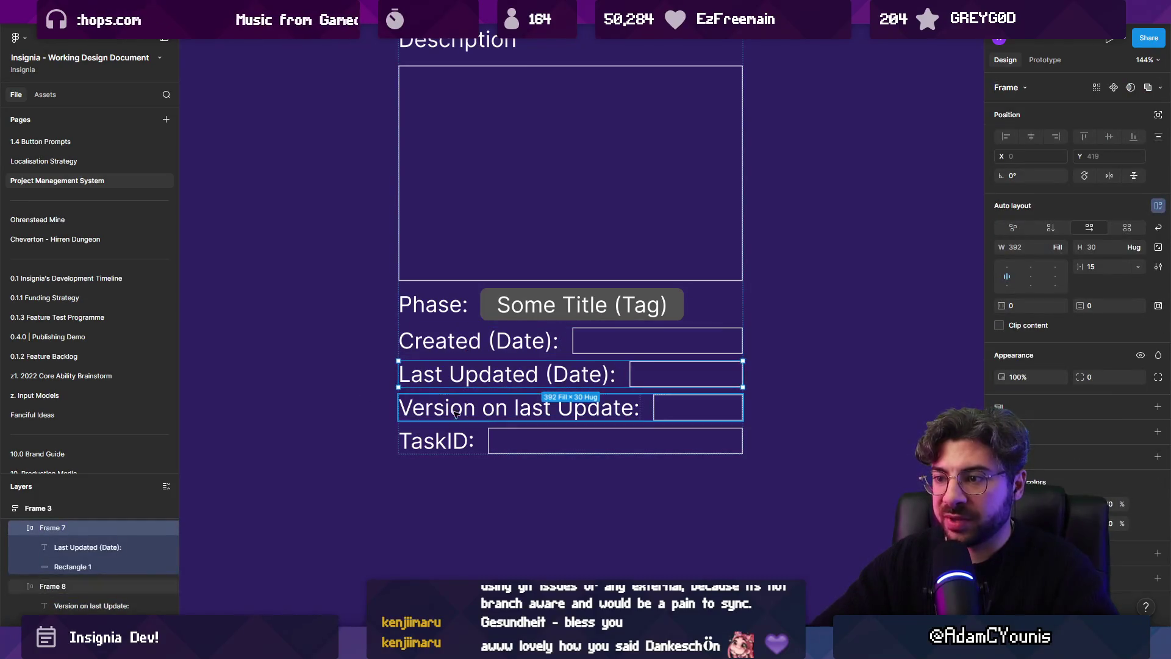
pyautogui.scroll(-5, 540, 398)
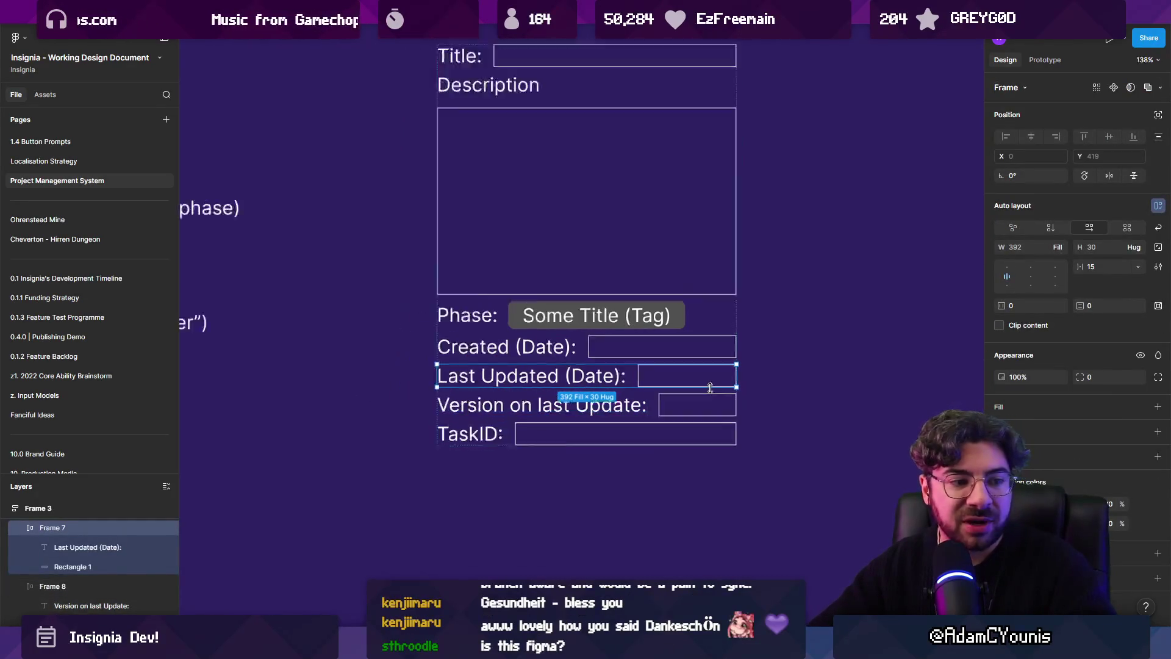
pyautogui.scroll(2, 432, 294)
pyautogui.scroll(1, 432, 294)
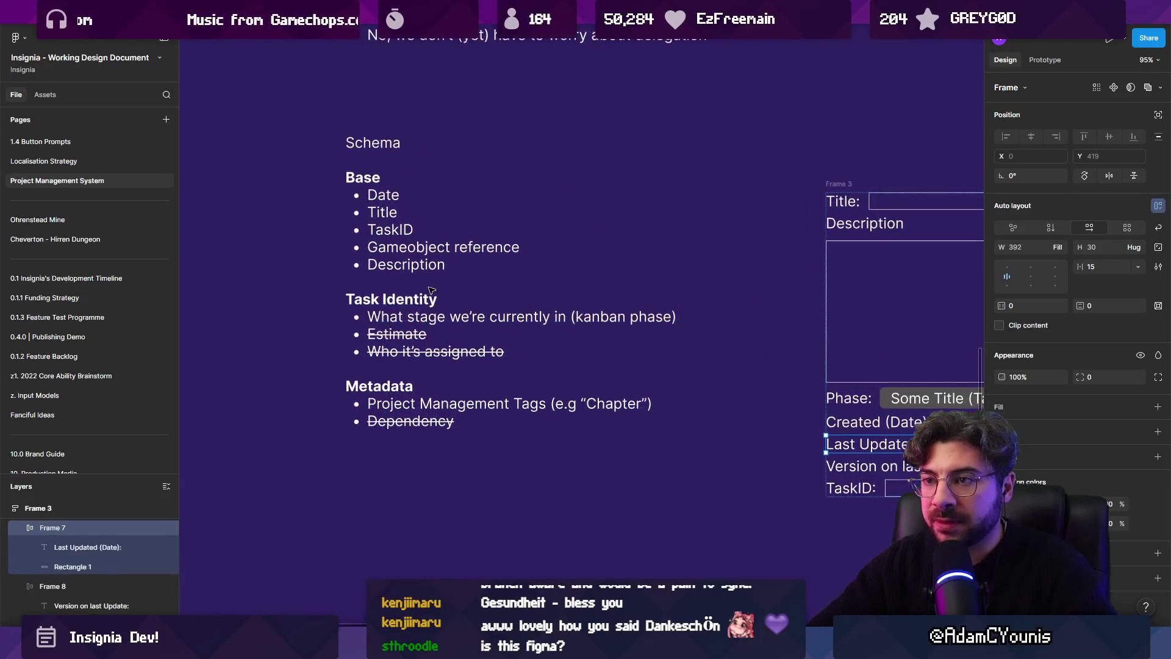
# Delete the Date entry and its bullet from the Base list in the Schema notes
pyautogui.click(400, 201)
pyautogui.doubleClick(401, 195)
pyautogui.press('BackSpace')
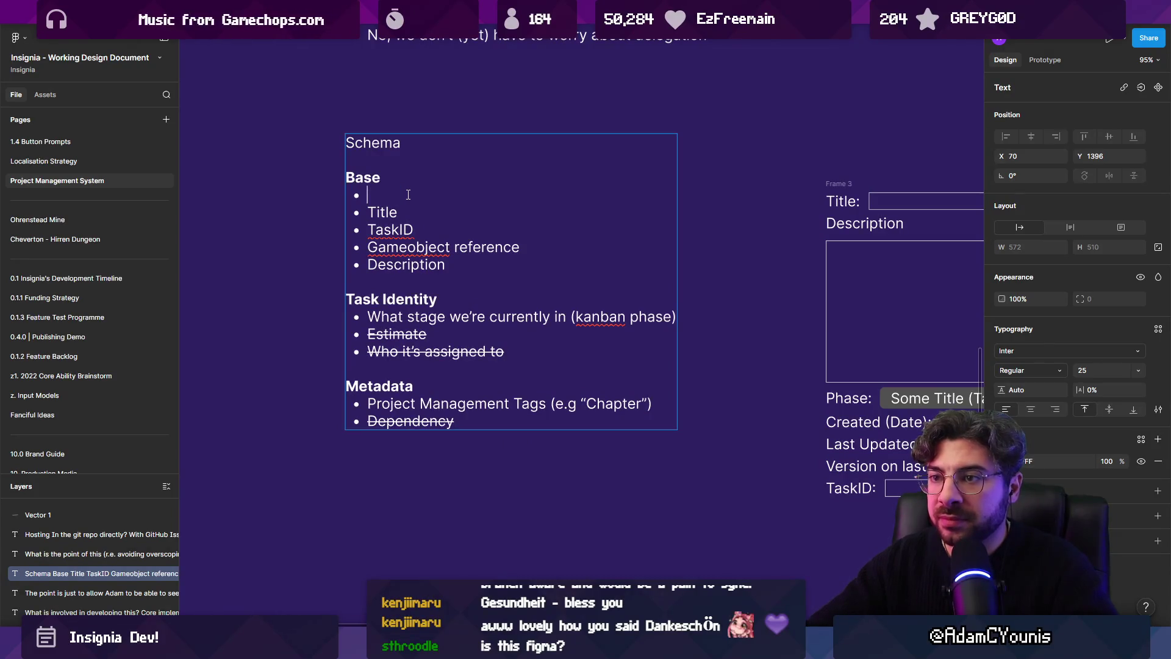
pyautogui.press('BackSpace')
pyautogui.press('Escape')
# Tidy the bullet lines after Description and under Metadata in the Schema notes
pyautogui.press('Return')
pyautogui.click(457, 250)
pyautogui.press('Return')
pyautogui.press('BackSpace')
pyautogui.press('BackSpace')
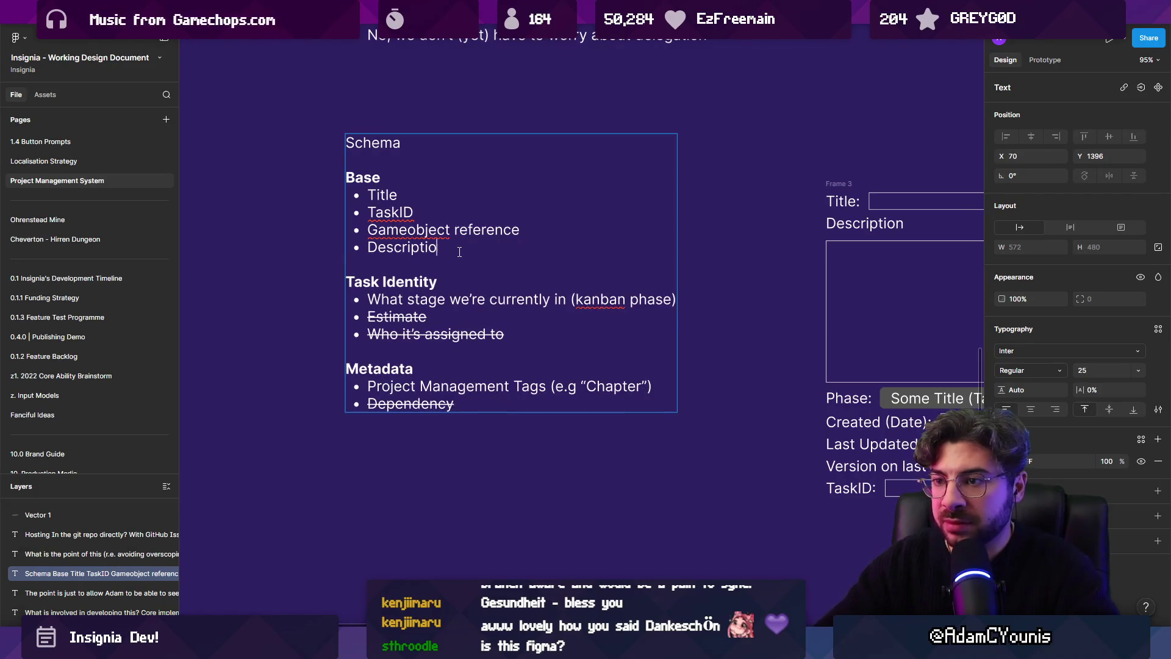
pyautogui.write('n')
pyautogui.press('Return')
pyautogui.press('BackSpace')
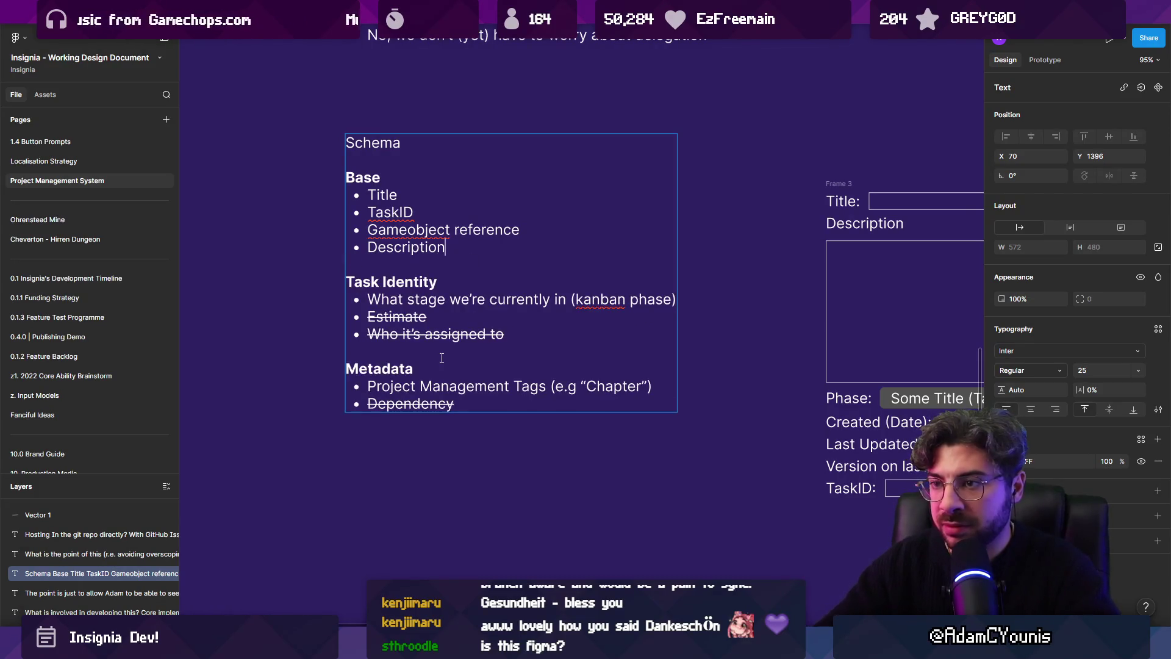
pyautogui.press('Return')
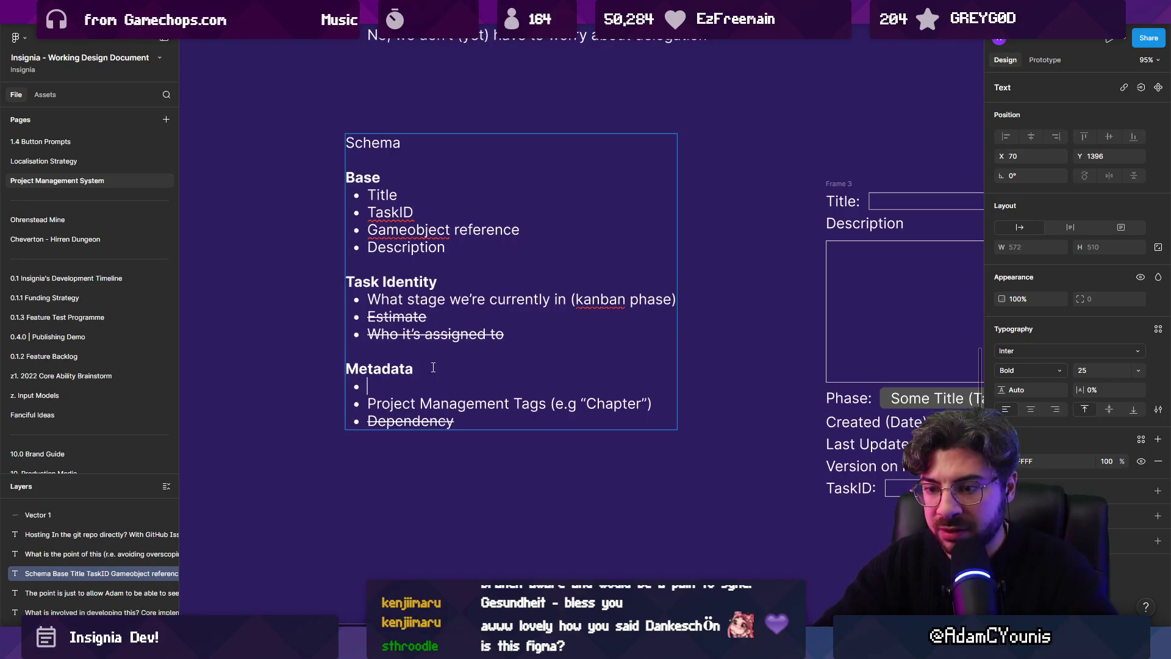
pyautogui.write('Tims')
pyautogui.press('BackSpace')
pyautogui.write('esca')
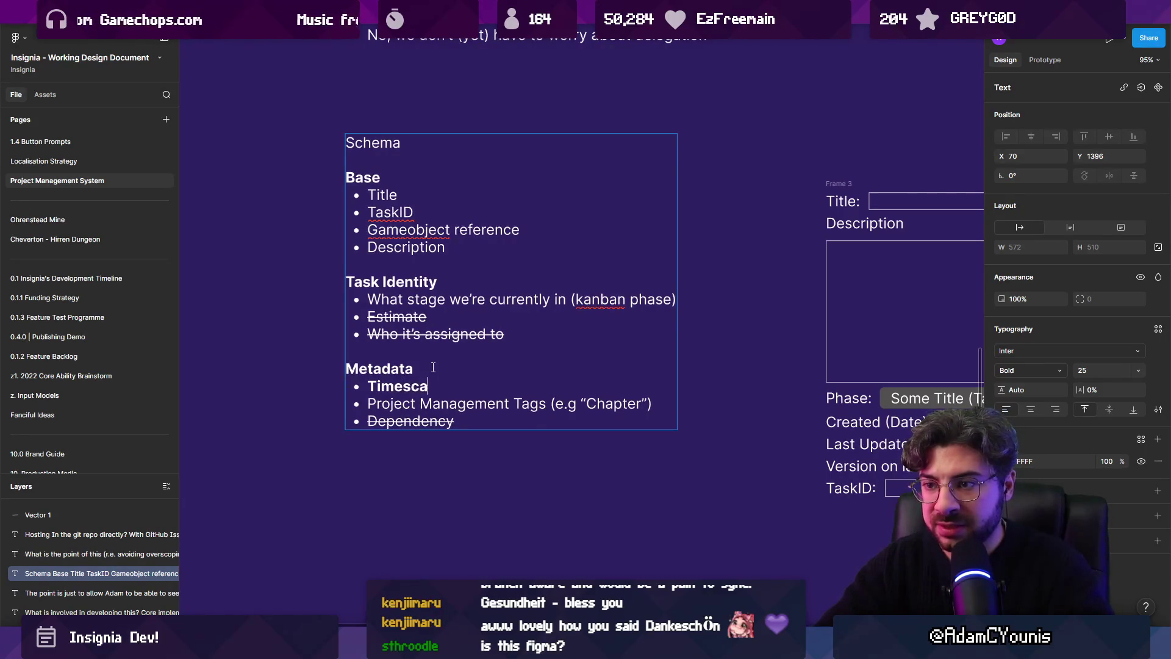
# Rename the Timestamp bullet to 'Time' and add an indented sub-bullet beneath it
pyautogui.press('Return')
pyautogui.press('Tab')
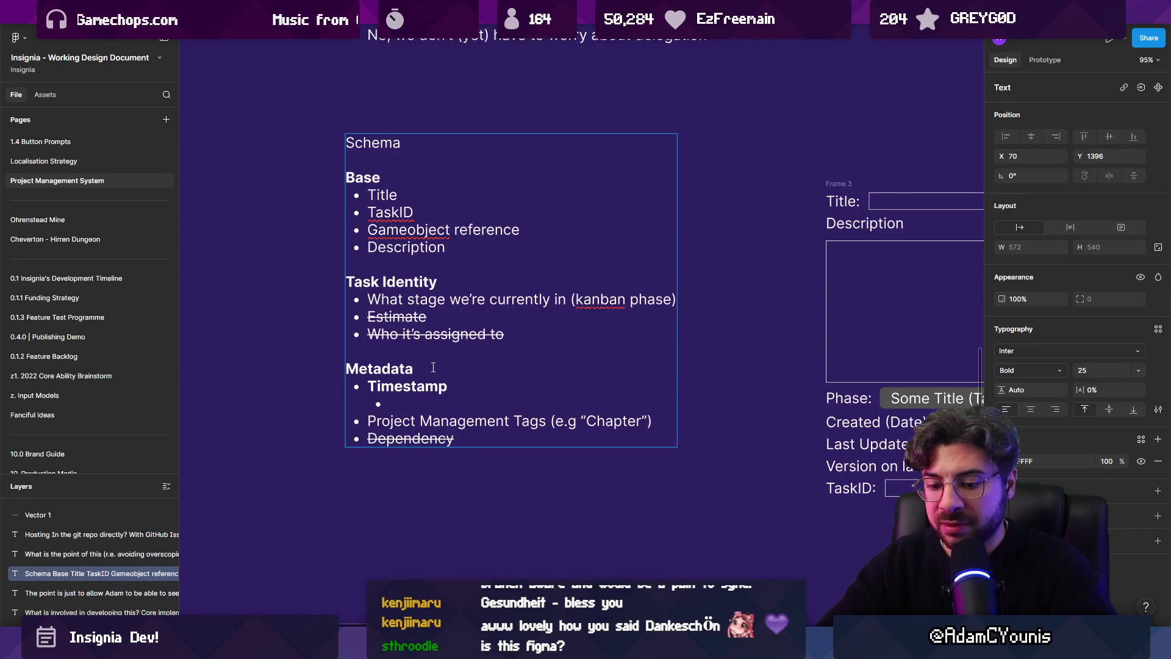
pyautogui.press('Home')
pyautogui.hotkey('shift', 'End')
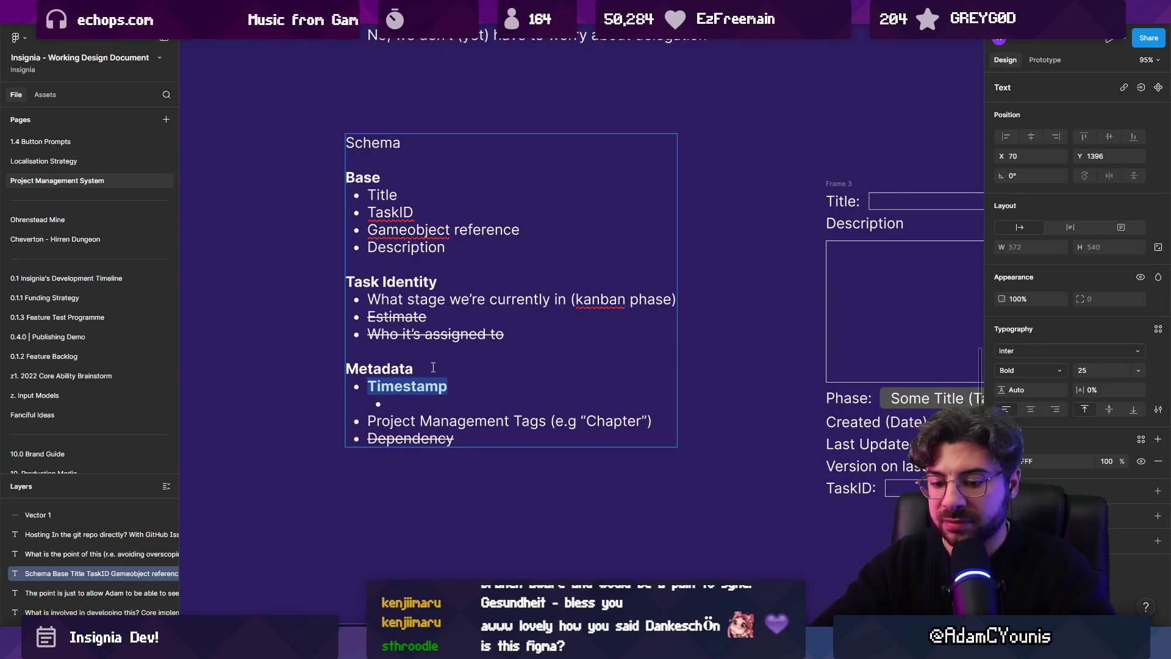
pyautogui.write('Time')
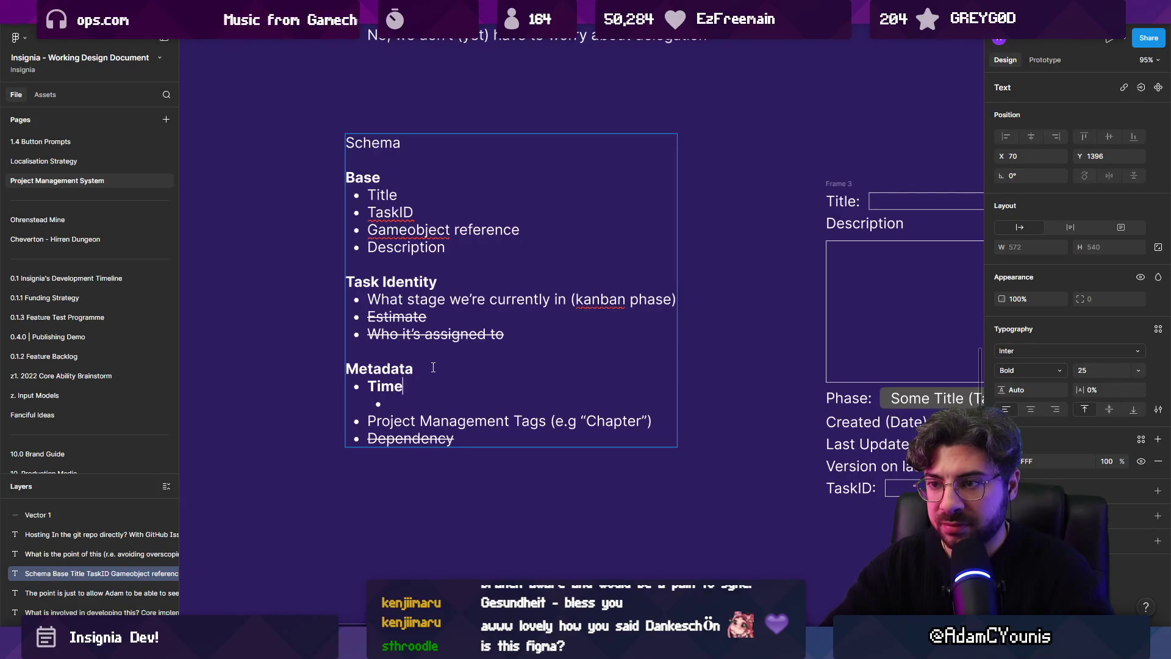
# Fill the sub-bullets under Time: Date created, Date last updated, version on last update
pyautogui.press('Down')
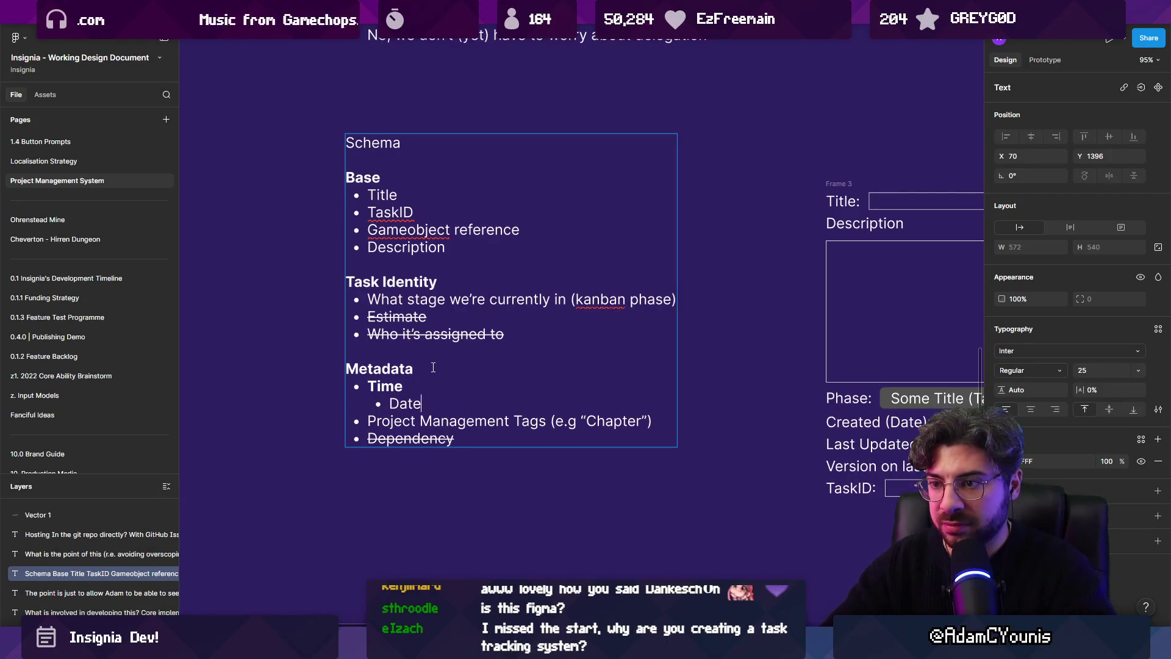
pyautogui.write(' created')
pyautogui.press('Return')
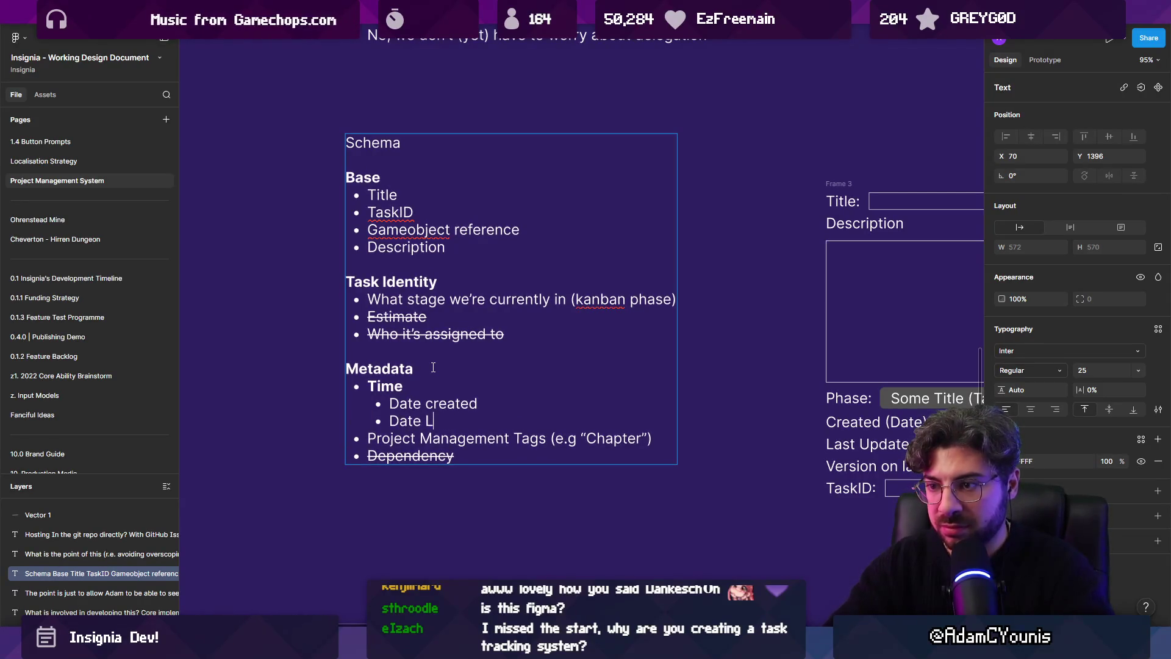
pyautogui.write('ast updated')
pyautogui.press('Return')
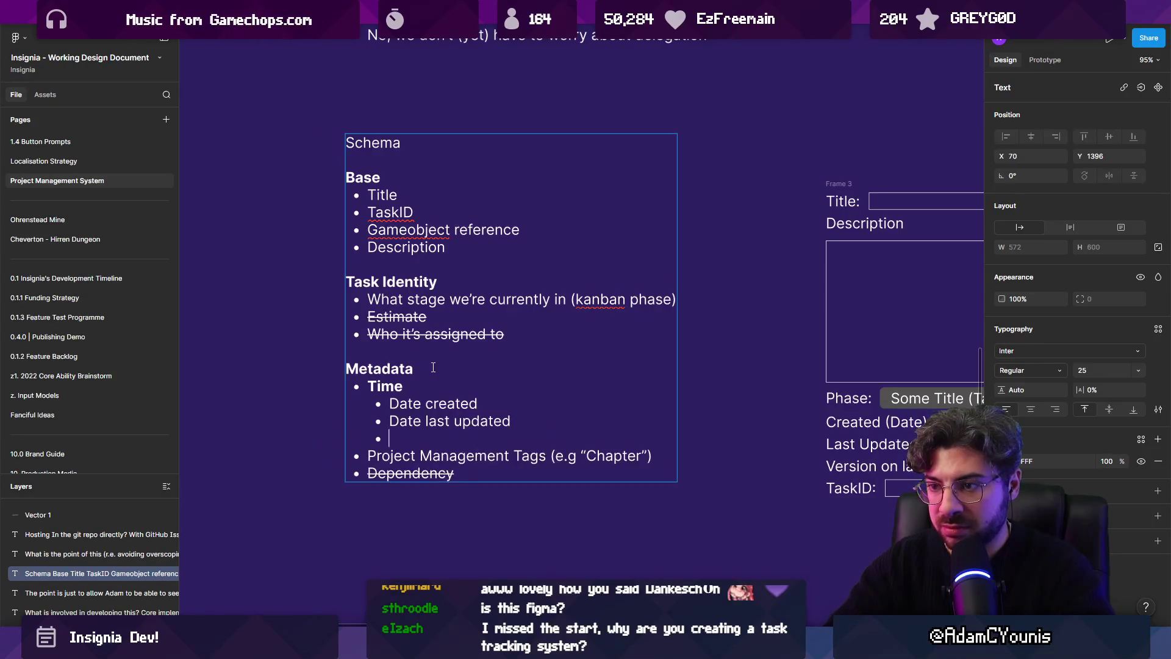
pyautogui.write('version on last update')
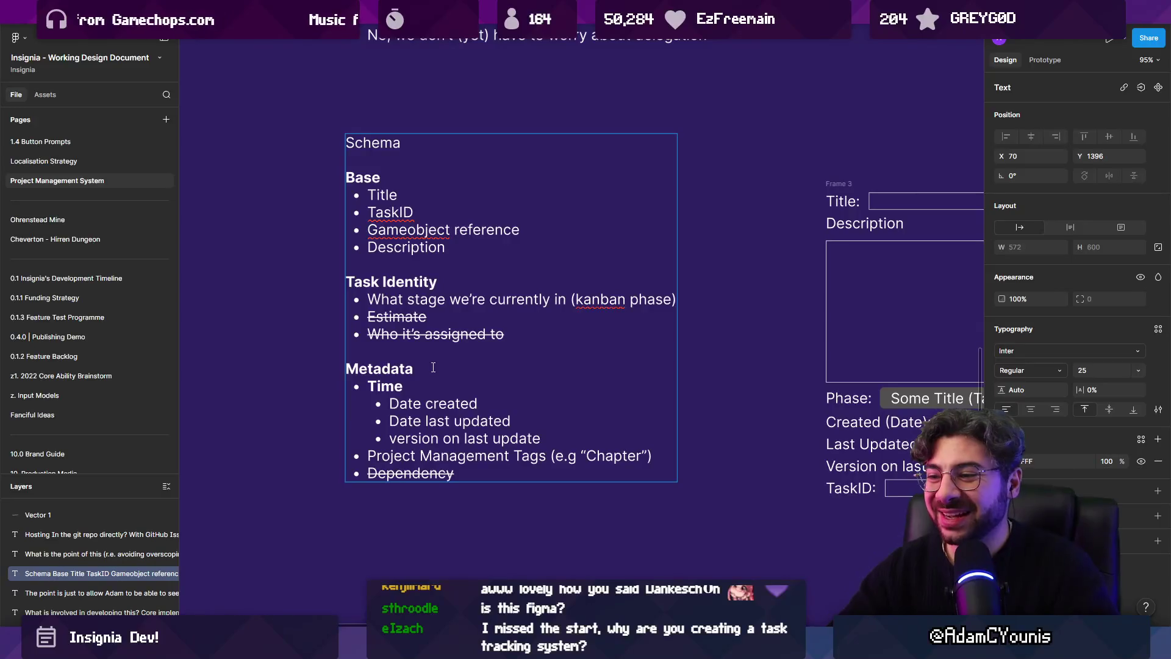
pyautogui.press('Escape')
pyautogui.scroll(-5, 524, 443)
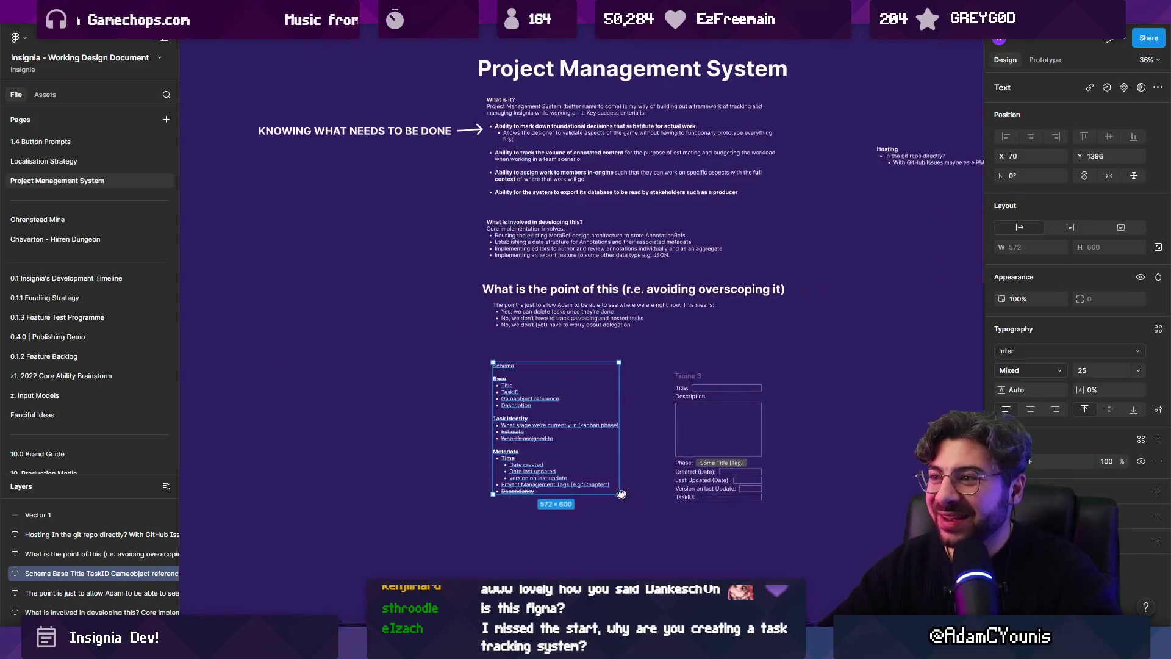
pyautogui.scroll(4, 471, 465)
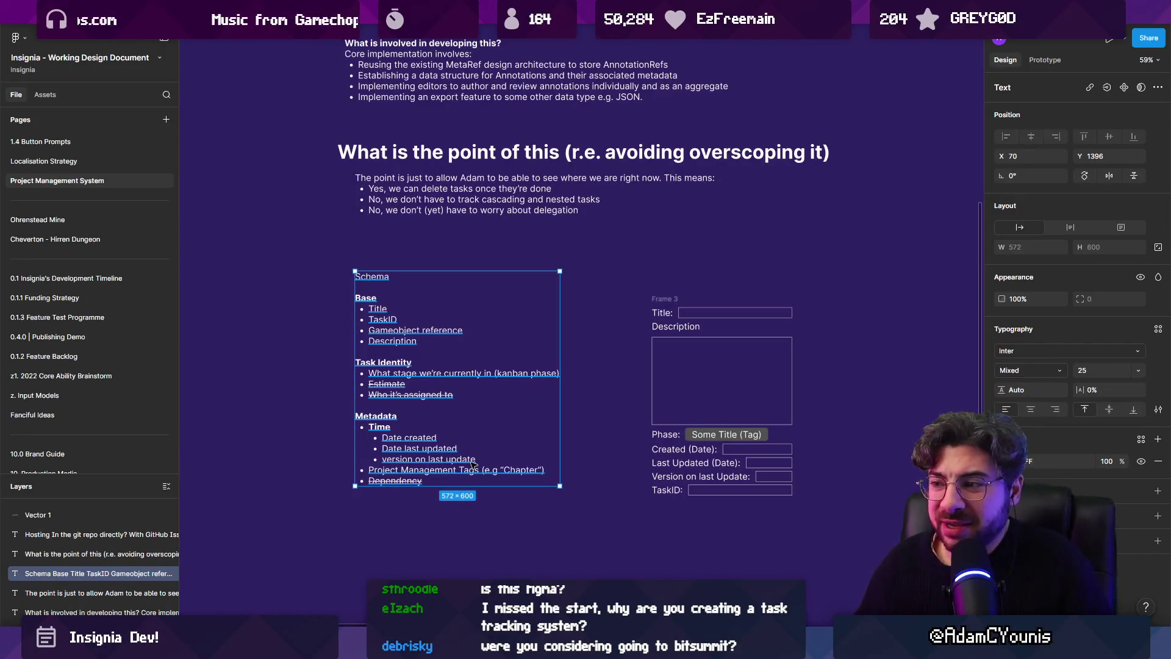
pyautogui.click(530, 511)
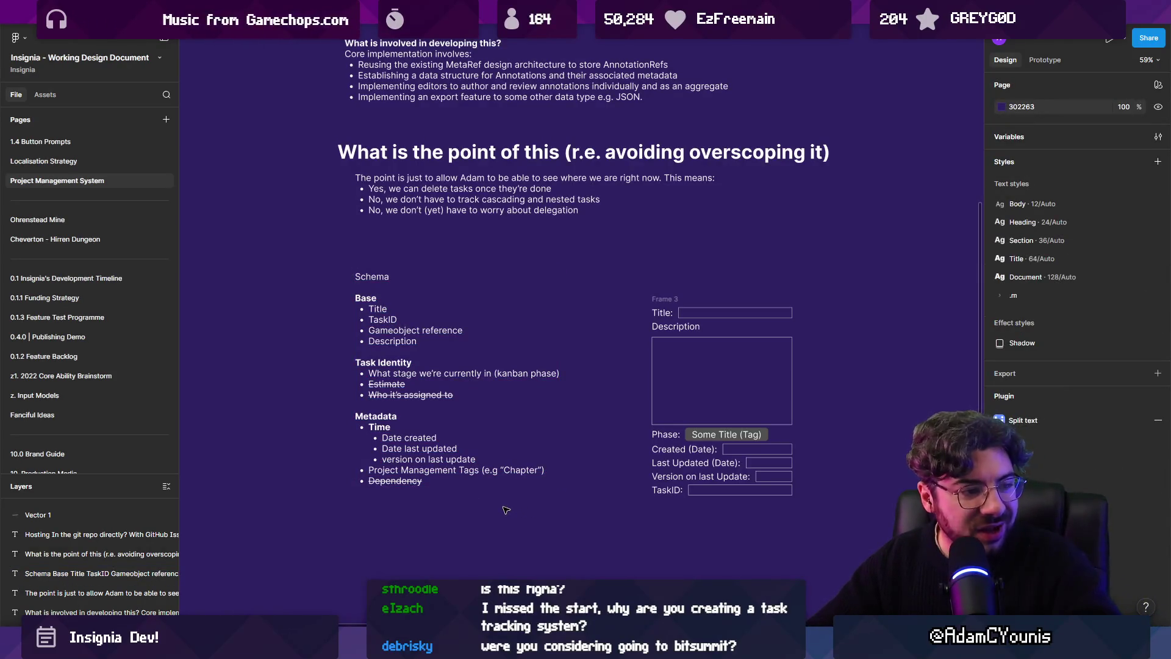
pyautogui.hotkey('alt', 'Tab')
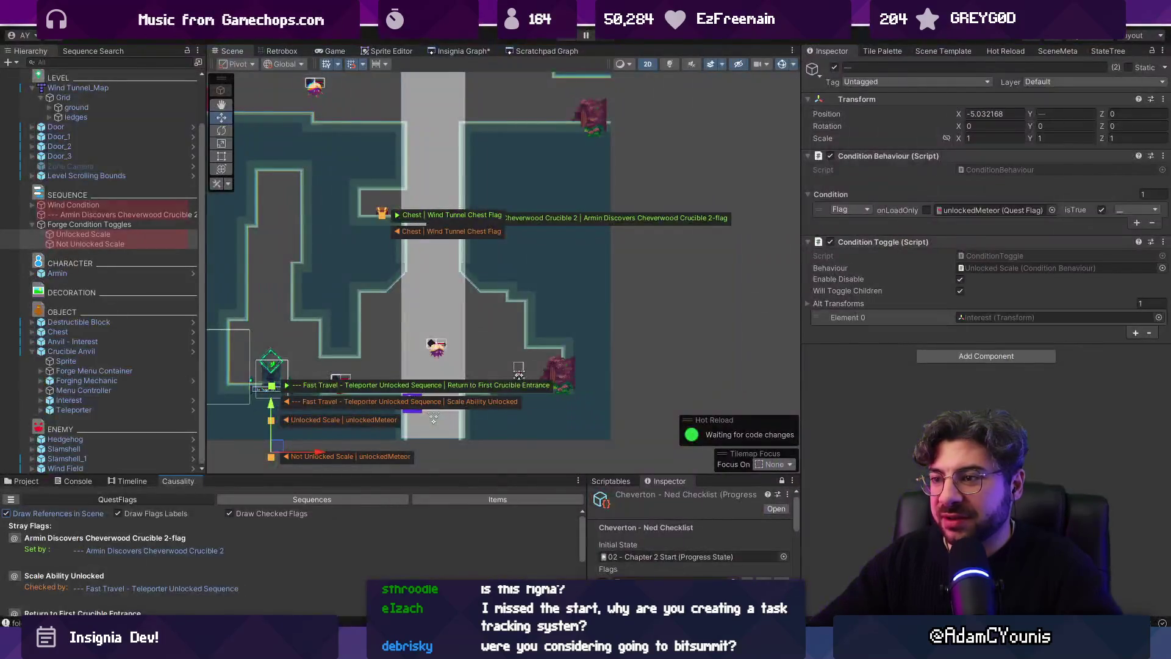
# Load the Ridgelands level from its map node in the Insignia Graph overview
pyautogui.scroll(-3, 698, 365)
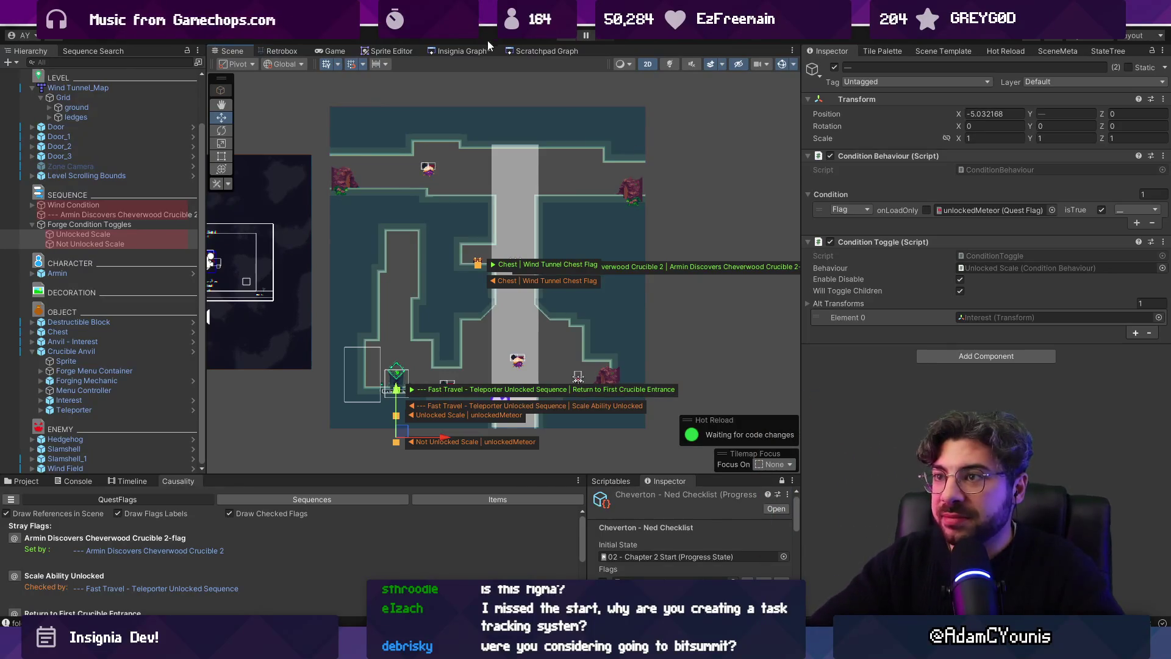
pyautogui.click(466, 48)
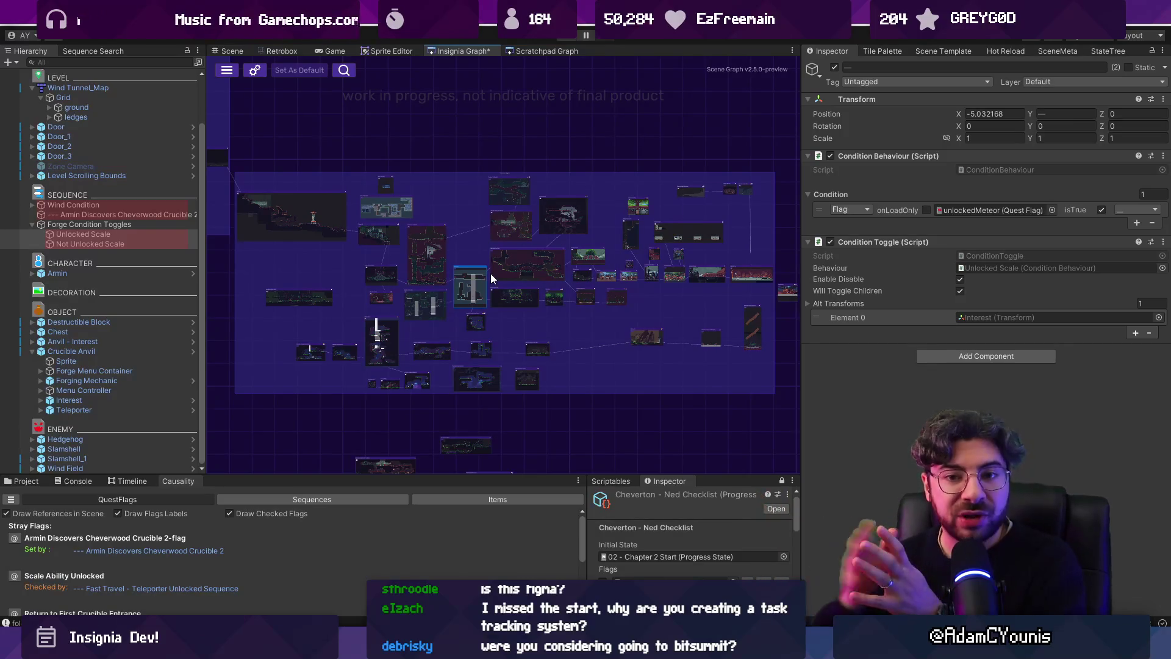
pyautogui.scroll(5, 491, 273)
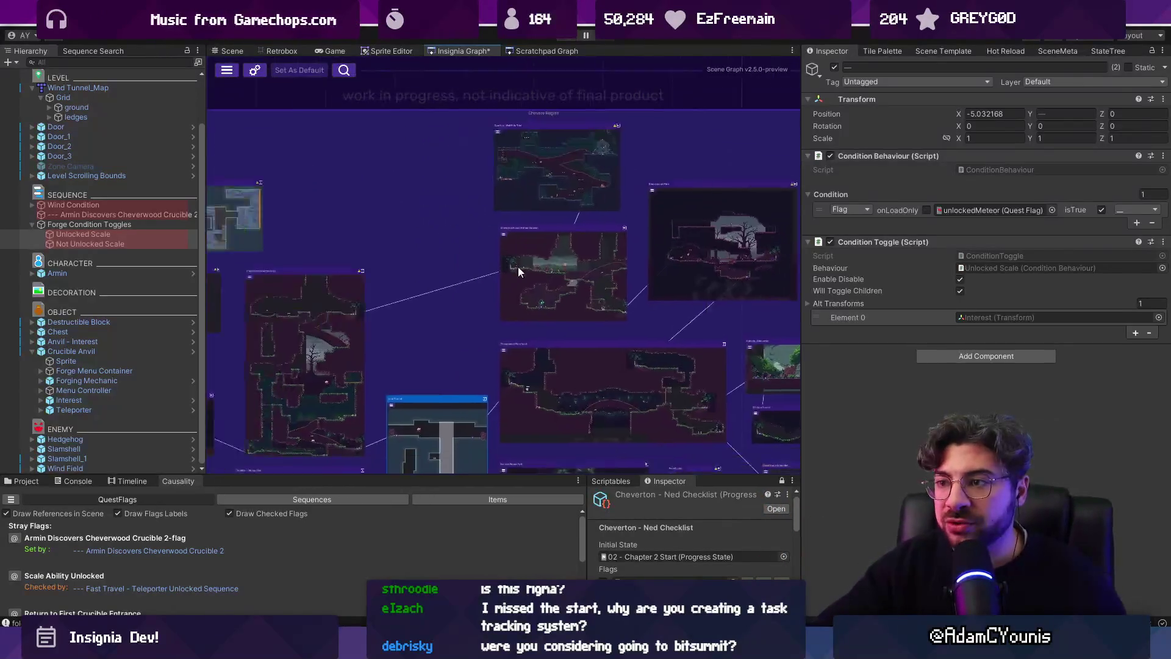
pyautogui.scroll(3, 397, 236)
pyautogui.scroll(-2, 788, 353)
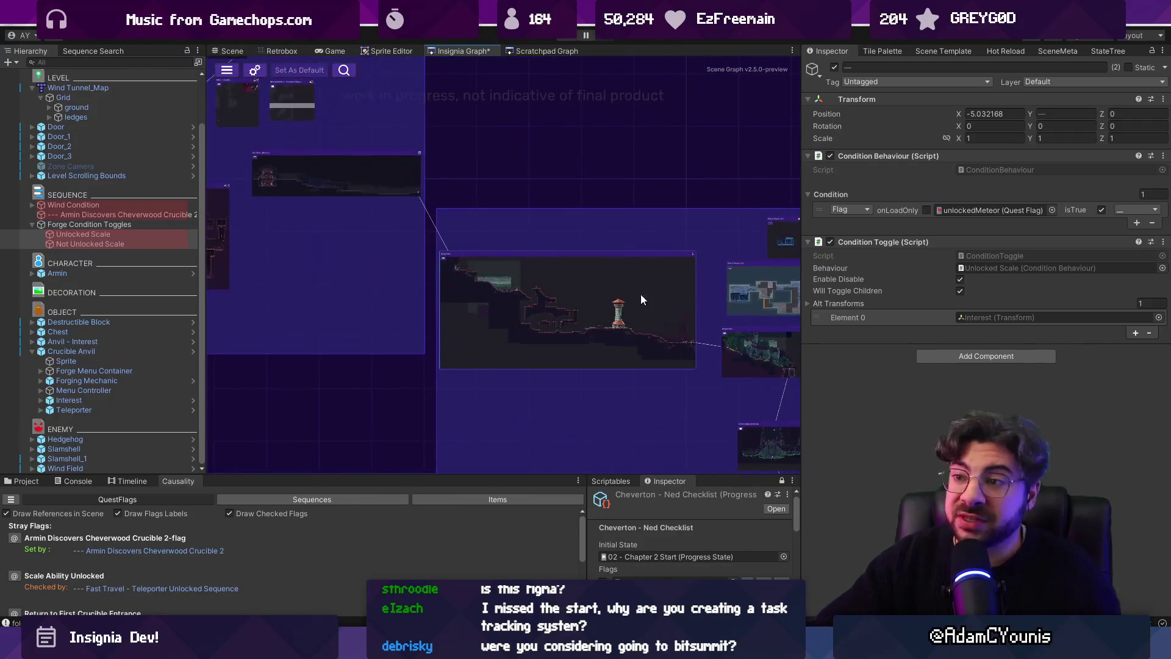
pyautogui.doubleClick(600, 281)
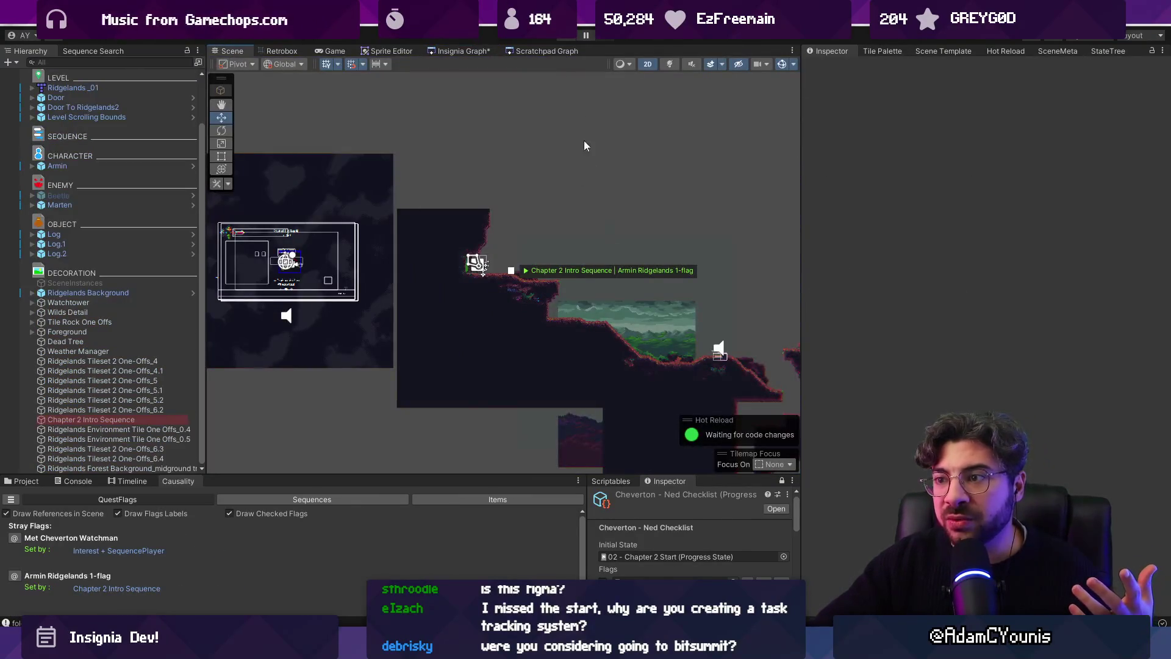
pyautogui.click(559, 40)
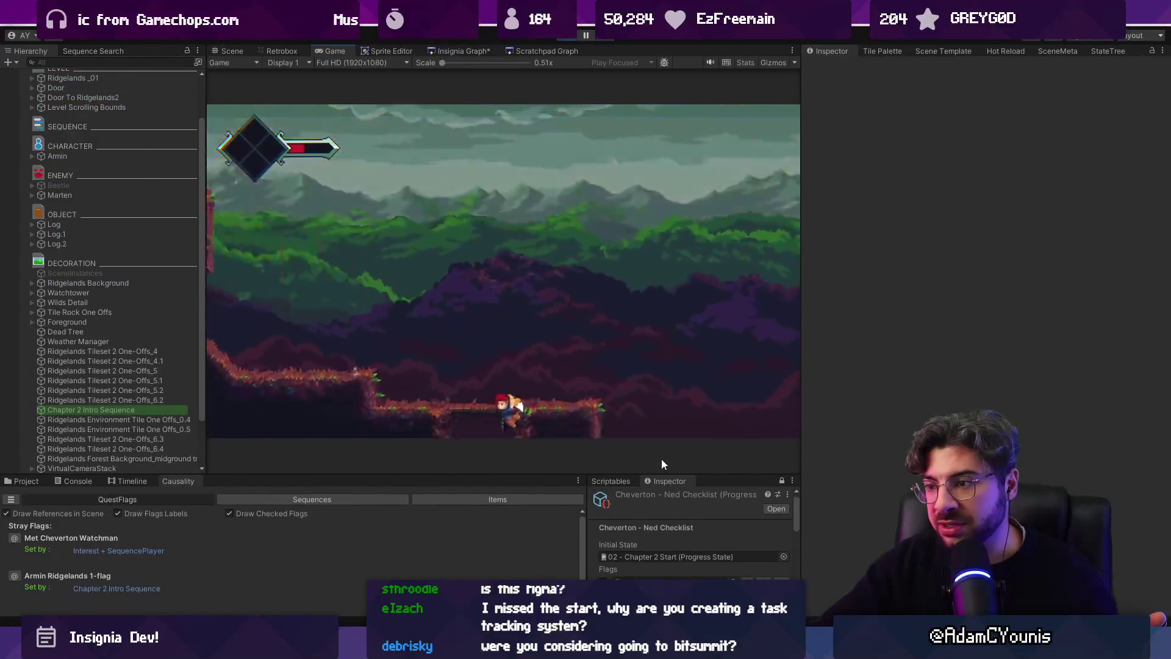
# Play-test Ridgelands up to the watchtower cutscene note, then stop and go back to Figma
pyautogui.moveTo(437, 309)
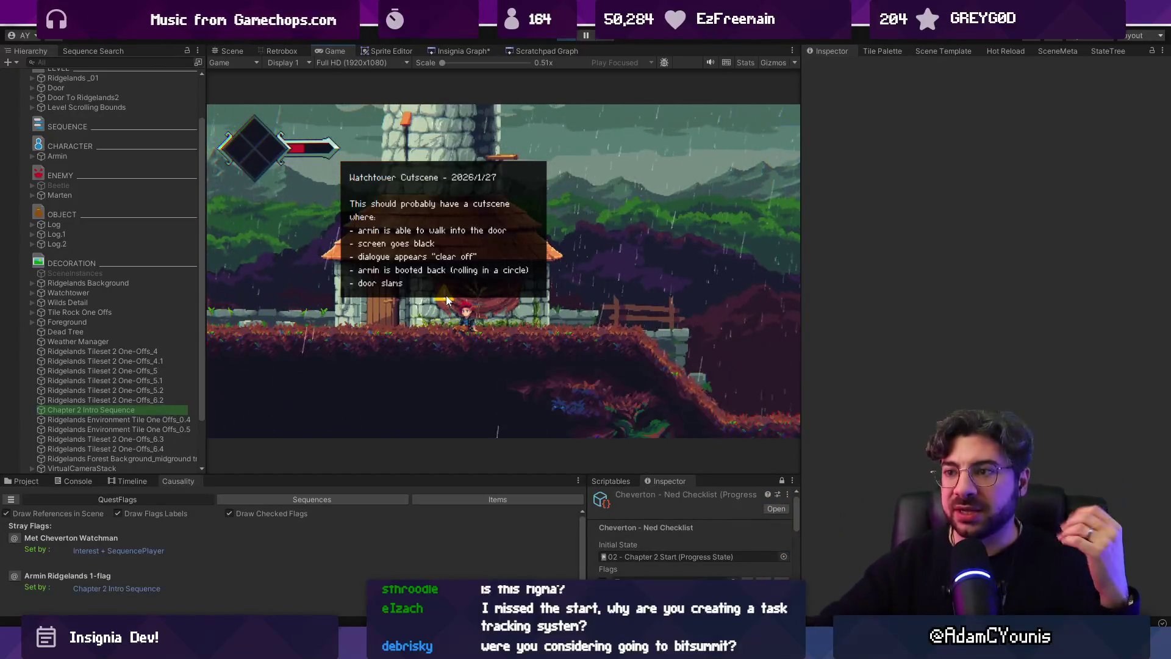
pyautogui.click(570, 35)
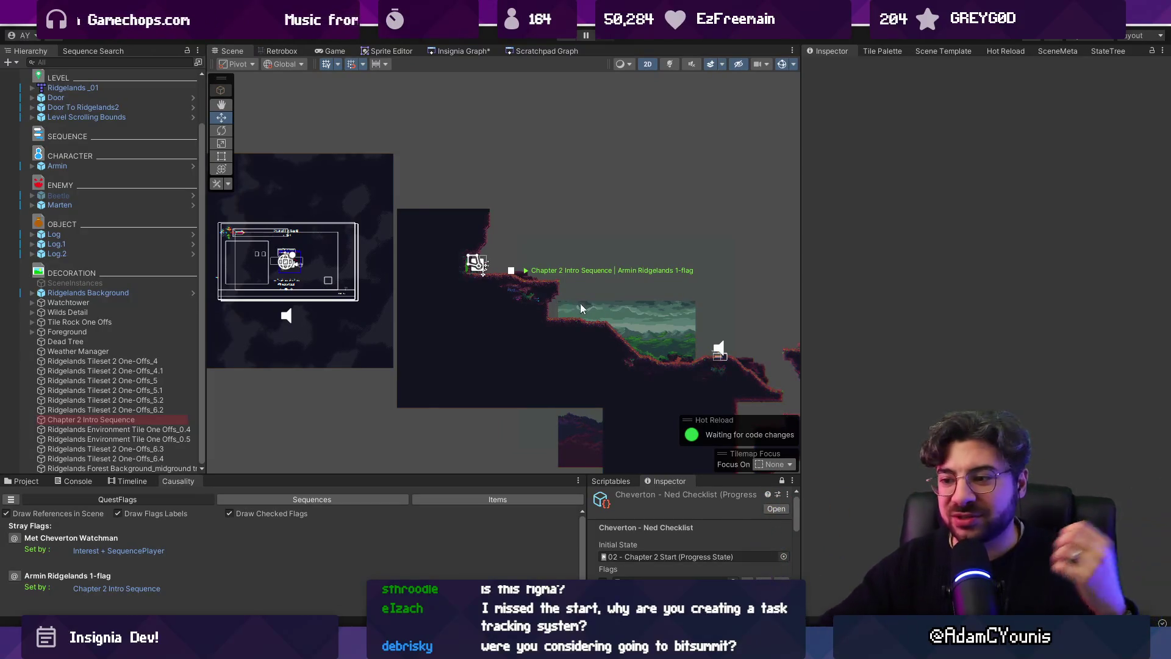
pyautogui.hotkey('alt', 'Tab')
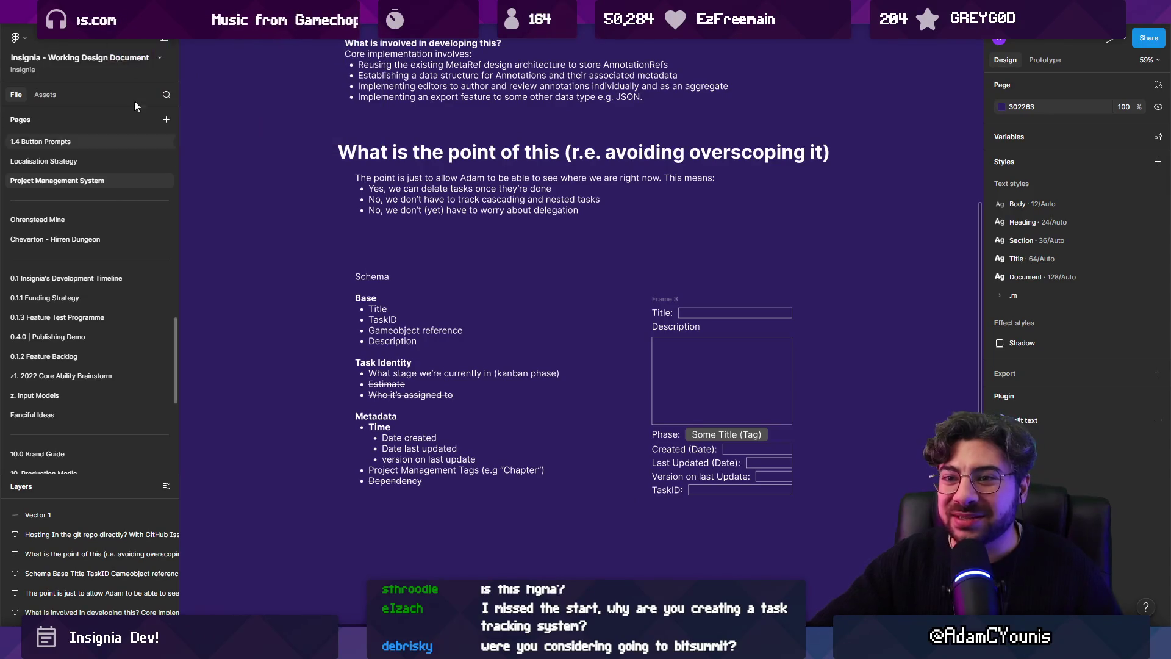
# Look at the Insignia Production Animation Schedule page, then return to Unity
pyautogui.click(391, 24)
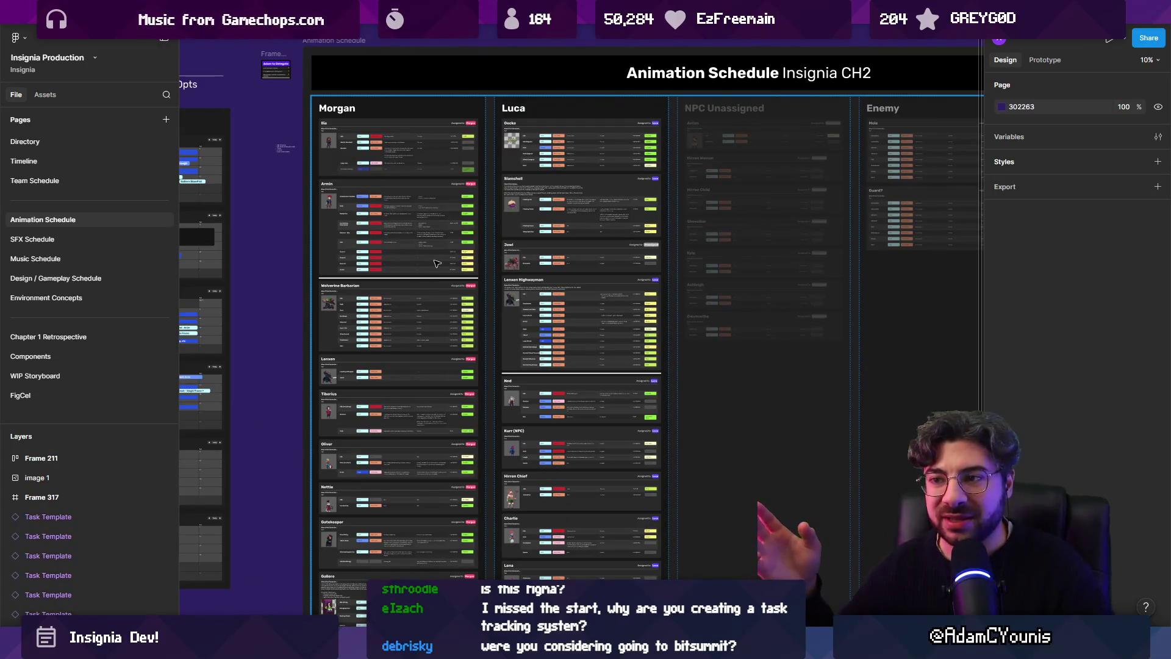
pyautogui.hotkey('alt', 'Tab')
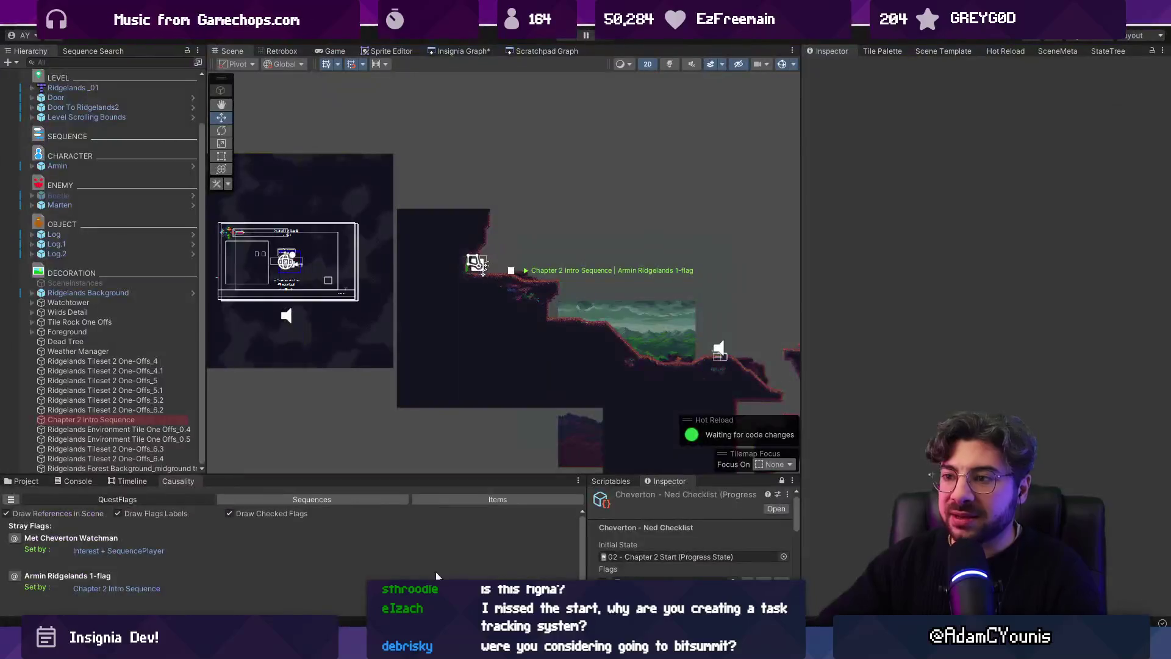
# Frame the watchtower and its cutscene note in the Scene view, then check the Insignia Graph
pyautogui.moveTo(479, 144)
pyautogui.mouseDown()
pyautogui.moveTo(526, 261)
pyautogui.moveTo(444, 237)
pyautogui.mouseUp()
pyautogui.scroll(3, 445, 237)
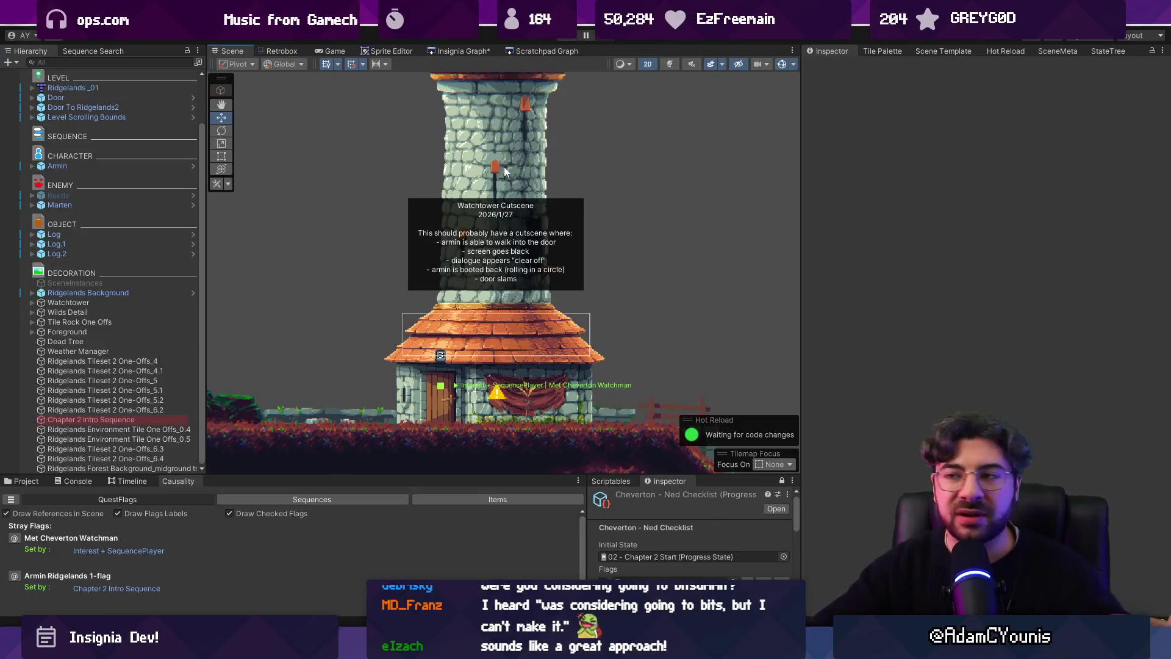
pyautogui.click(462, 51)
pyautogui.hotkey('alt', 'Tab')
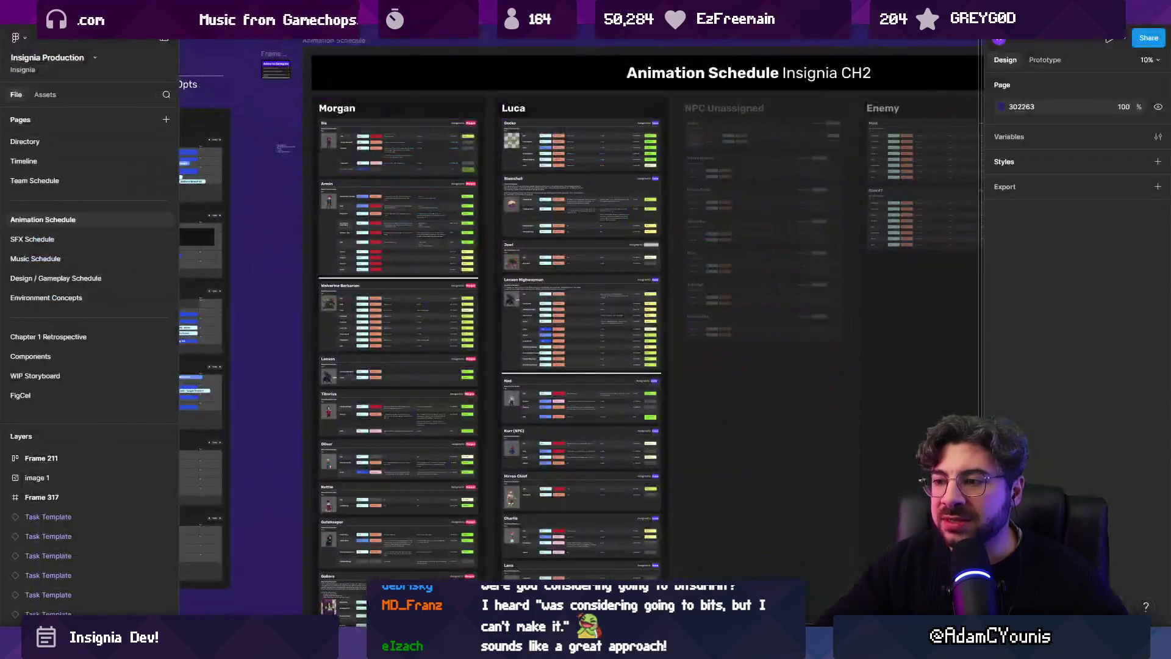
# Review the Insignia Sequence World Layout zone map, then bring the Unity Ridgelands window forward
pyautogui.click(482, 27)
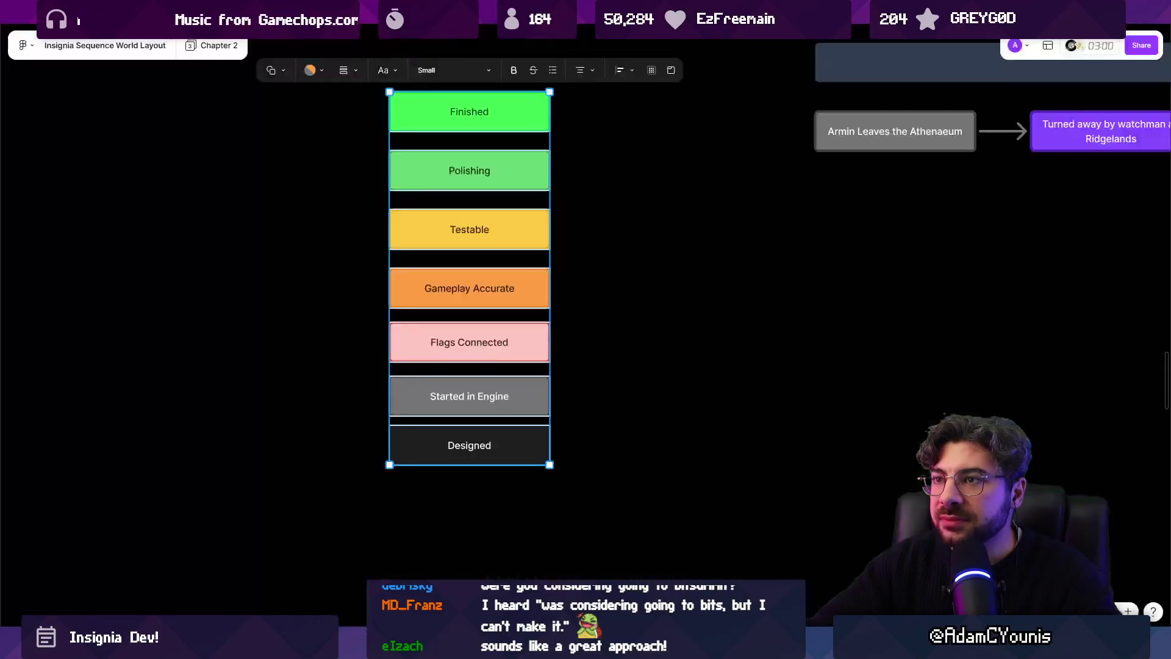
pyautogui.scroll(-10, 641, 272)
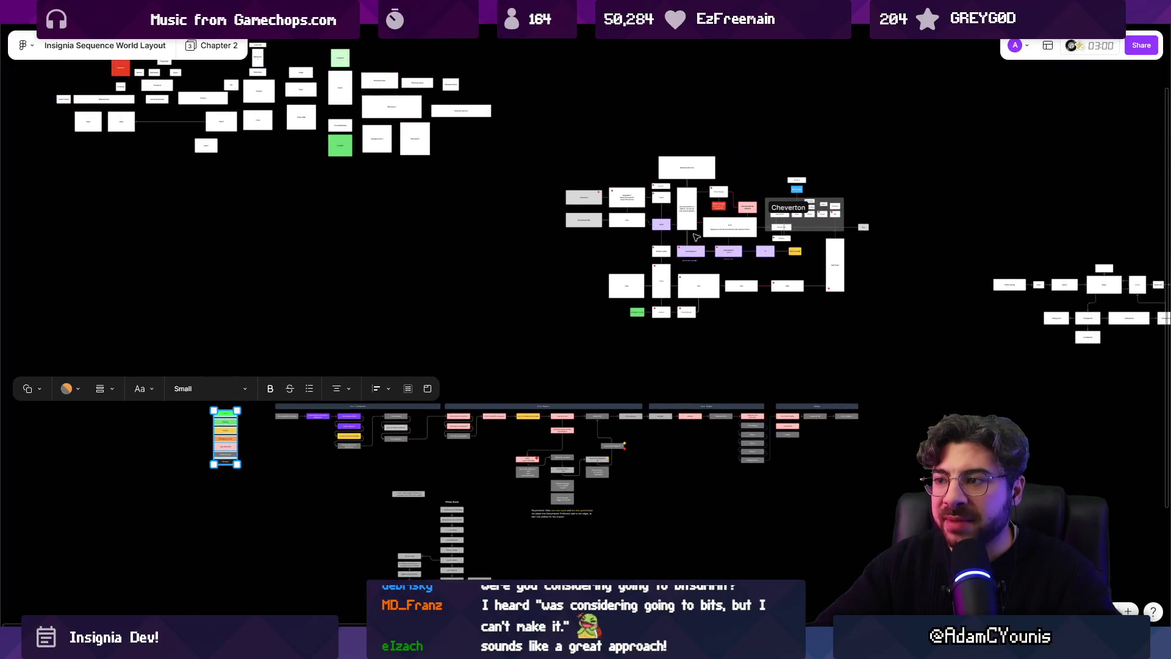
pyautogui.scroll(5, 776, 245)
pyautogui.press('Escape')
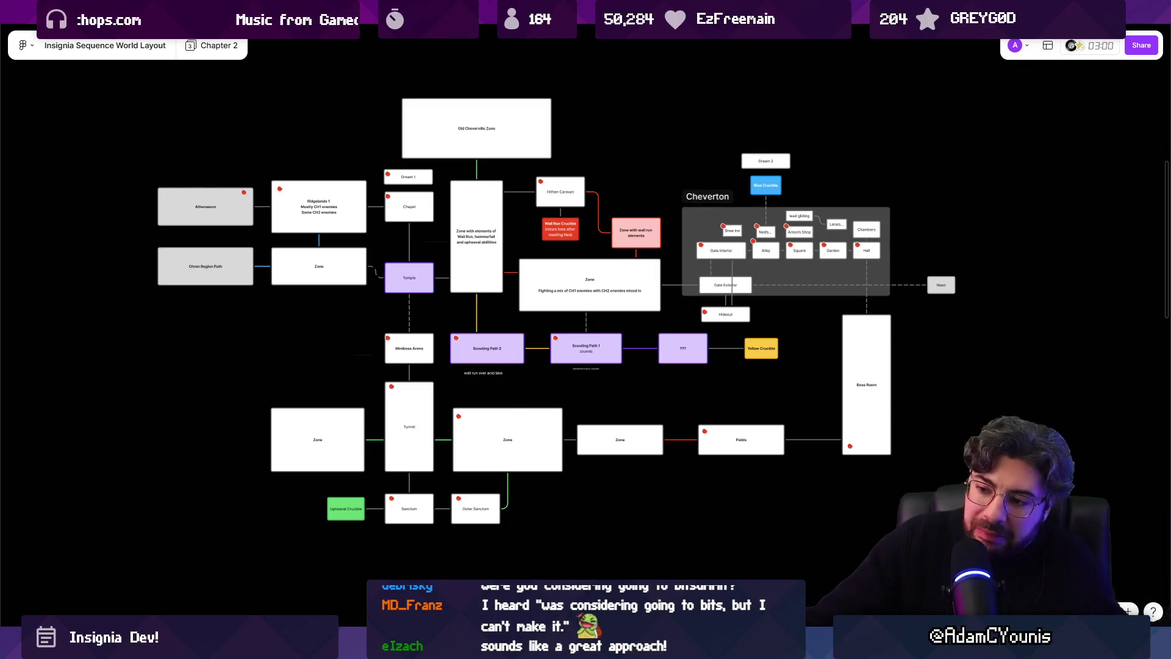
pyautogui.moveTo(412, 649)
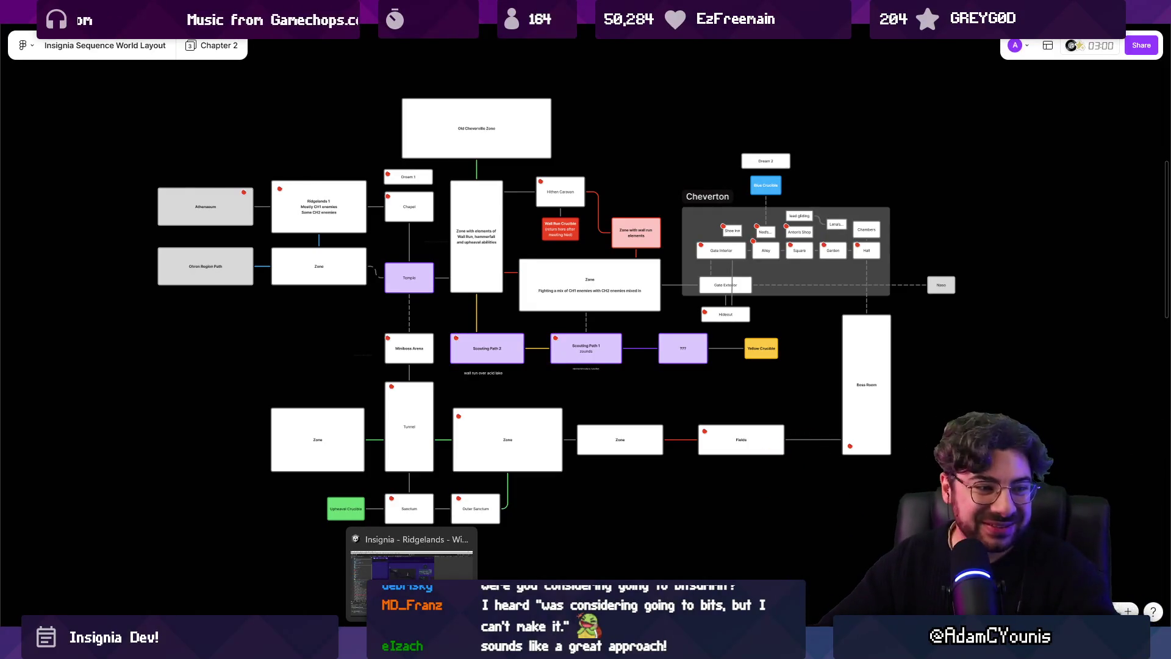
pyautogui.click(411, 580)
pyautogui.scroll(-10, 430, 350)
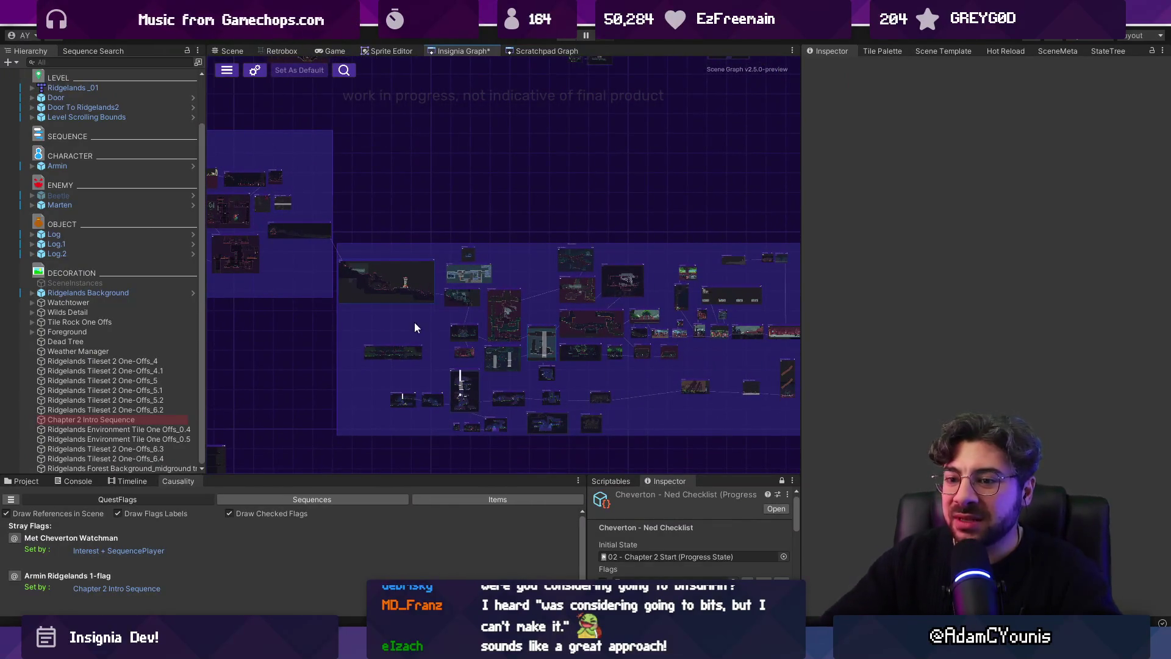
# Make Unity's bottom panel slightly taller, then bring up the Insignia Story Map file
pyautogui.moveTo(364, 474)
pyautogui.mouseDown()
pyautogui.moveTo(364, 451)
pyautogui.moveTo(363, 462)
pyautogui.mouseUp()
pyautogui.scroll(5, 469, 268)
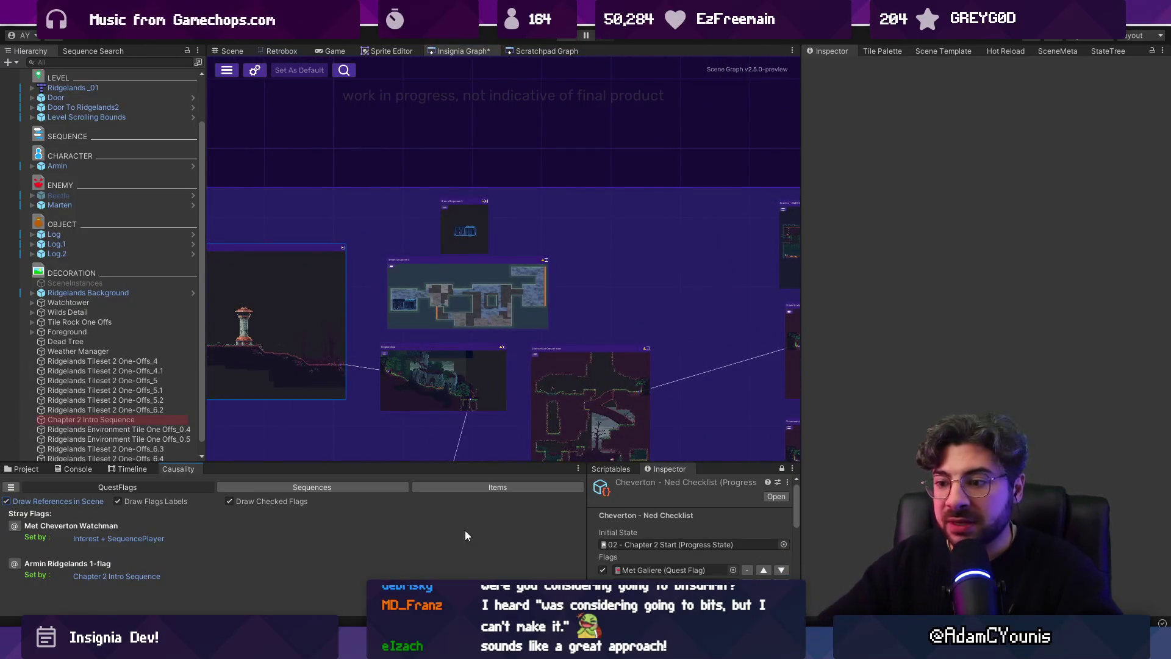
pyautogui.hotkey('alt', 'Tab')
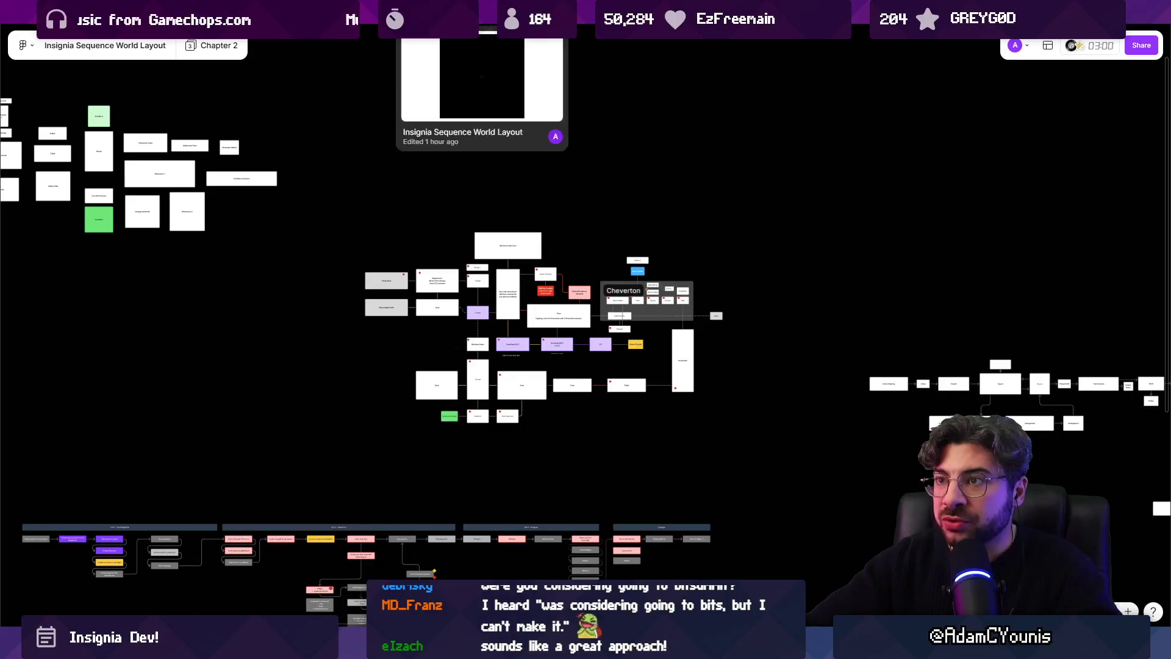
pyautogui.hotkey('ctrl', 'Tab')
pyautogui.hotkey('ctrl', 'Tab')
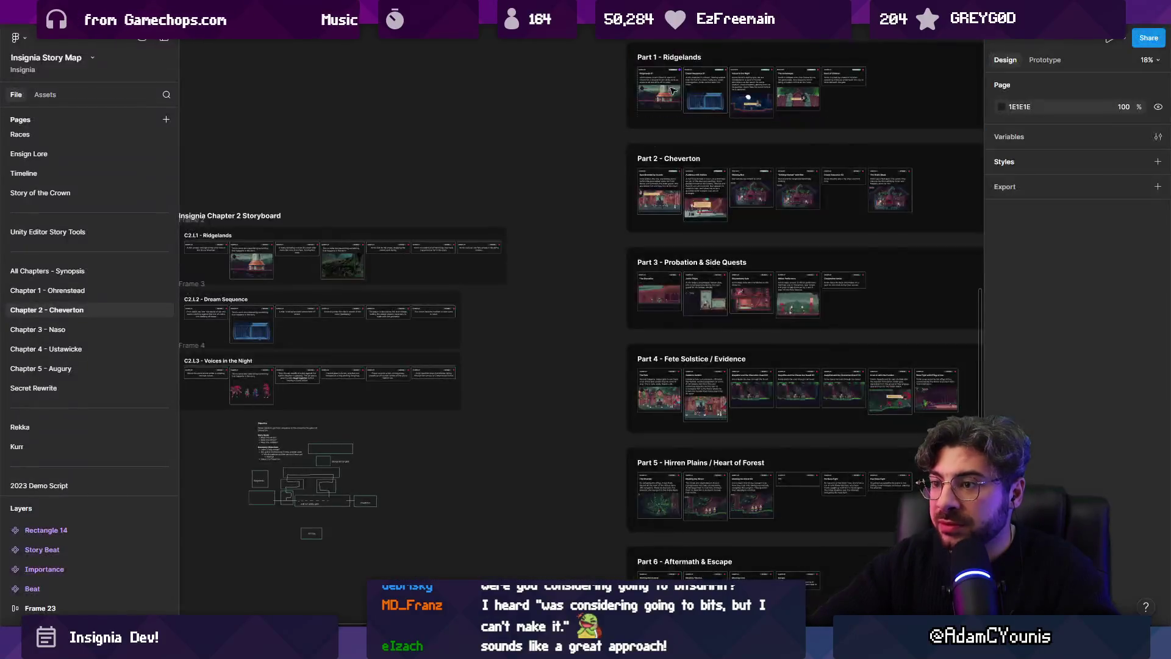
# Browse the Chapter 2 storyboard cards (Armin, middle house, nasty sounding man), then return to the Working Design Document
pyautogui.scroll(15, 340, 276)
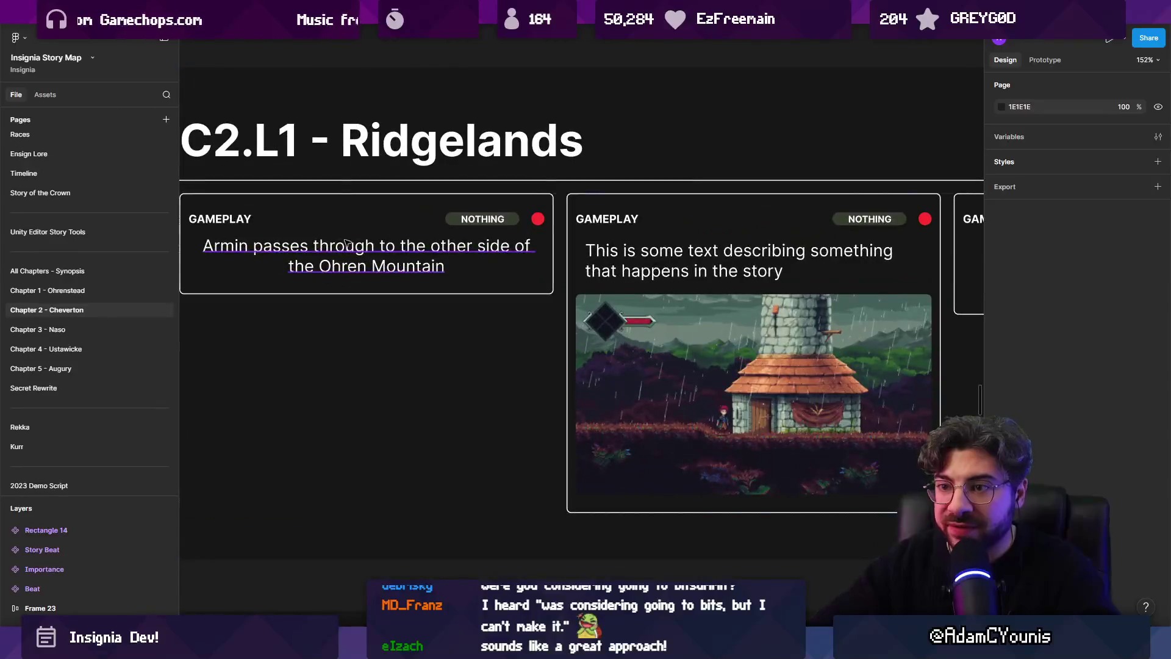
pyautogui.click(287, 241)
pyautogui.click(278, 243)
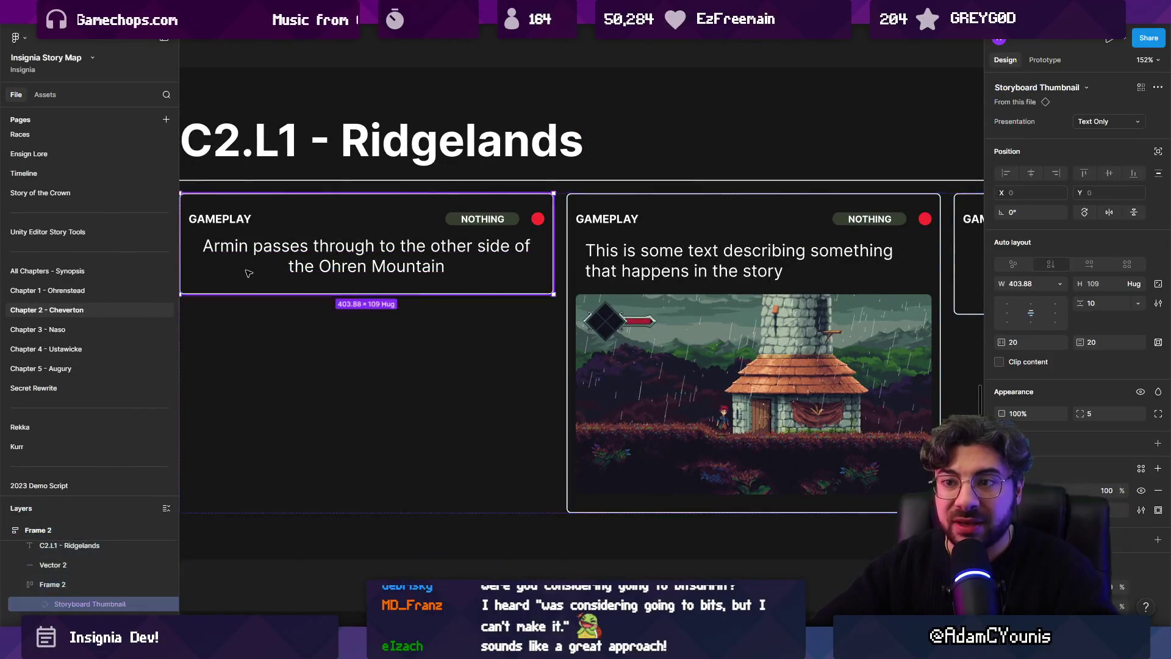
pyautogui.scroll(-3, 366, 264)
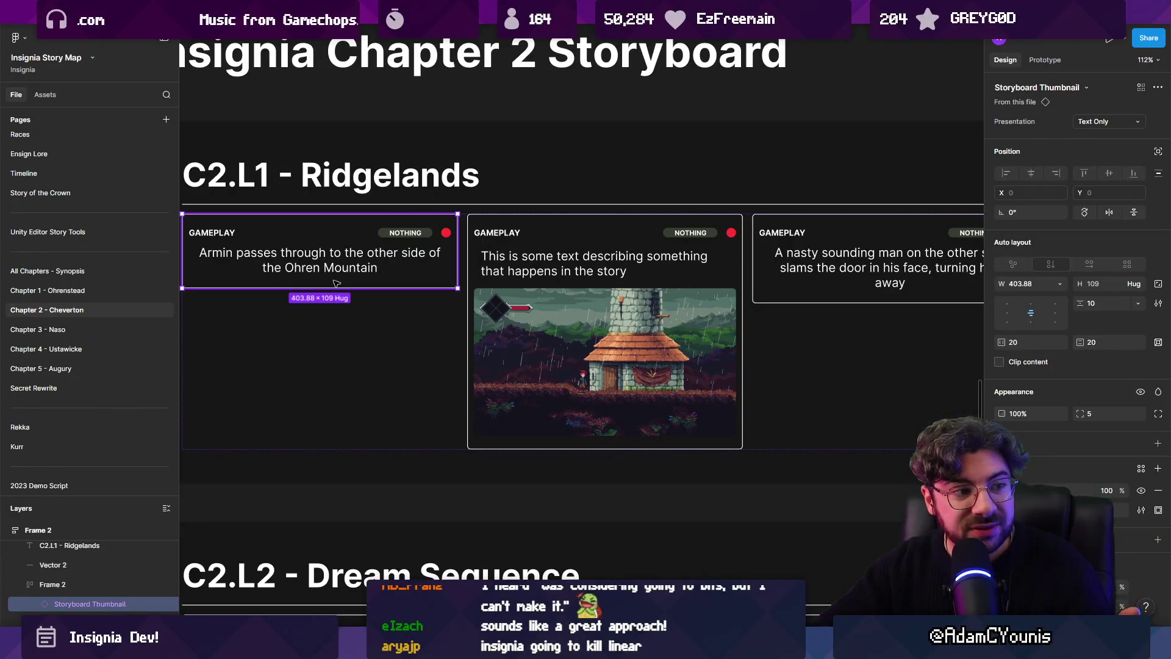
pyautogui.hscroll(2, 397, 279)
pyautogui.click(427, 268)
pyautogui.click(673, 267)
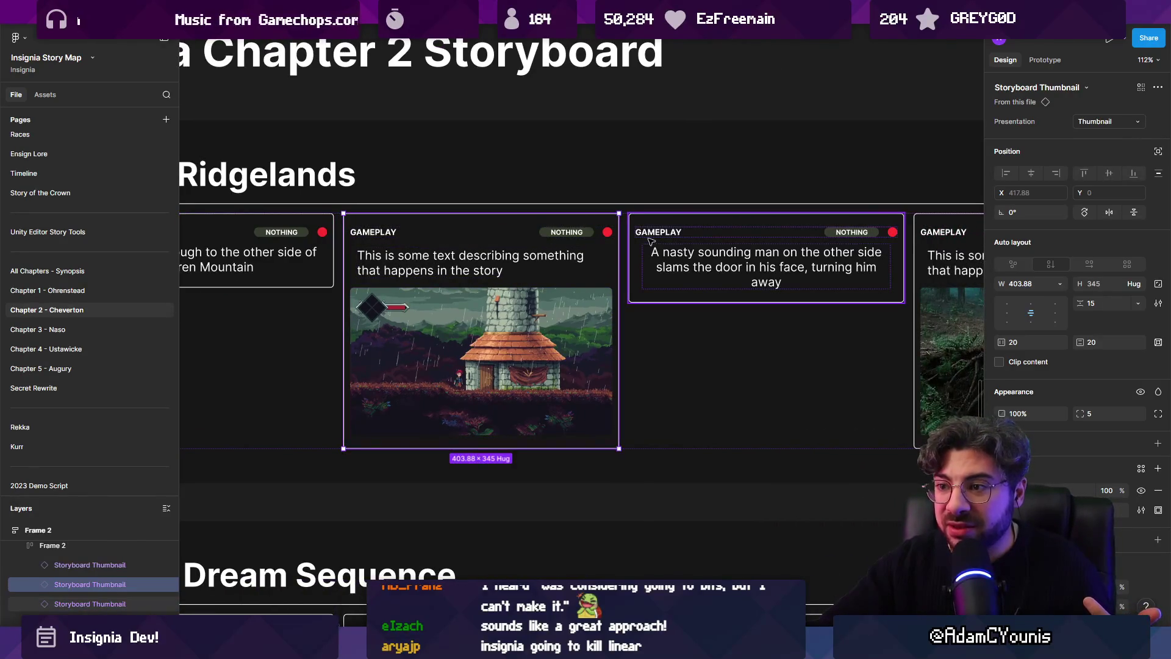
pyautogui.hscroll(-3, 673, 266)
pyautogui.click(559, 299)
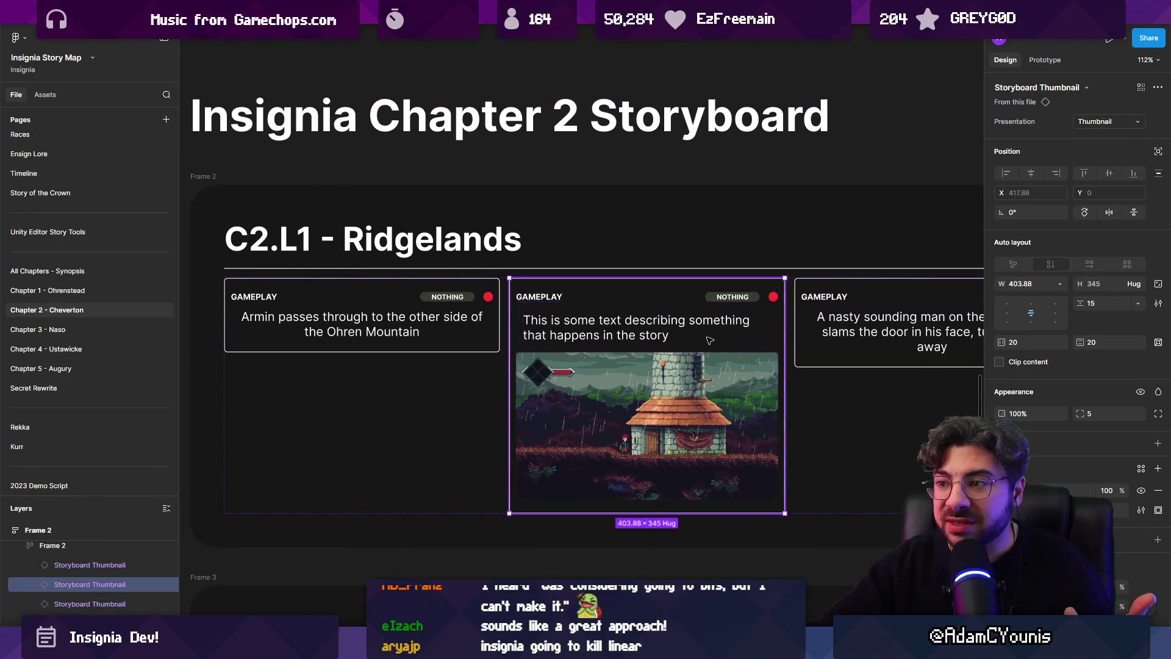
pyautogui.hscroll(4, 559, 288)
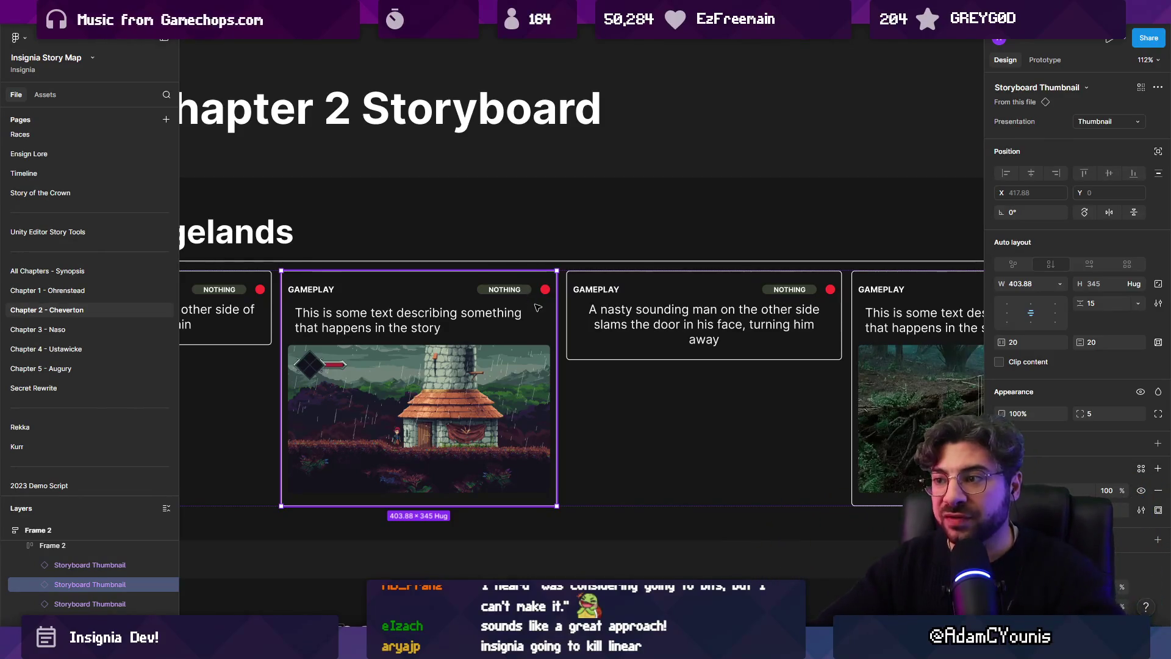
pyautogui.hscroll(5, 538, 308)
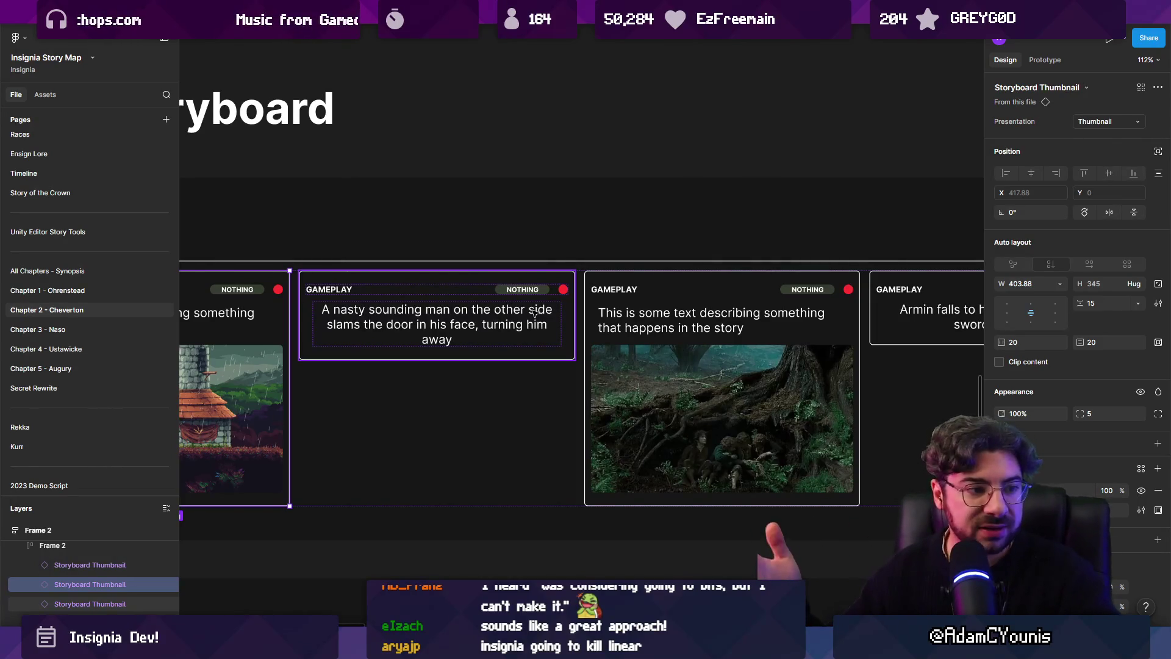
pyautogui.scroll(-5, 539, 295)
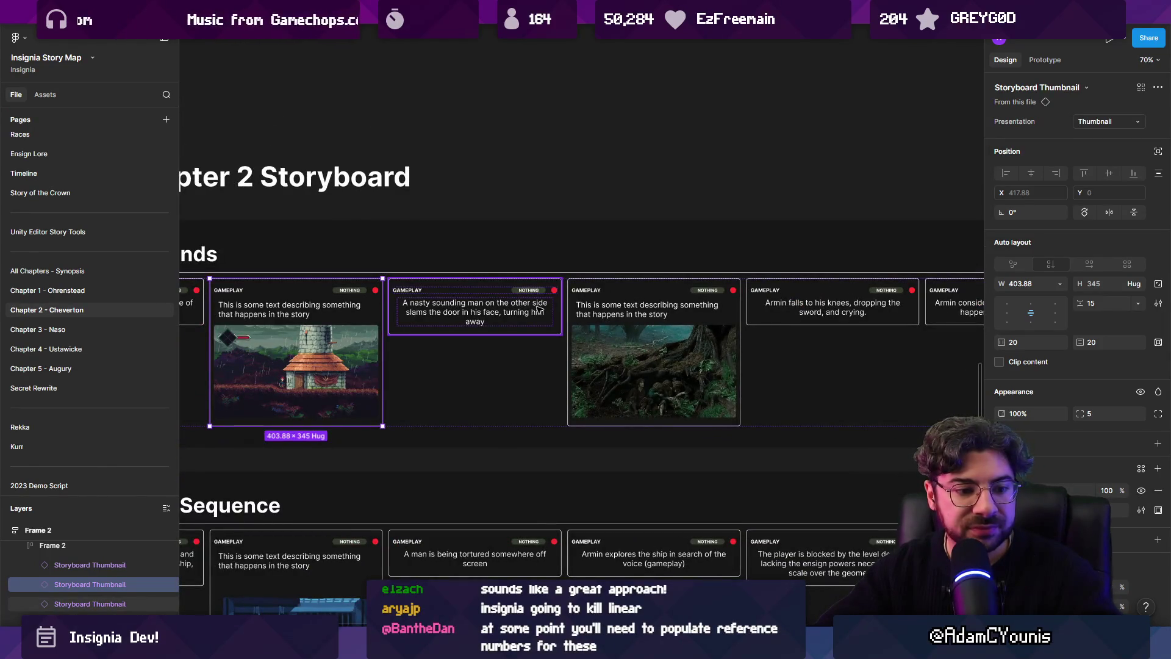
pyautogui.scroll(-10, 540, 308)
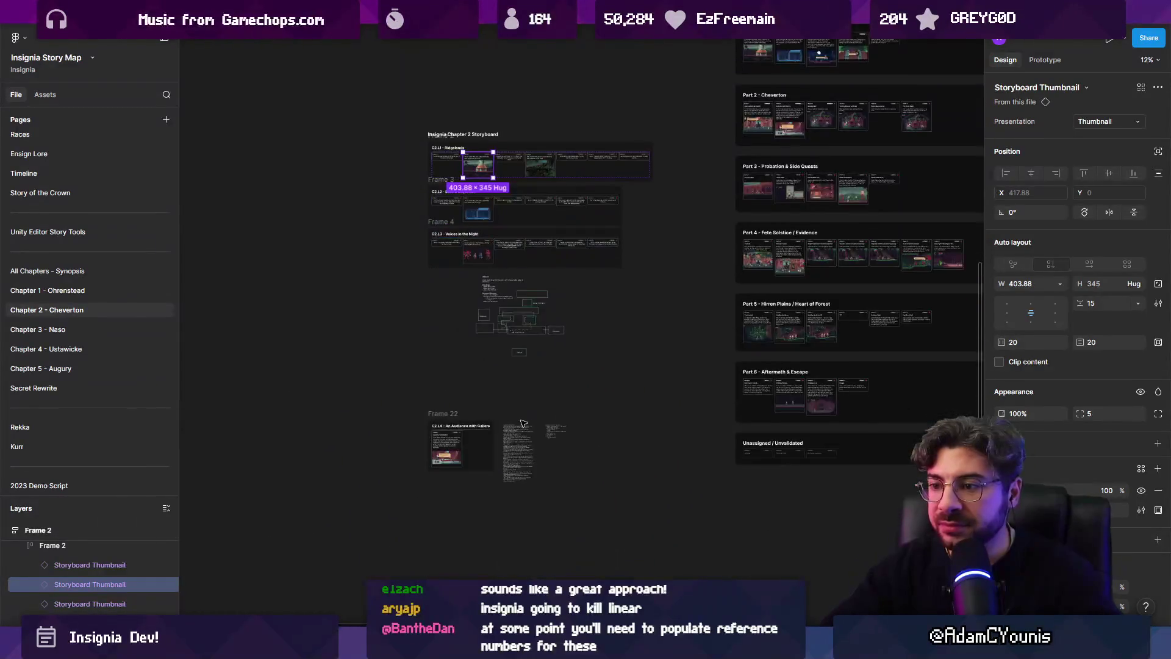
pyautogui.scroll(5, 488, 469)
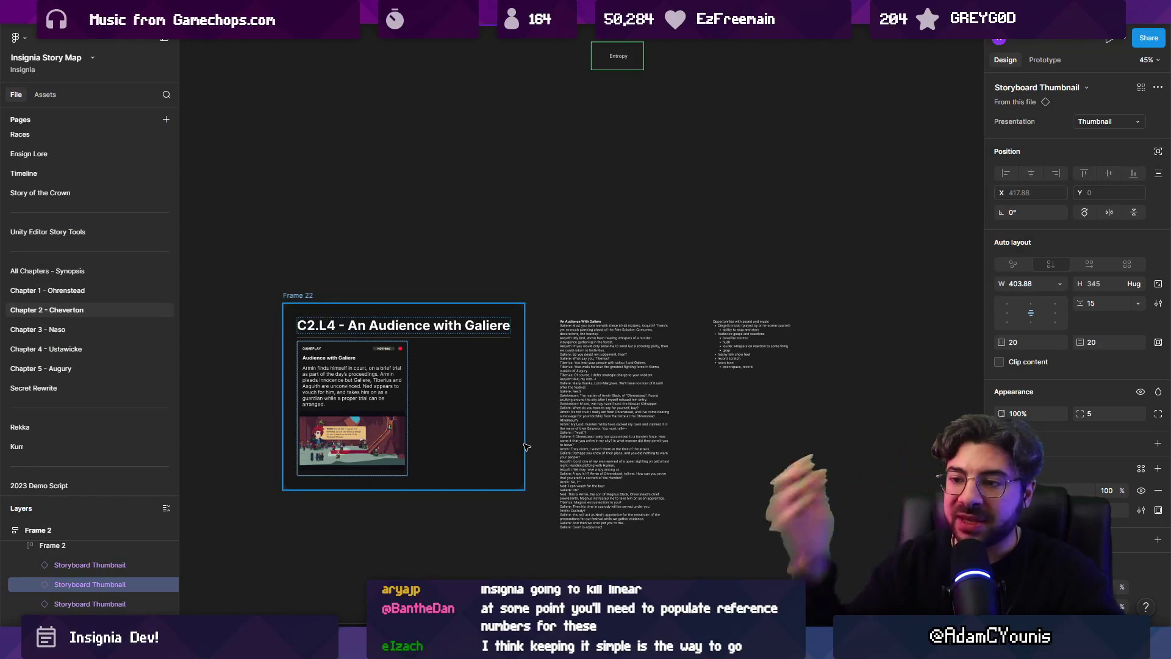
pyautogui.click(183, 12)
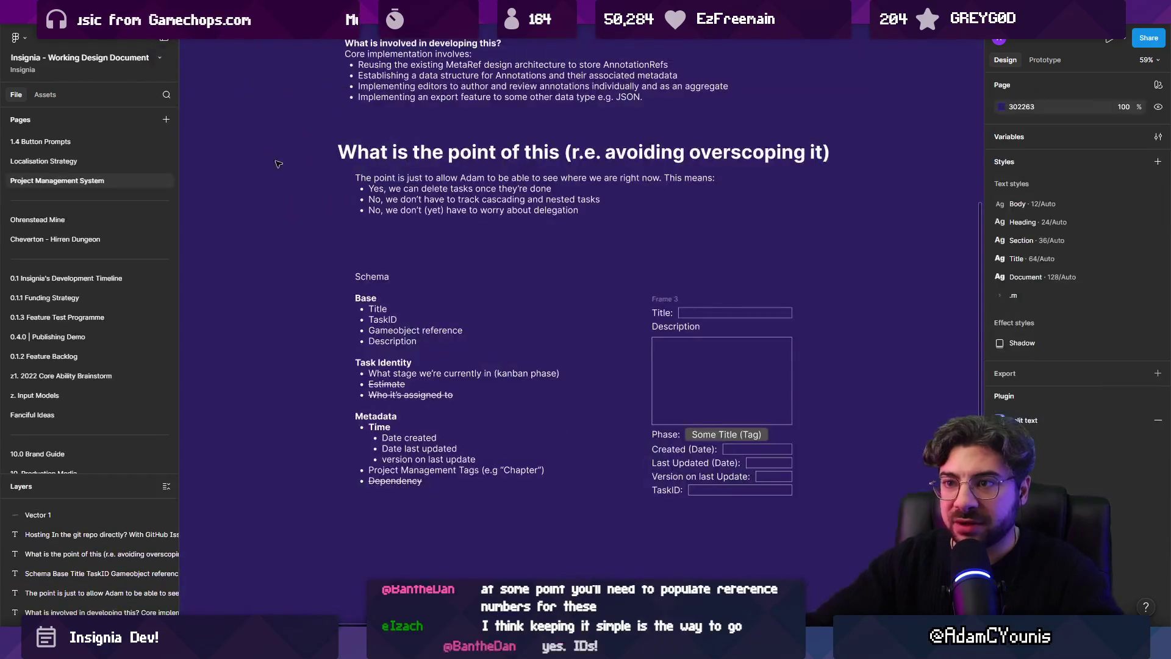
pyautogui.scroll(5, 437, 396)
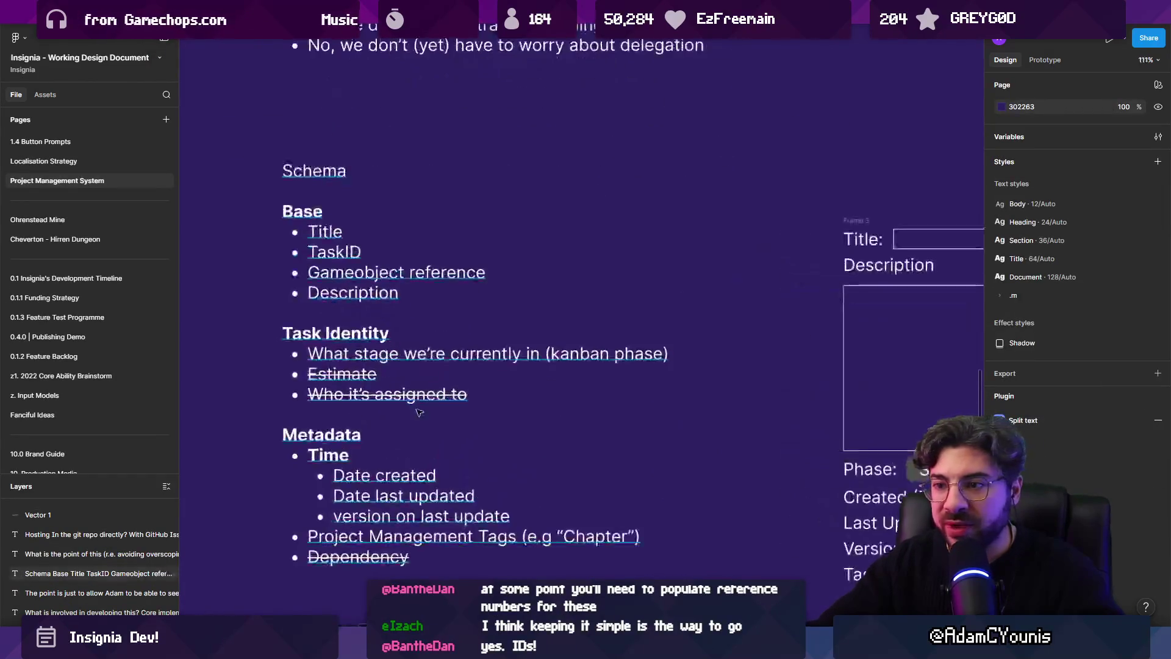
pyautogui.scroll(-2, 397, 503)
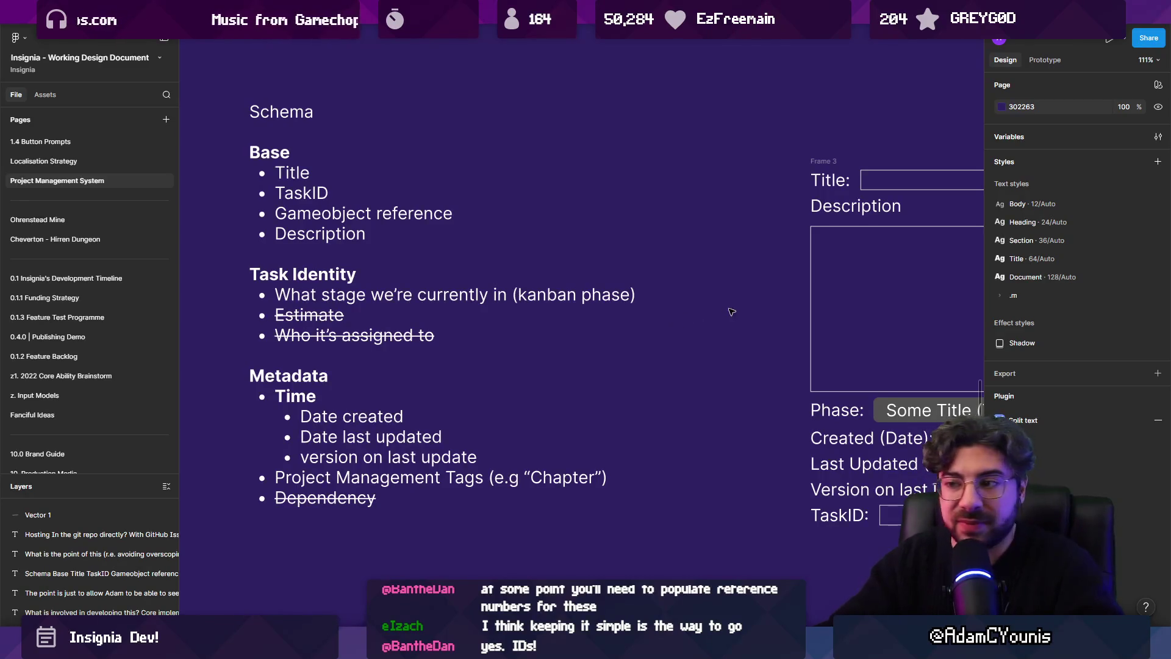
pyautogui.hscroll(7, 731, 311)
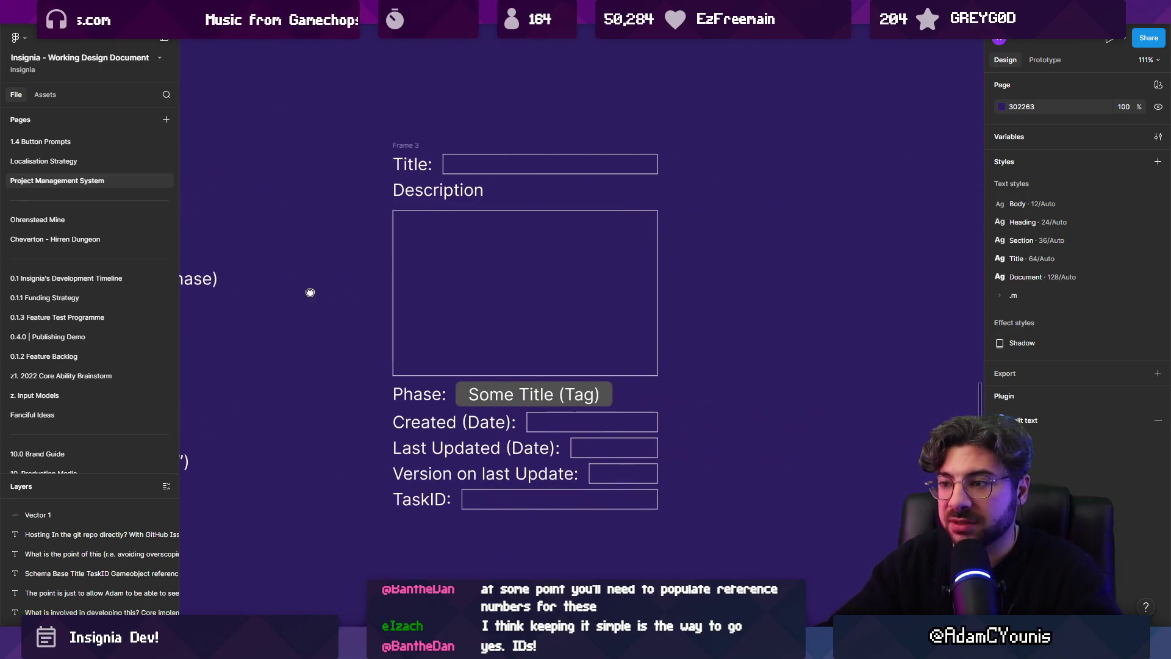
# Move the Created (Date) and Version on last Update rows out to the right of Frame 3
pyautogui.click(427, 434)
pyautogui.hscroll(-2, 500, 427)
pyautogui.click(571, 419)
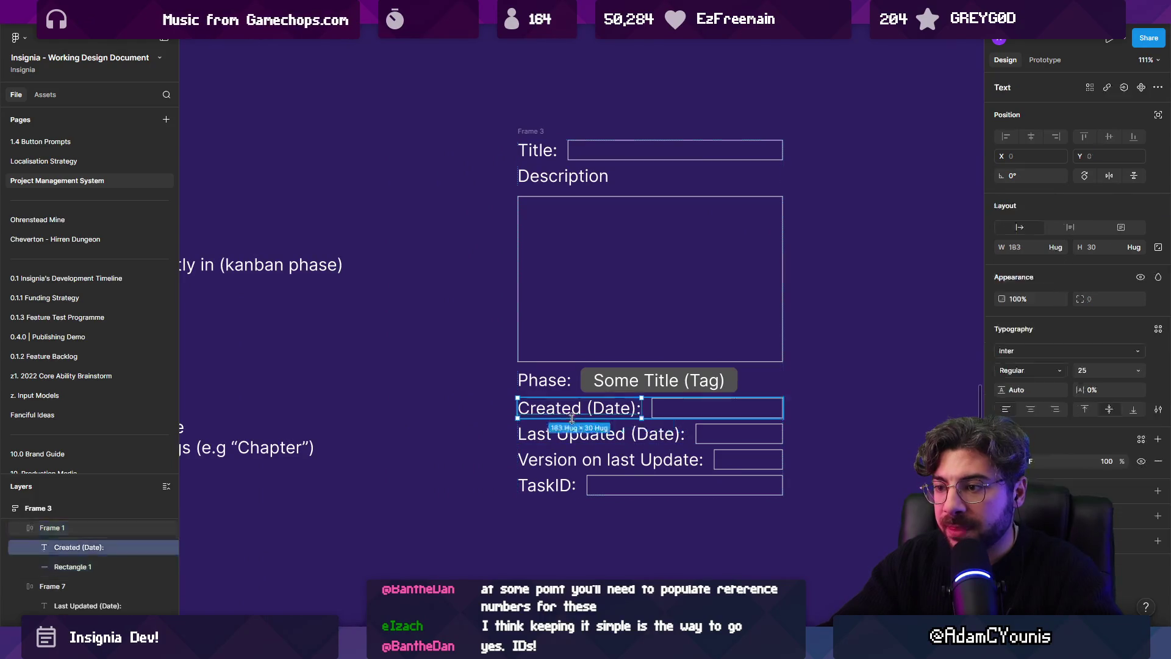
pyautogui.click(622, 518)
pyautogui.hscroll(1, 622, 519)
pyautogui.click(616, 405)
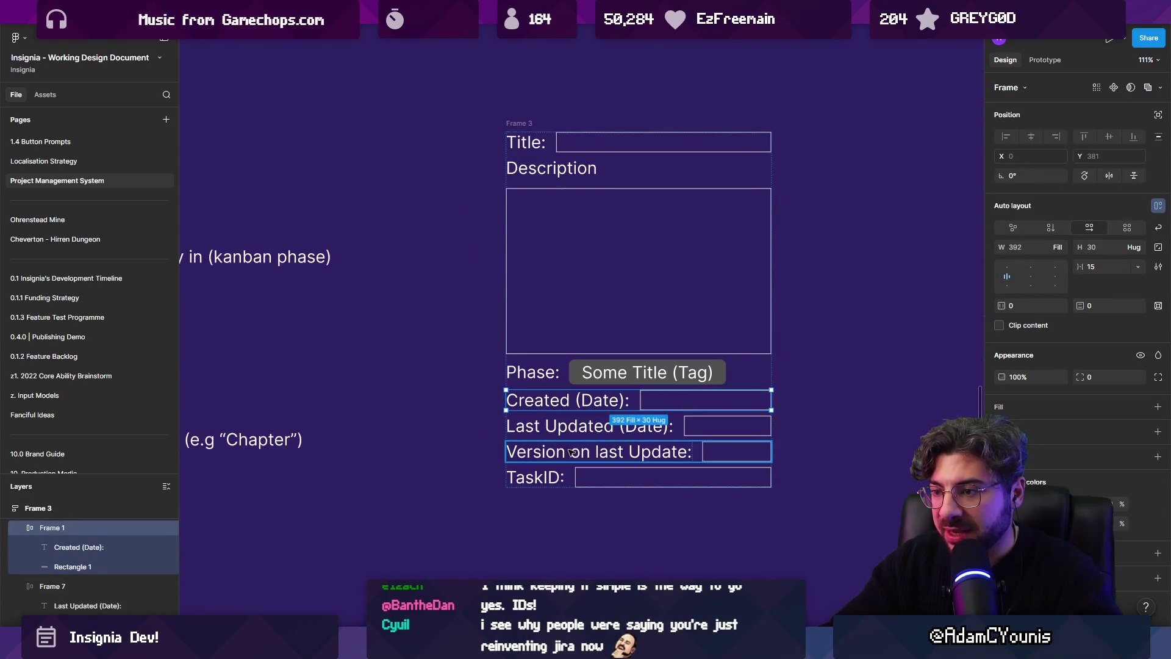
pyautogui.keyDown('shift'); pyautogui.click(590, 452); pyautogui.keyUp('shift')
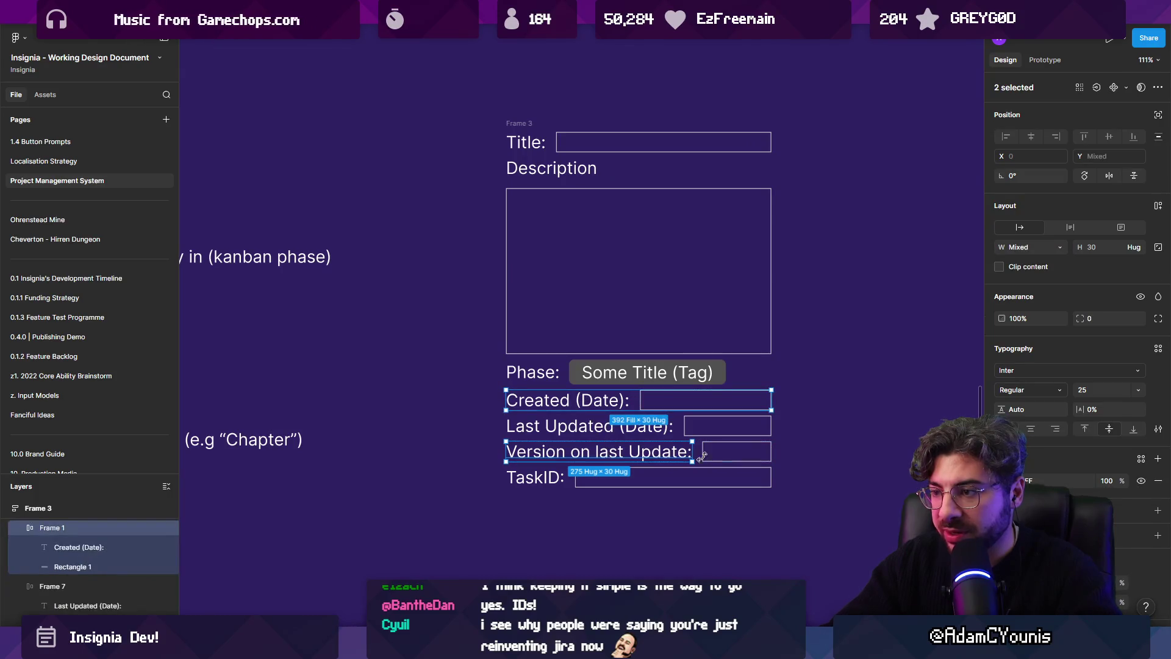
pyautogui.moveTo(587, 406); pyautogui.dragTo(939, 401)
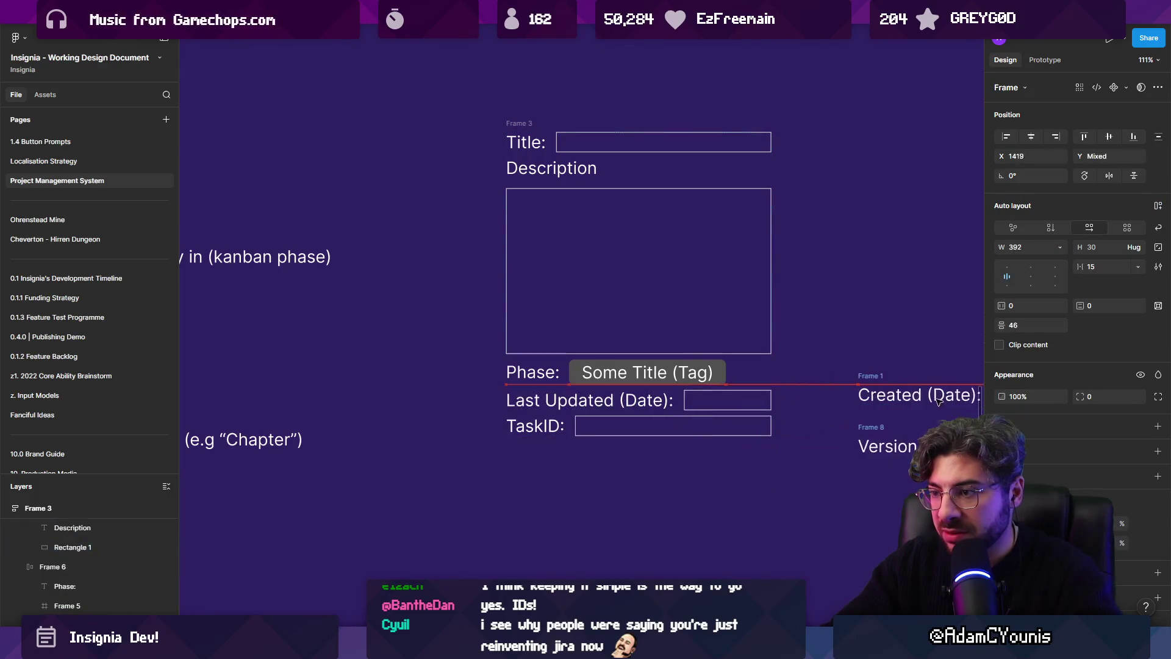
# Place the TaskID row beneath Version on last Update in the new stack
pyautogui.hscroll(3, 598, 420)
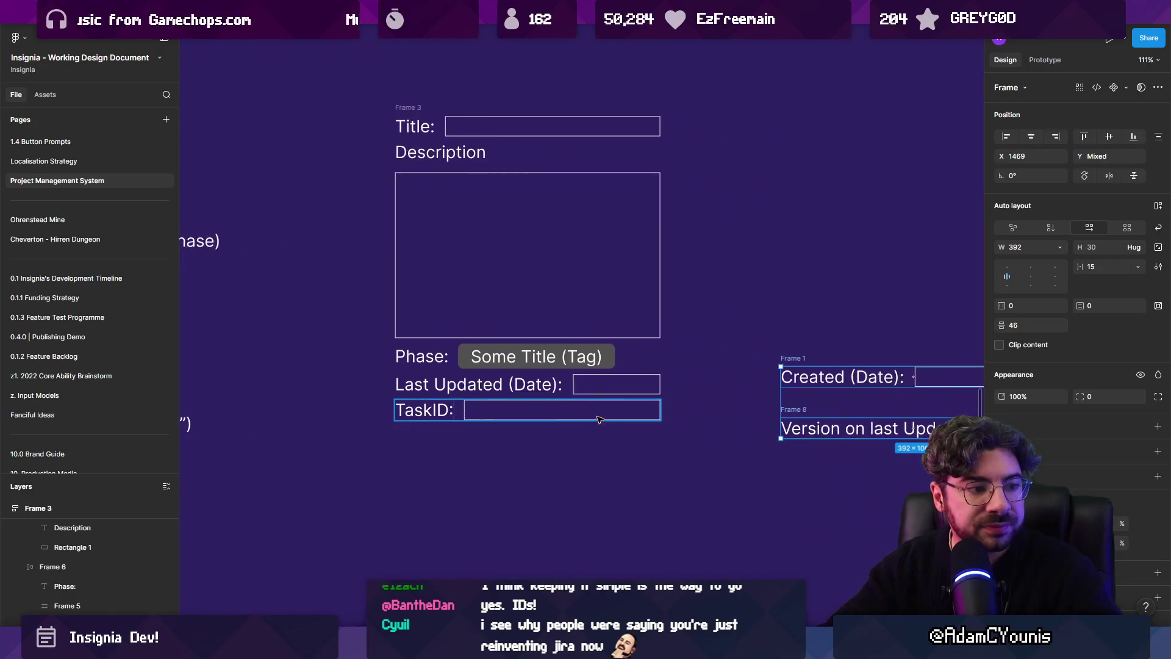
pyautogui.hscroll(2, 621, 417)
pyautogui.click(393, 407)
pyautogui.moveTo(393, 408)
pyautogui.mouseDown()
pyautogui.moveTo(783, 482)
pyautogui.moveTo(767, 463)
pyautogui.mouseUp()
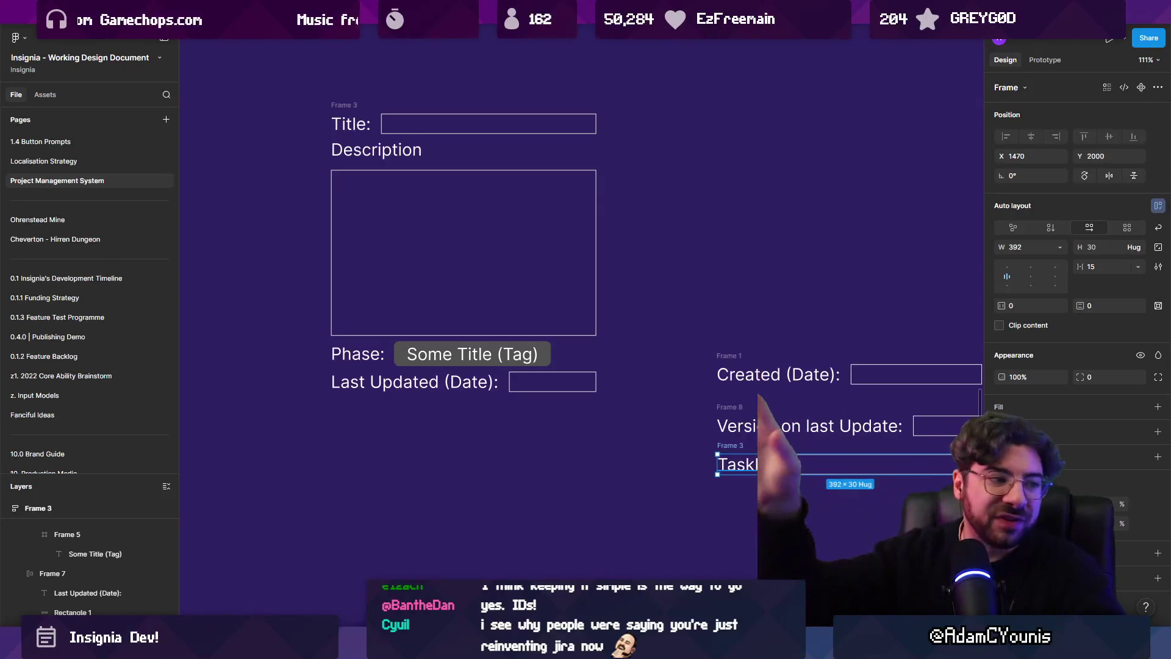
pyautogui.hscroll(2, 737, 389)
pyautogui.click(614, 315)
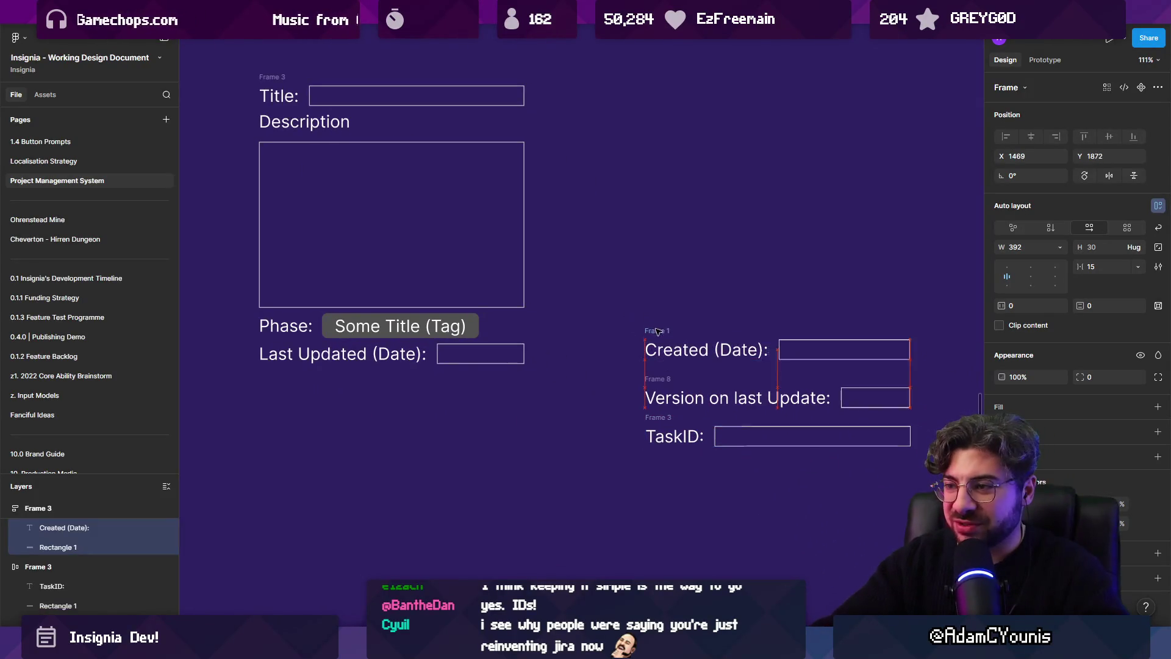
pyautogui.scroll(-5, 614, 315)
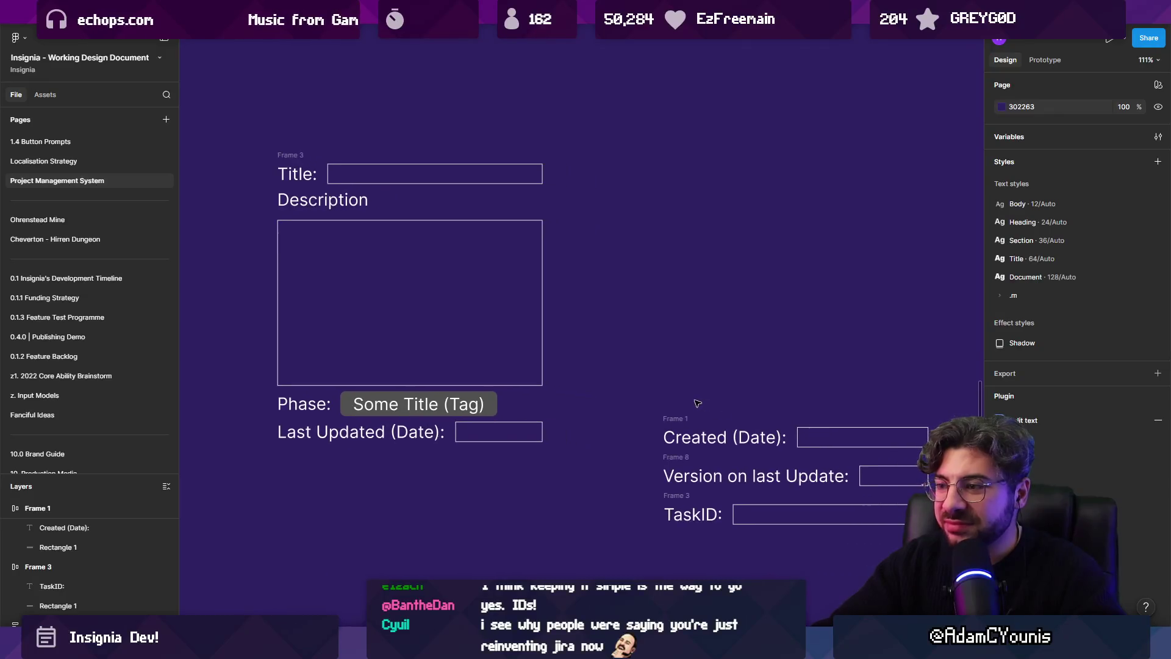
pyautogui.hscroll(-3, 651, 566)
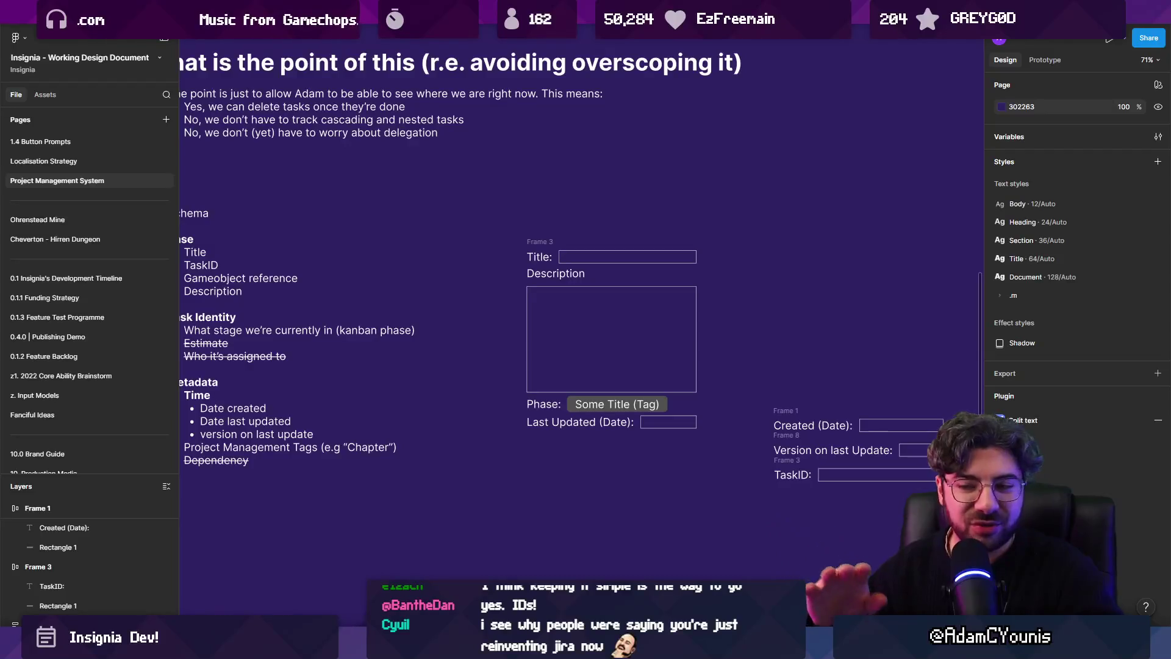
pyautogui.hscroll(-3, 617, 468)
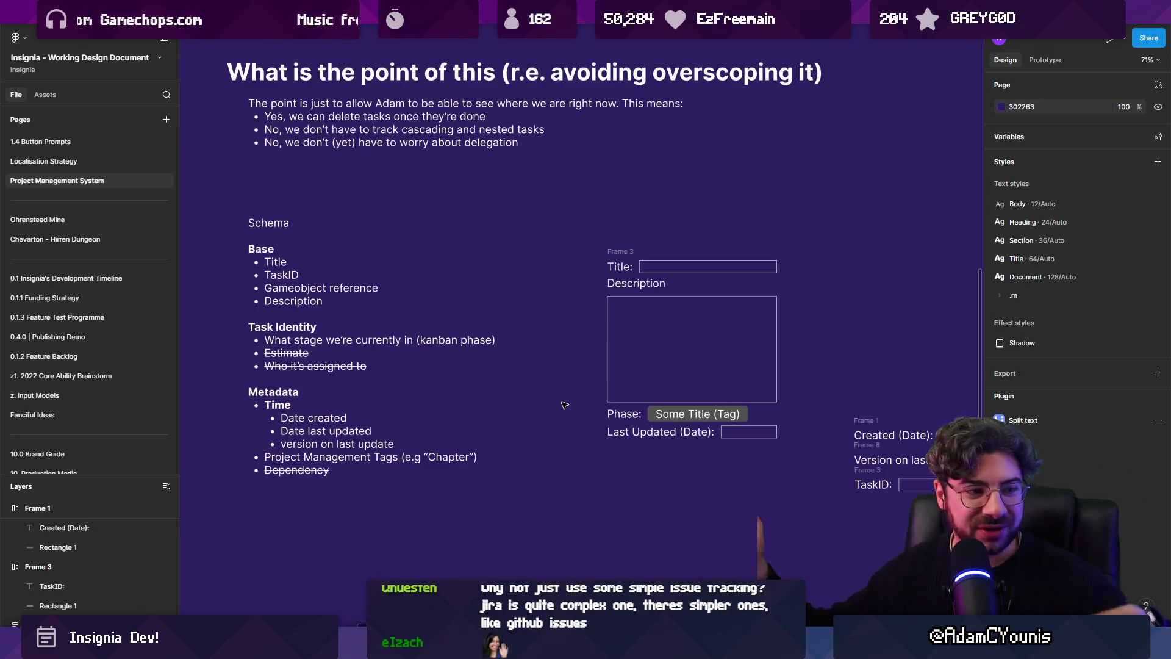
# Wrap the task entry form in auto layout
pyautogui.hscroll(2, 567, 366)
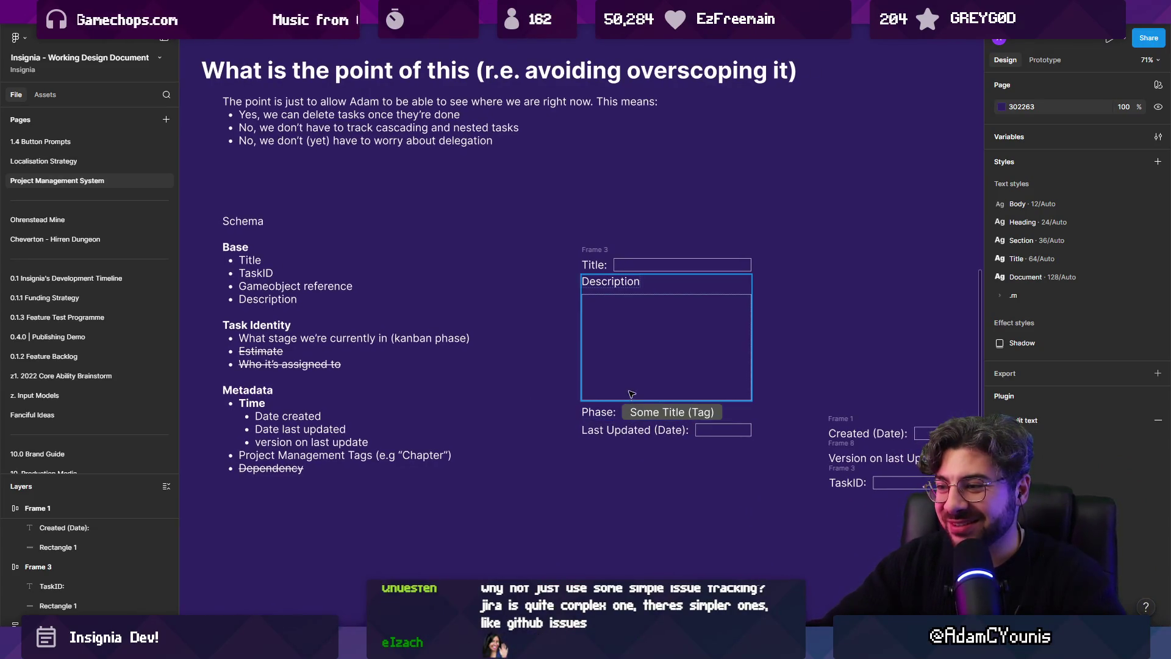
pyautogui.click(591, 264)
pyautogui.hotkey('shift', 'a')
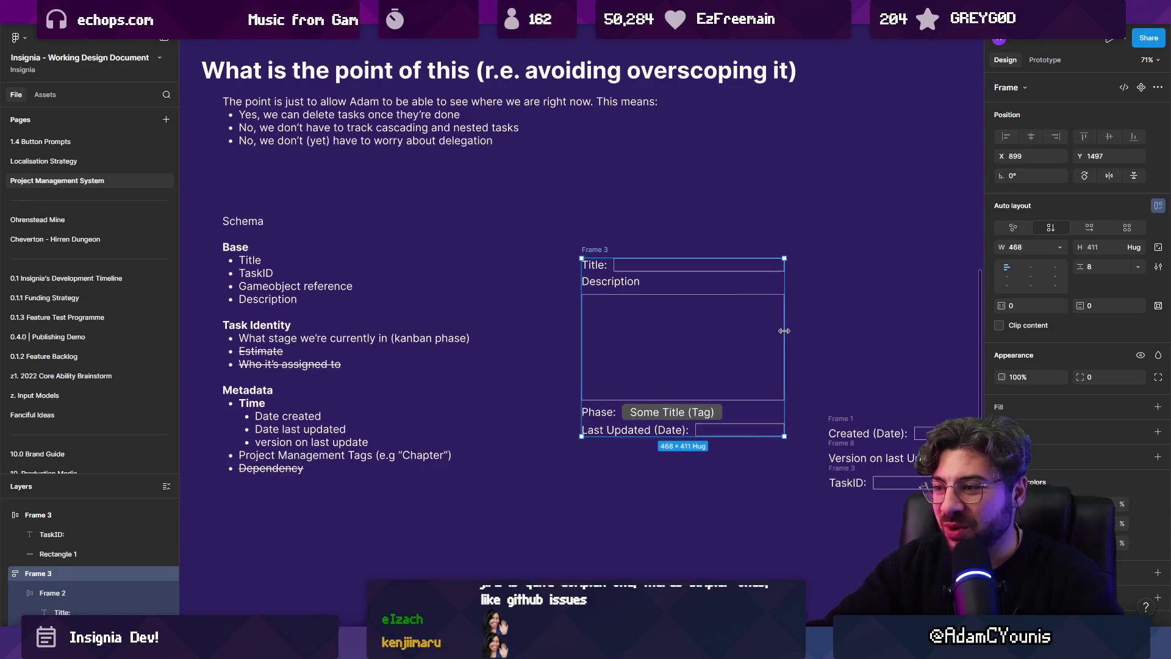
pyautogui.click(684, 443)
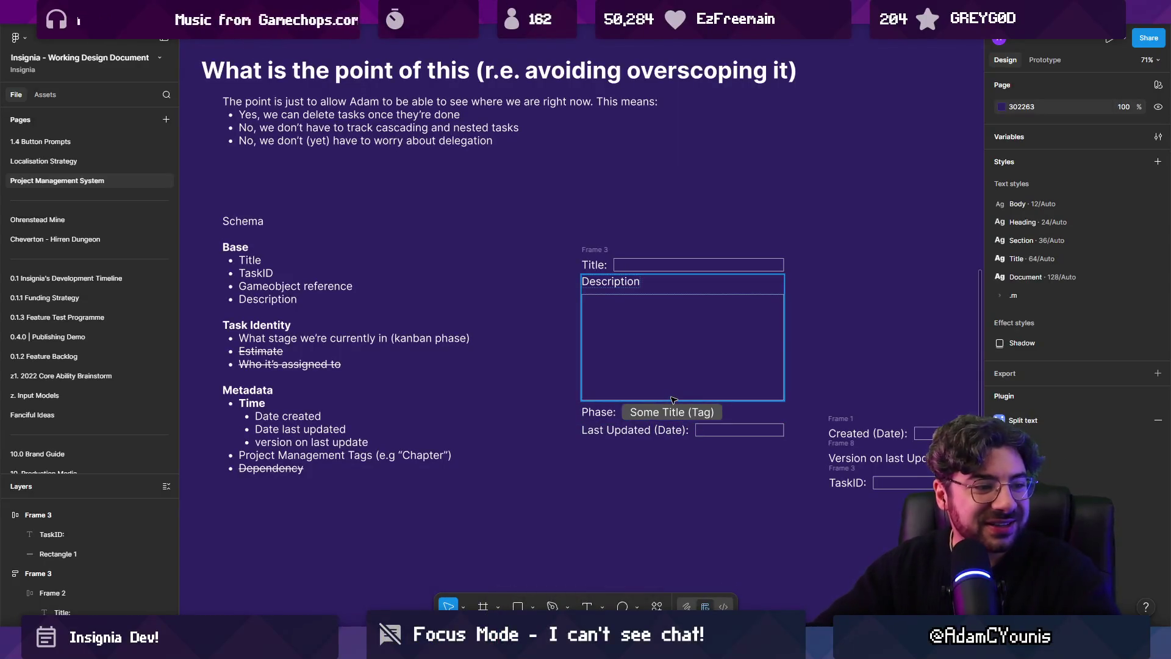
# Move the Created (Date), Version on last update and TaskID fields up and to the right
pyautogui.scroll(-1, 656, 388)
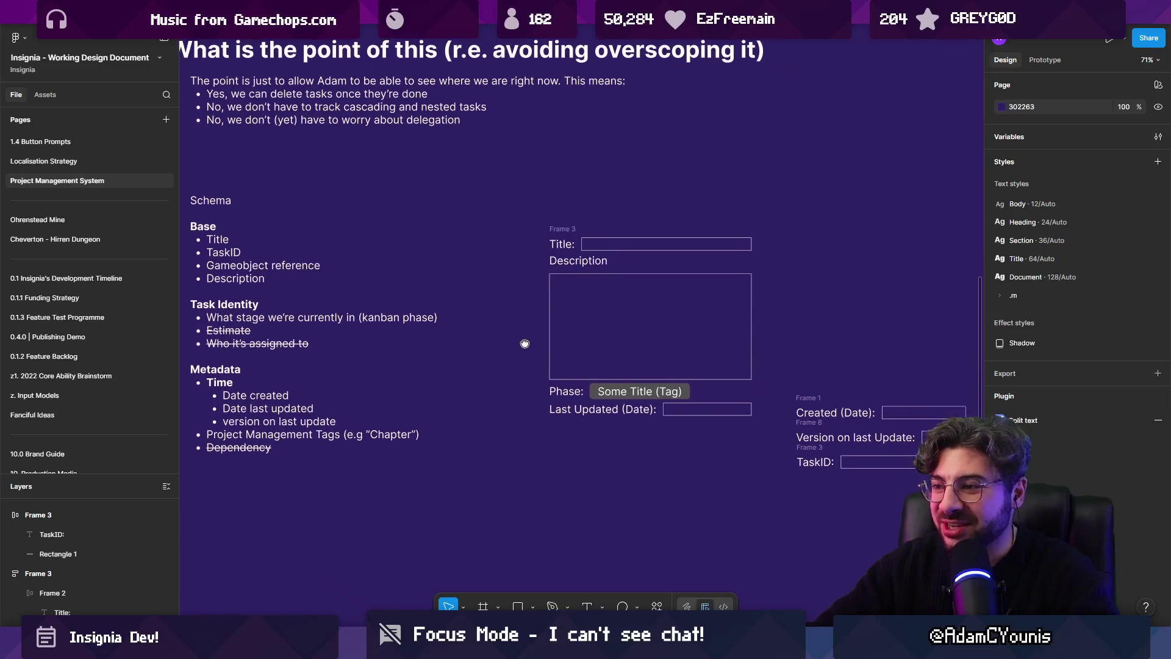
pyautogui.moveTo(804, 396)
pyautogui.mouseDown()
pyautogui.moveTo(827, 427)
pyautogui.moveTo(907, 346)
pyautogui.moveTo(846, 325)
pyautogui.mouseUp()
pyautogui.hscroll(2, 785, 385)
pyautogui.hscroll(-5, 743, 391)
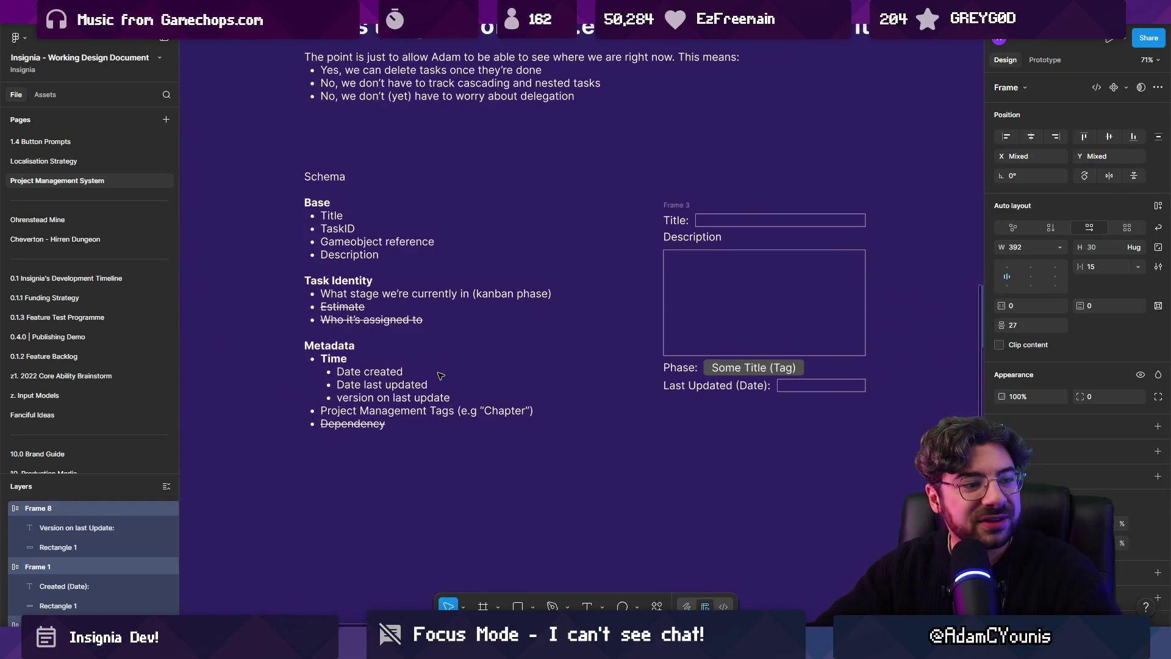
pyautogui.scroll(5, 373, 382)
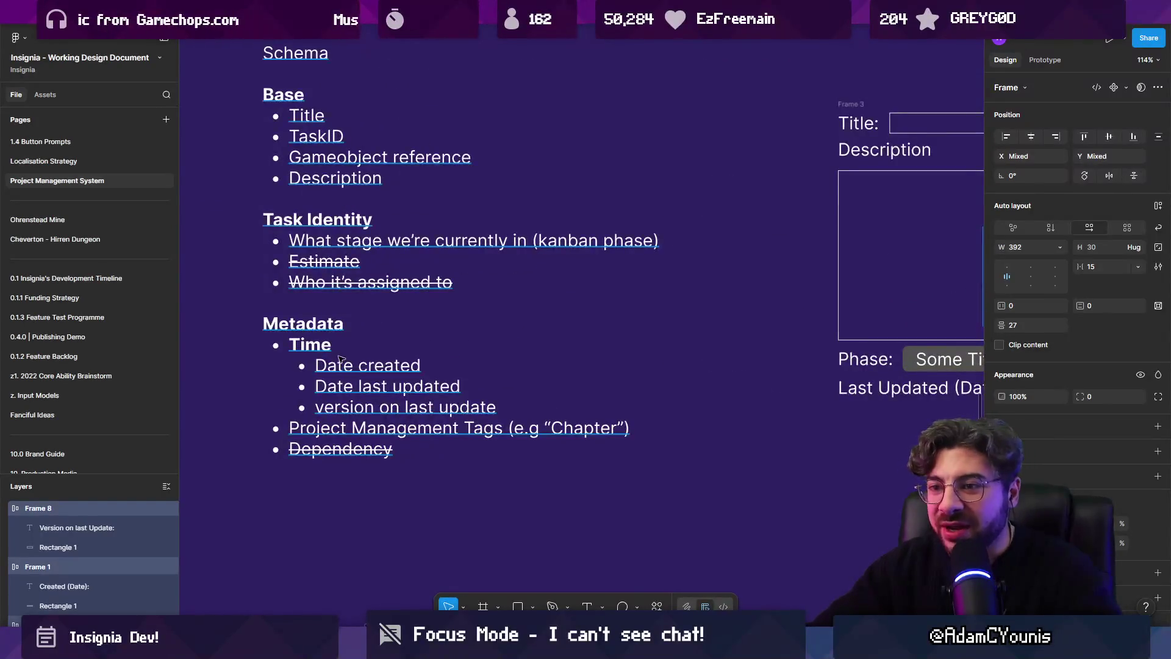
pyautogui.hscroll(8, 469, 321)
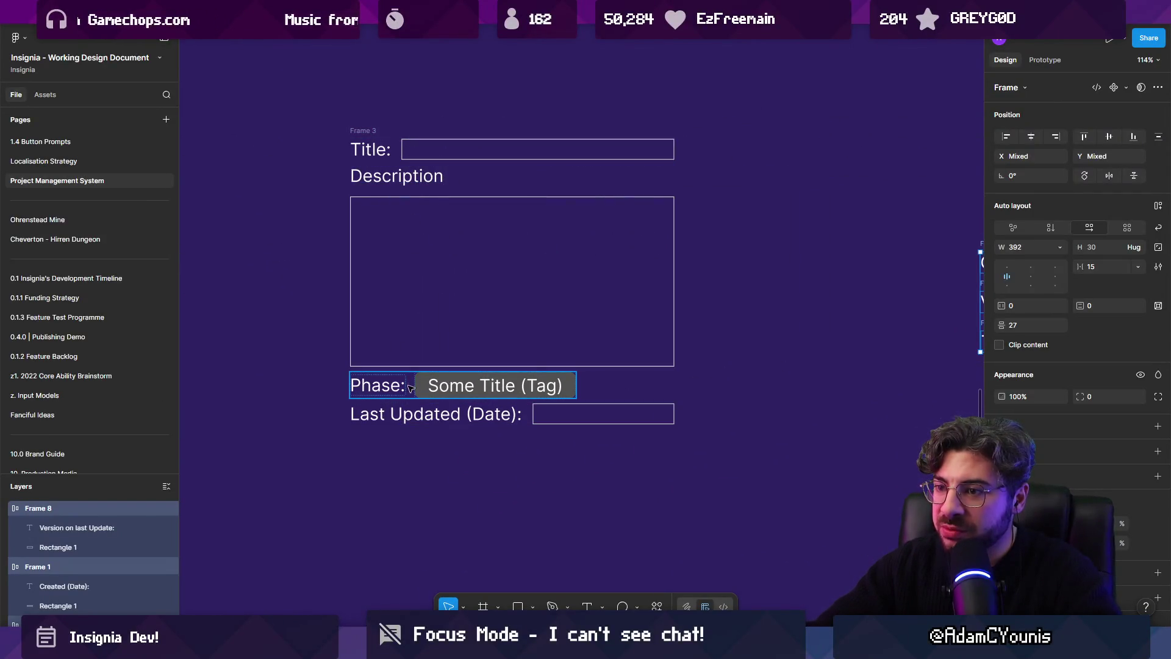
pyautogui.keyDown('ctrl'); pyautogui.scroll(-3, 409, 389); pyautogui.keyUp('ctrl')
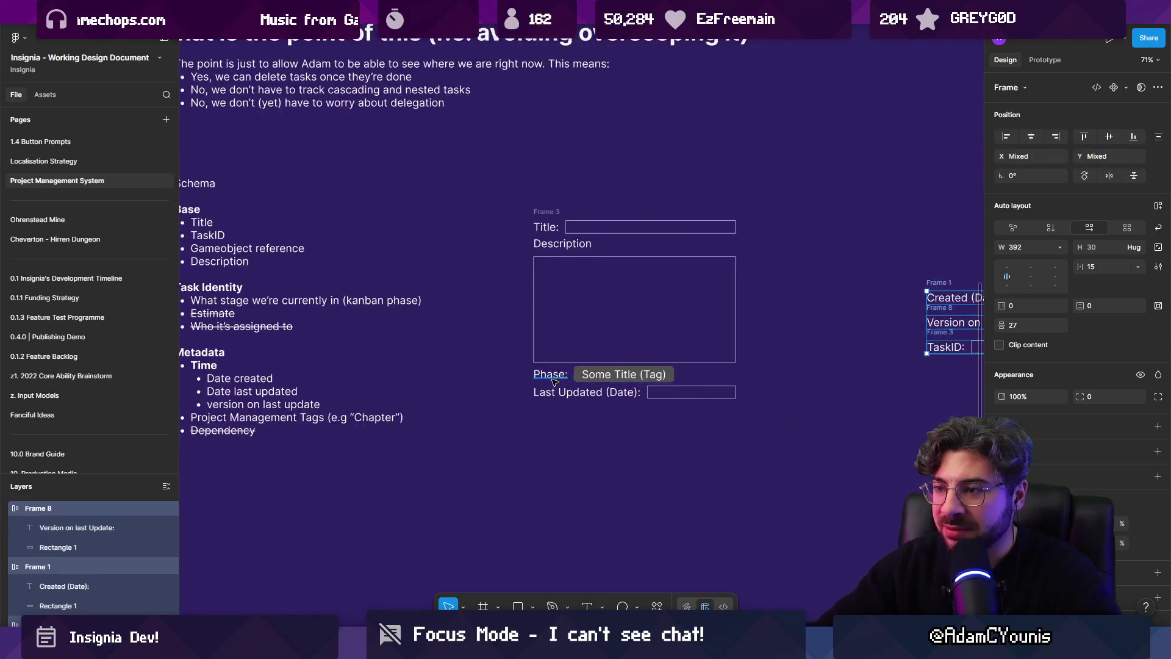
pyautogui.scroll(5, 803, 389)
pyautogui.click(552, 378)
# Duplicate the Phase row and rename the copy's label to Tags
pyautogui.hotkey('ctrl', 'd')
pyautogui.doubleClick(551, 406)
pyautogui.doubleClick(561, 406)
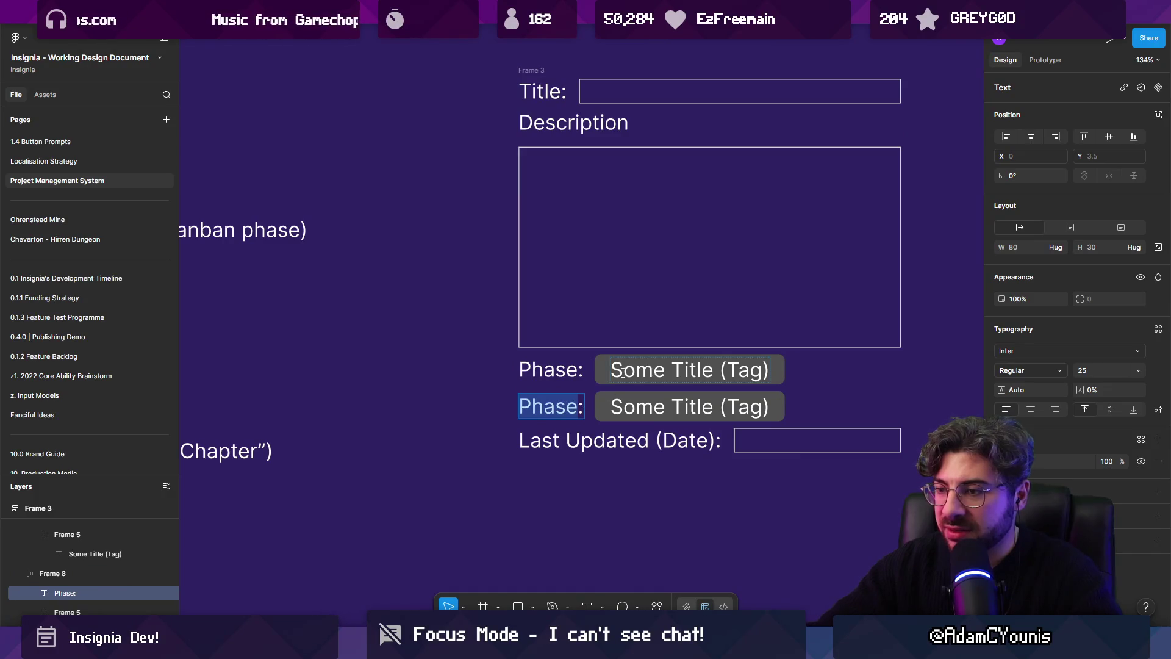
pyautogui.write('Association:')
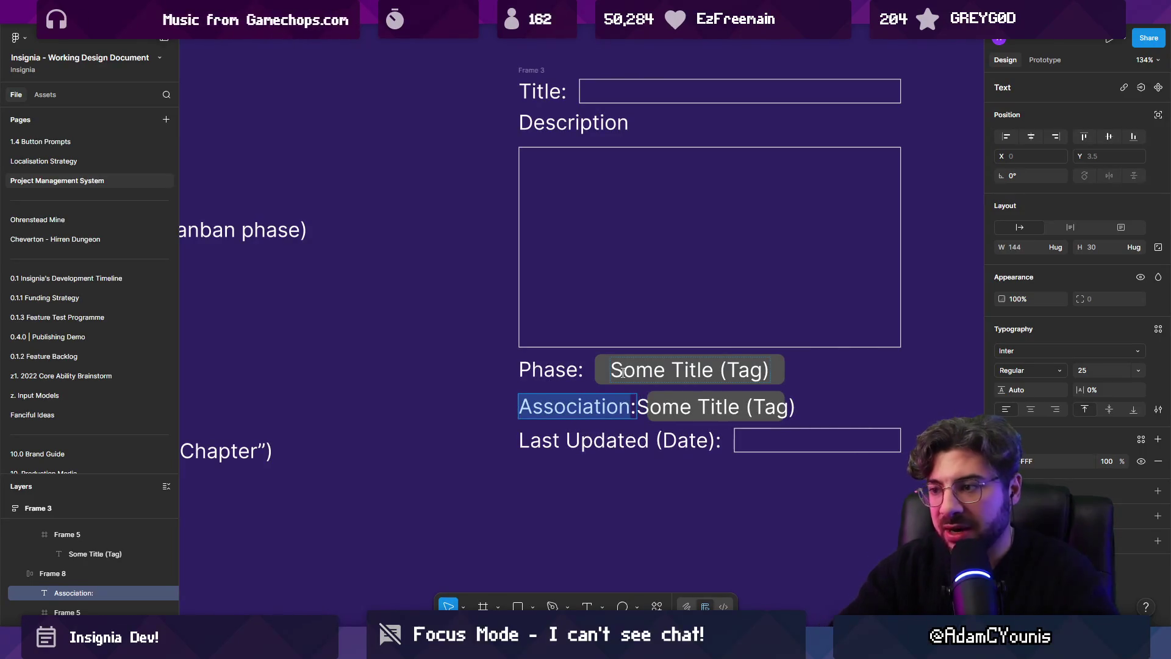
pyautogui.press('BackSpace')
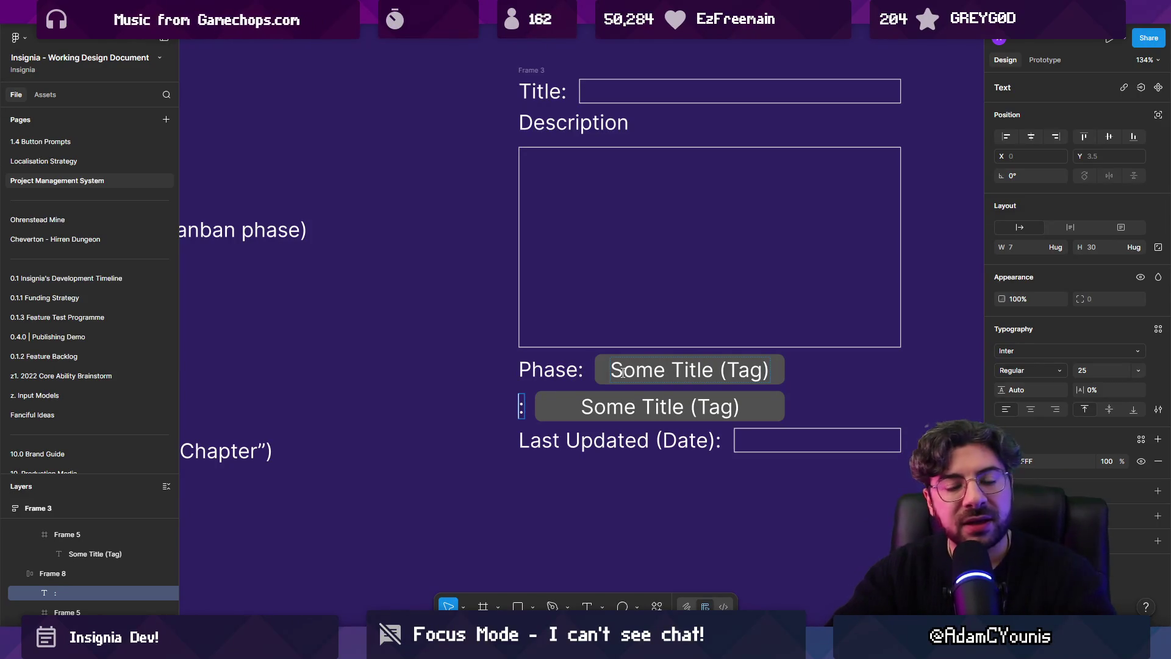
pyautogui.write('Tags')
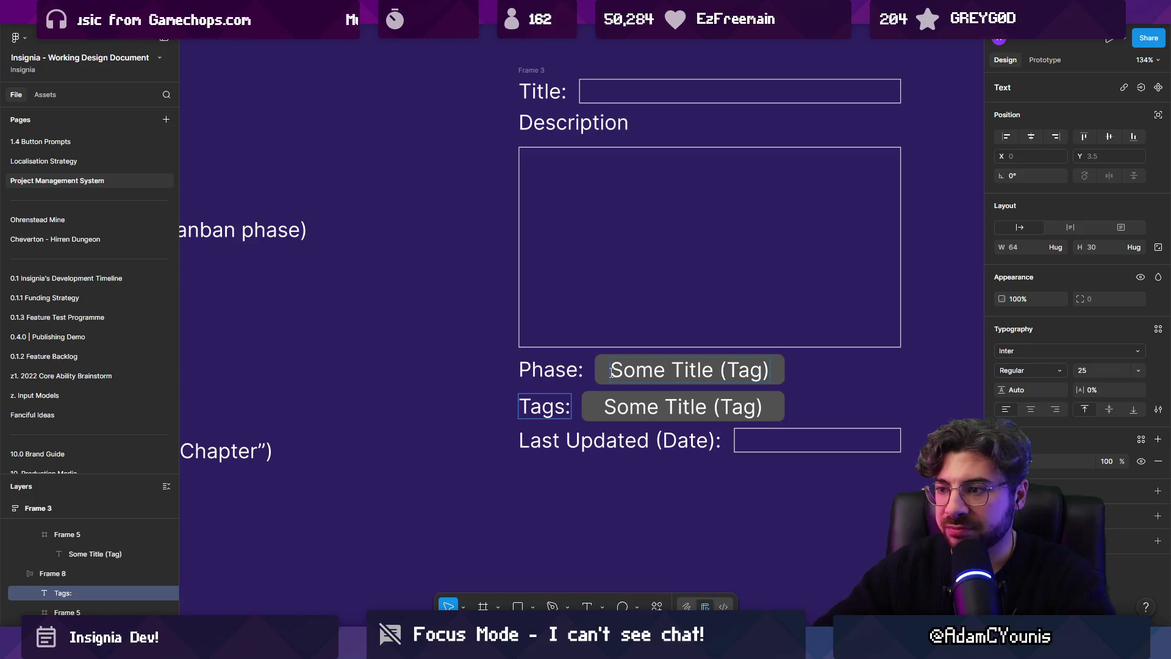
# Rename the original Phase row's label to Status
pyautogui.doubleClick(562, 374)
pyautogui.write('Status')
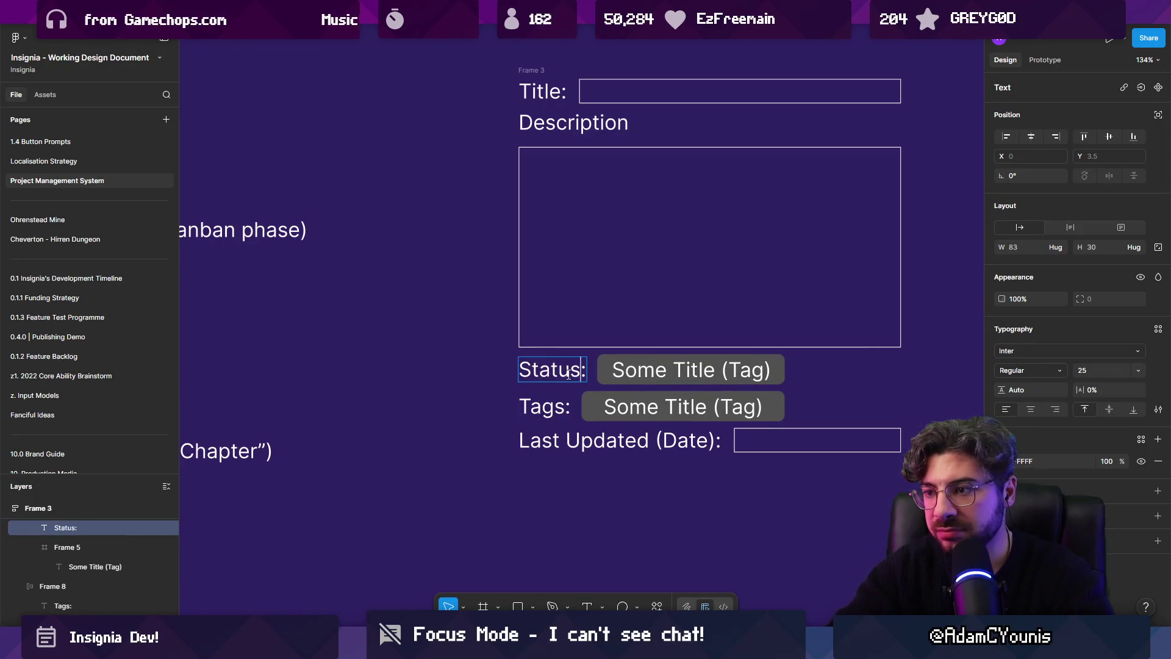
pyautogui.click(551, 407)
pyautogui.doubleClick(551, 407)
pyautogui.doubleClick(551, 408)
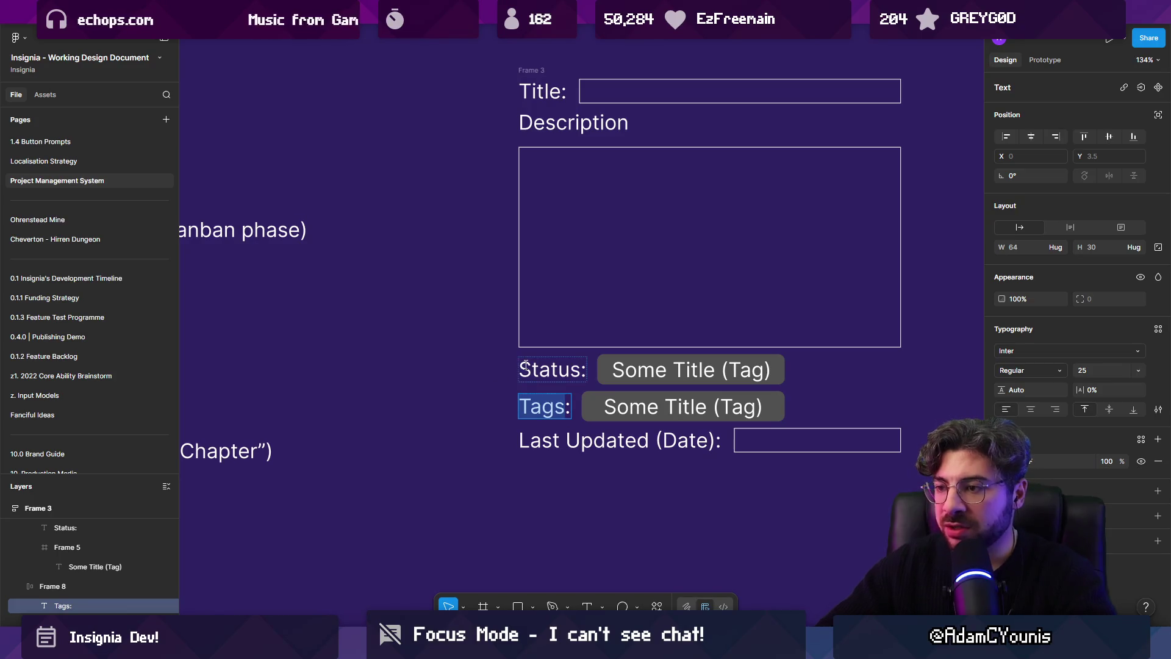
pyautogui.doubleClick(628, 371)
pyautogui.press('Escape')
pyautogui.press('Escape')
# Wrap the Status label and its Some Title (Tag) pill into an auto-layout row
pyautogui.keyDown('shift'); pyautogui.click(567, 372); pyautogui.keyUp('shift')
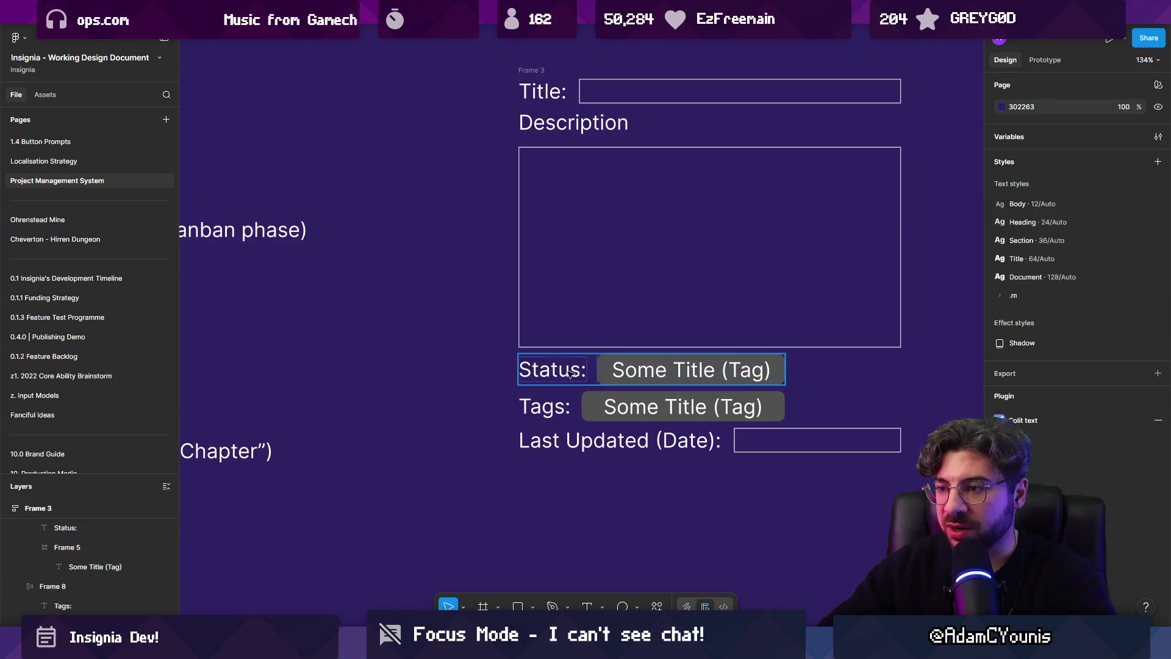
pyautogui.hotkey('shift', 'a')
pyautogui.press('Tab')
pyautogui.click(465, 395)
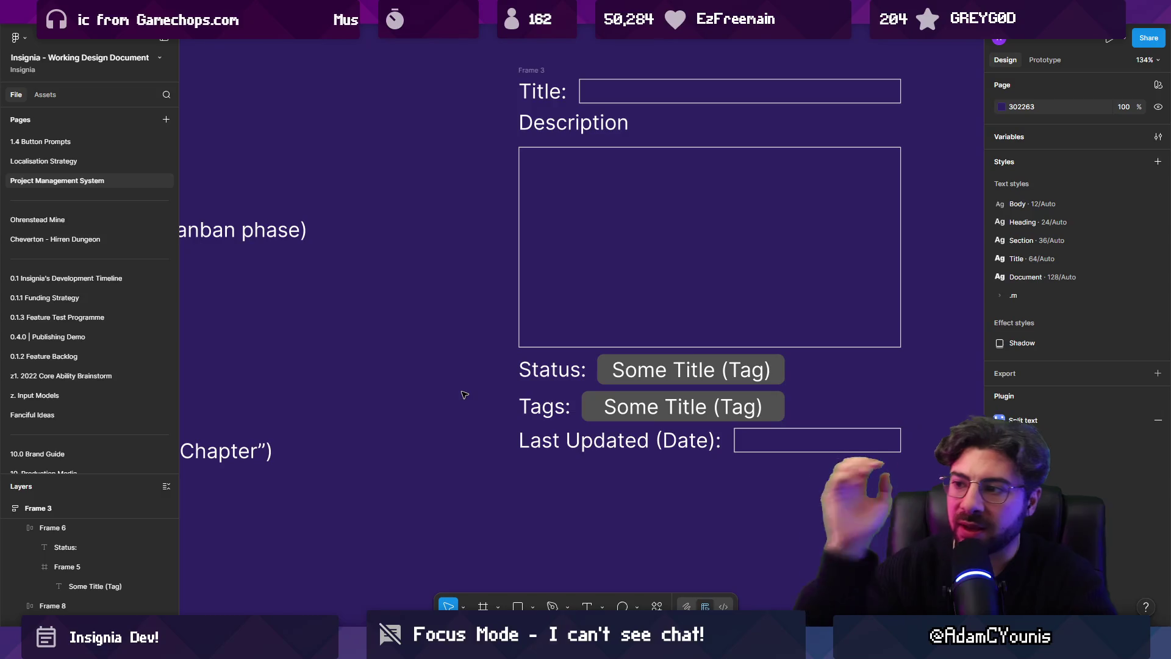
pyautogui.doubleClick(589, 402)
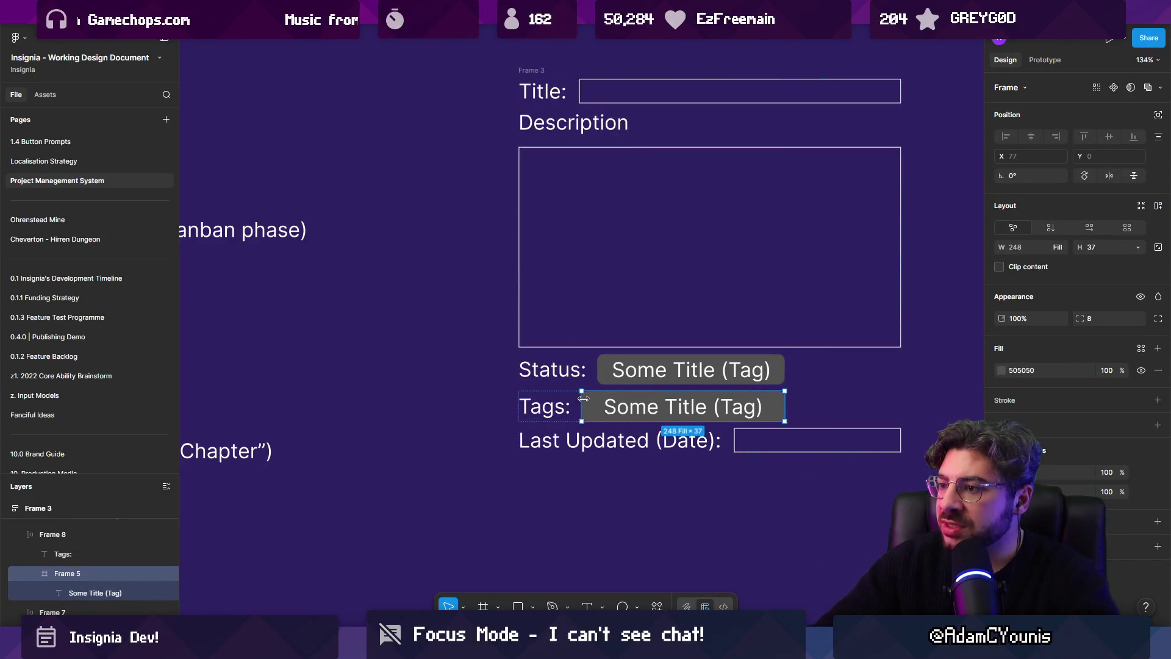
pyautogui.click(594, 364)
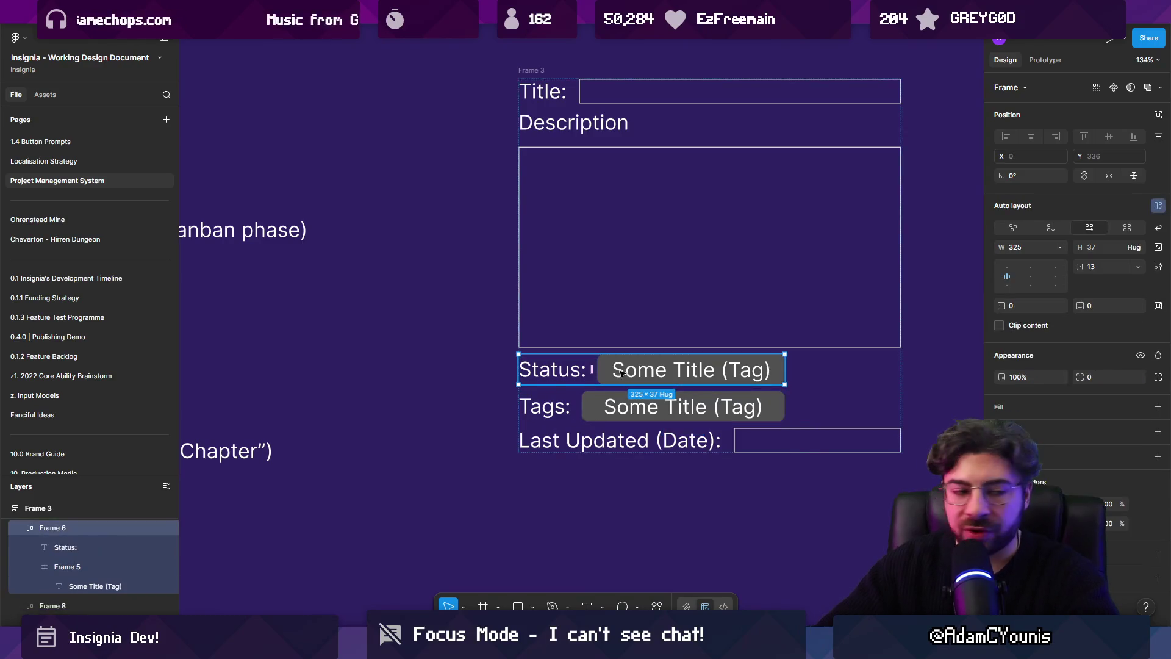
pyautogui.click(488, 312)
# Nudge the whole task form frame slightly up and to the right
pyautogui.scroll(-3, 652, 374)
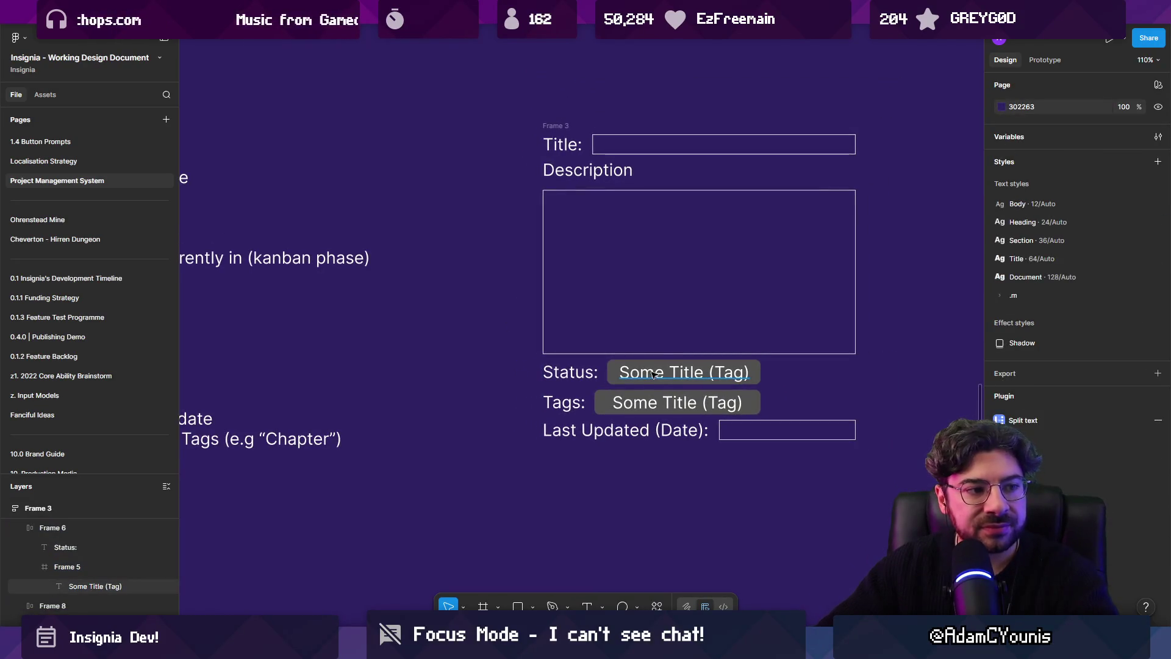
pyautogui.scroll(-5, 652, 374)
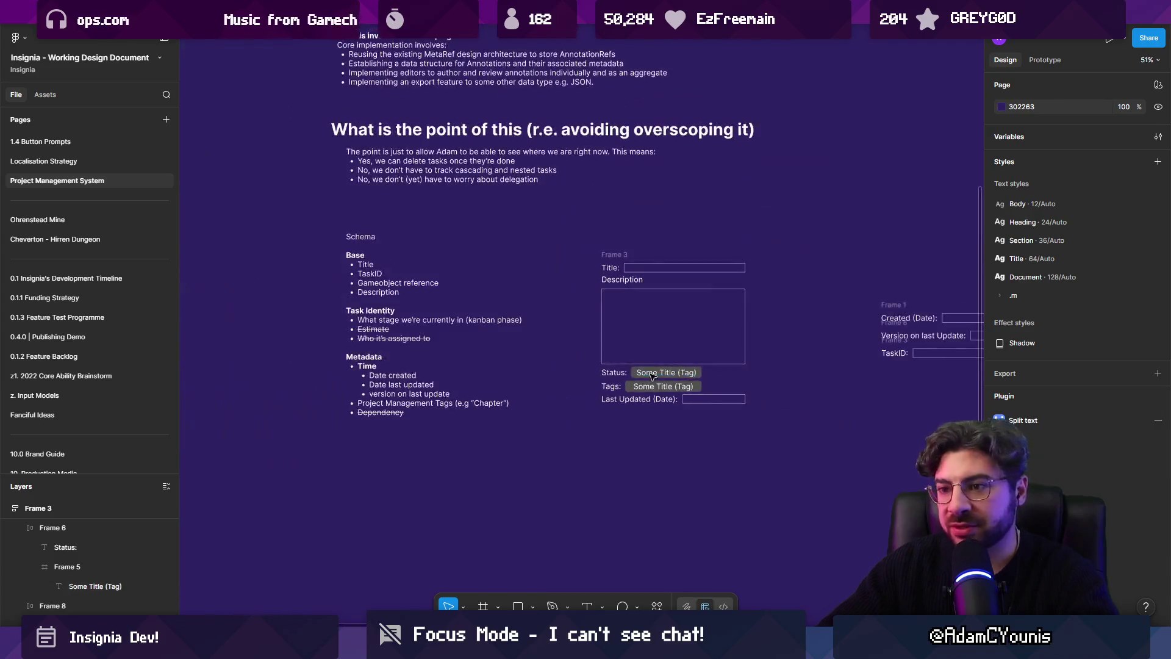
pyautogui.click(604, 247)
pyautogui.moveTo(604, 247); pyautogui.dragTo(616, 238)
pyautogui.scroll(2, 503, 335)
pyautogui.hscroll(2, 502, 335)
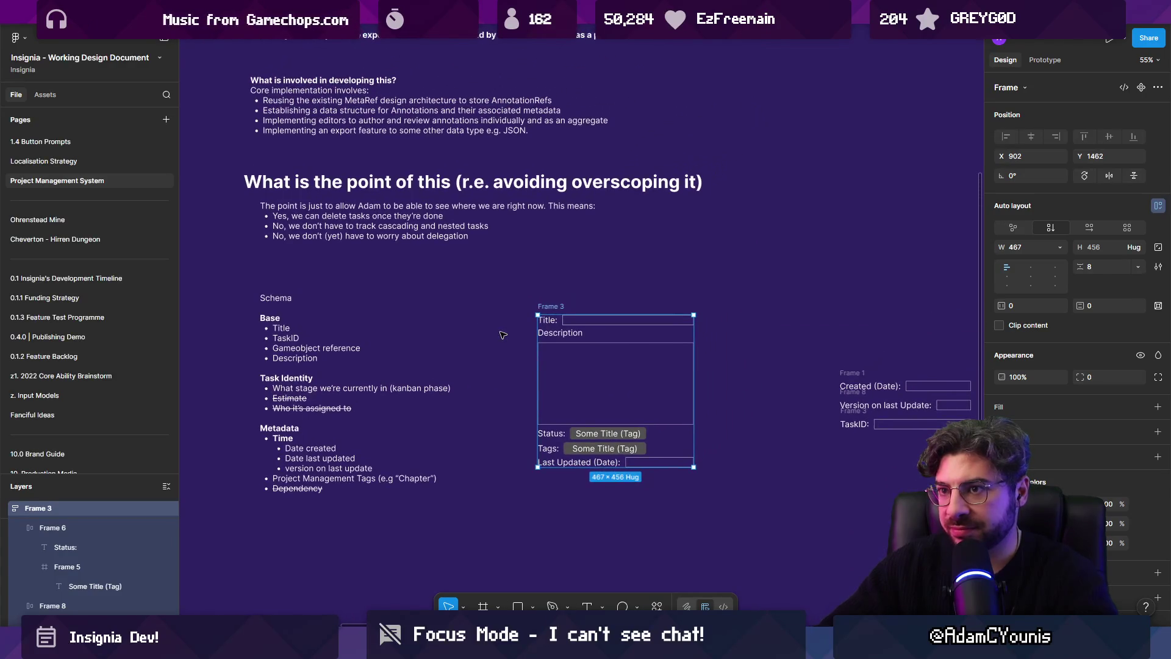
pyautogui.moveTo(410, 643)
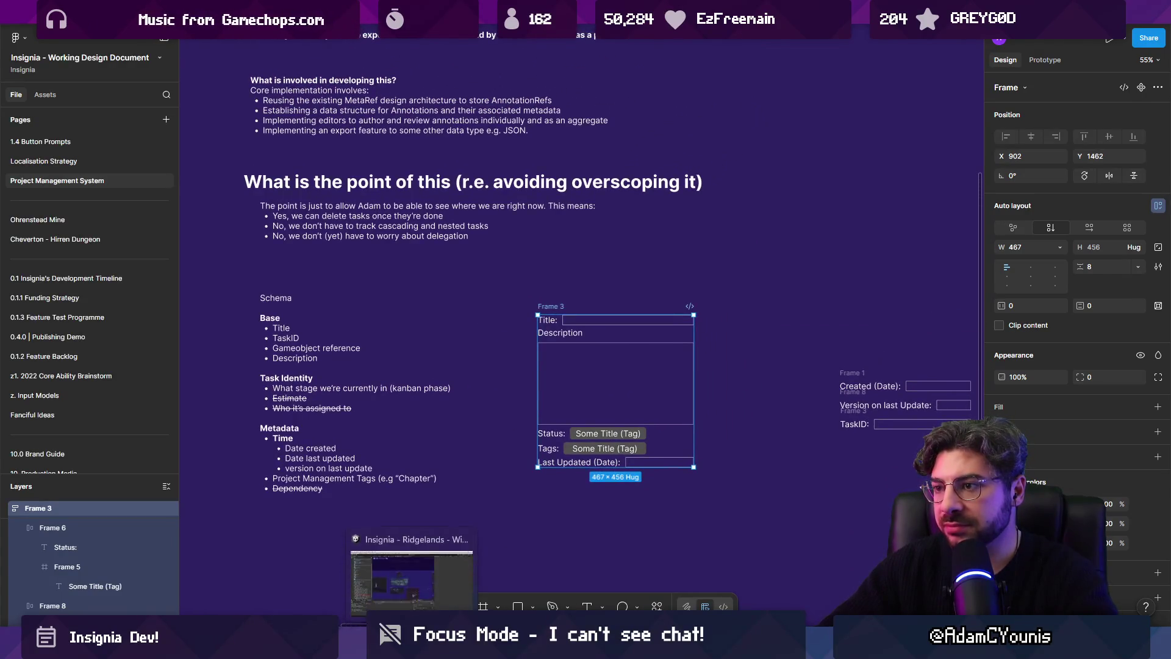
pyautogui.click(410, 586)
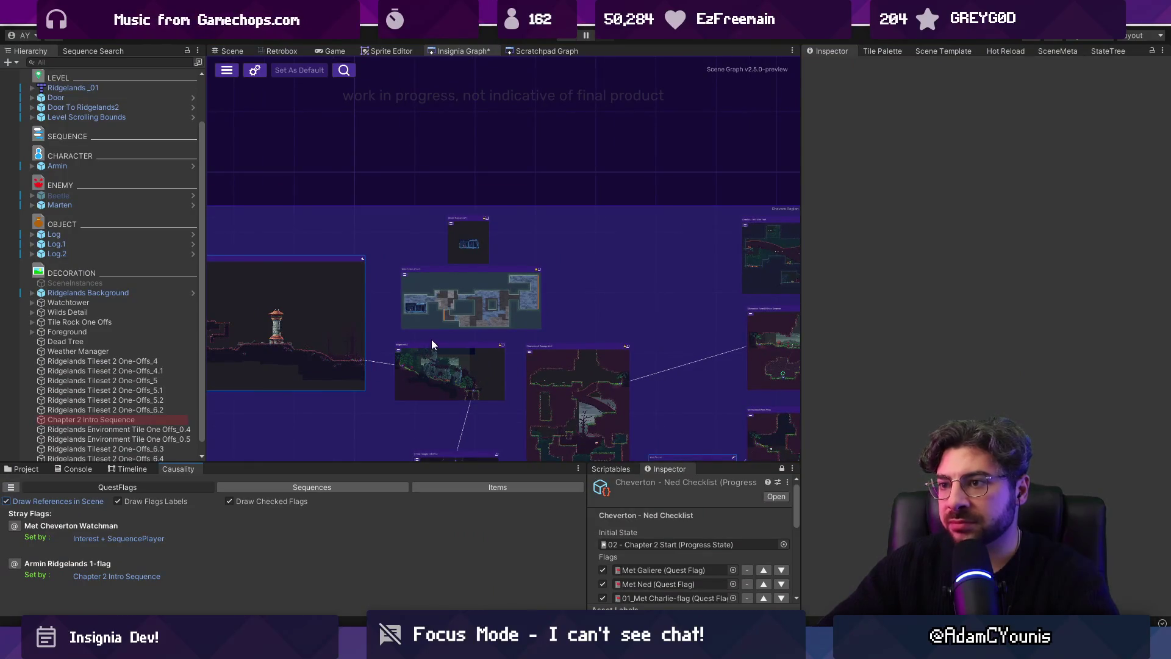
# Open the watchtower scene from Unity's Insignia Graph to check its cutscene note, then return to Figma
pyautogui.scroll(4, 437, 359)
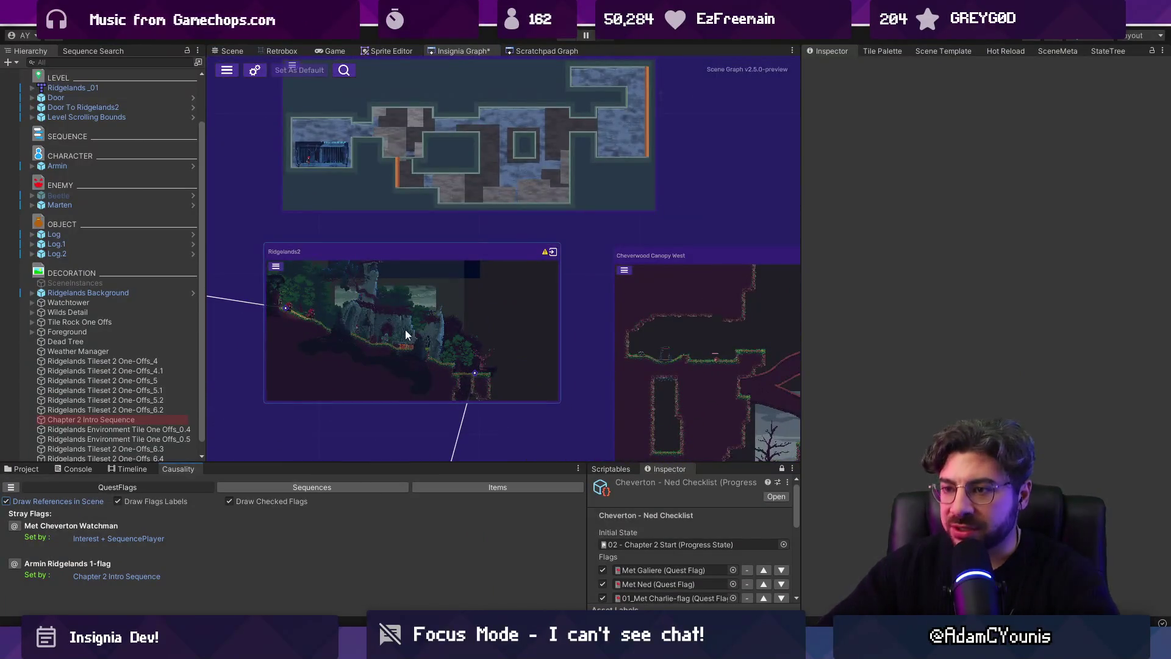
pyautogui.doubleClick(406, 334)
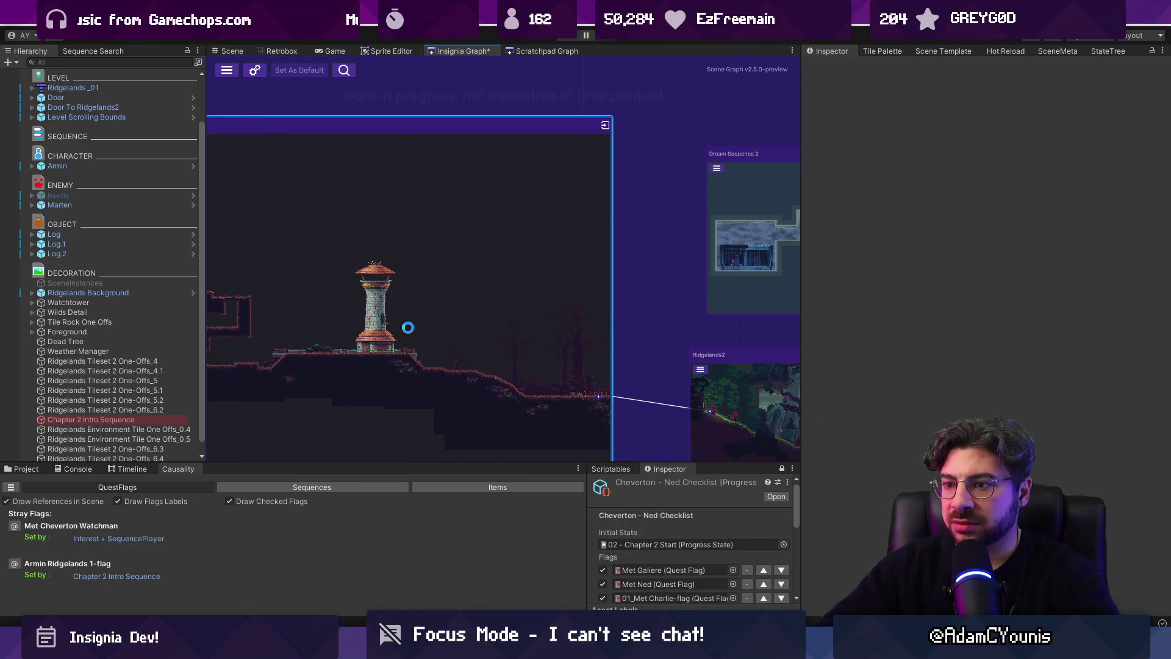
pyautogui.scroll(2, 421, 308)
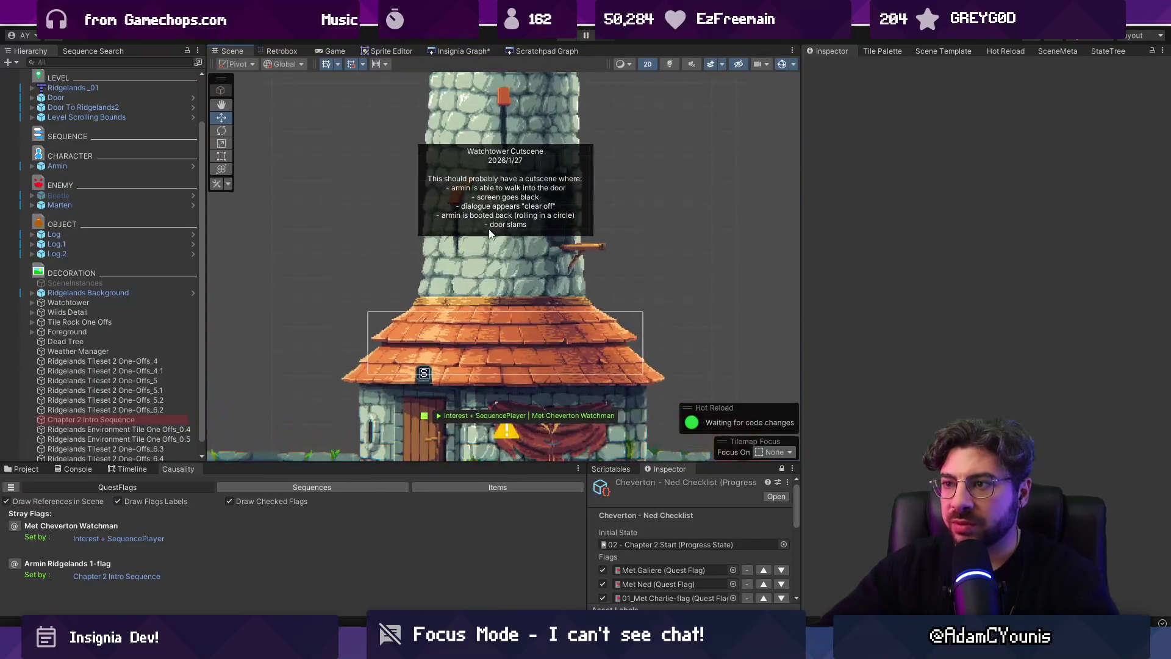
pyautogui.scroll(-1, 489, 234)
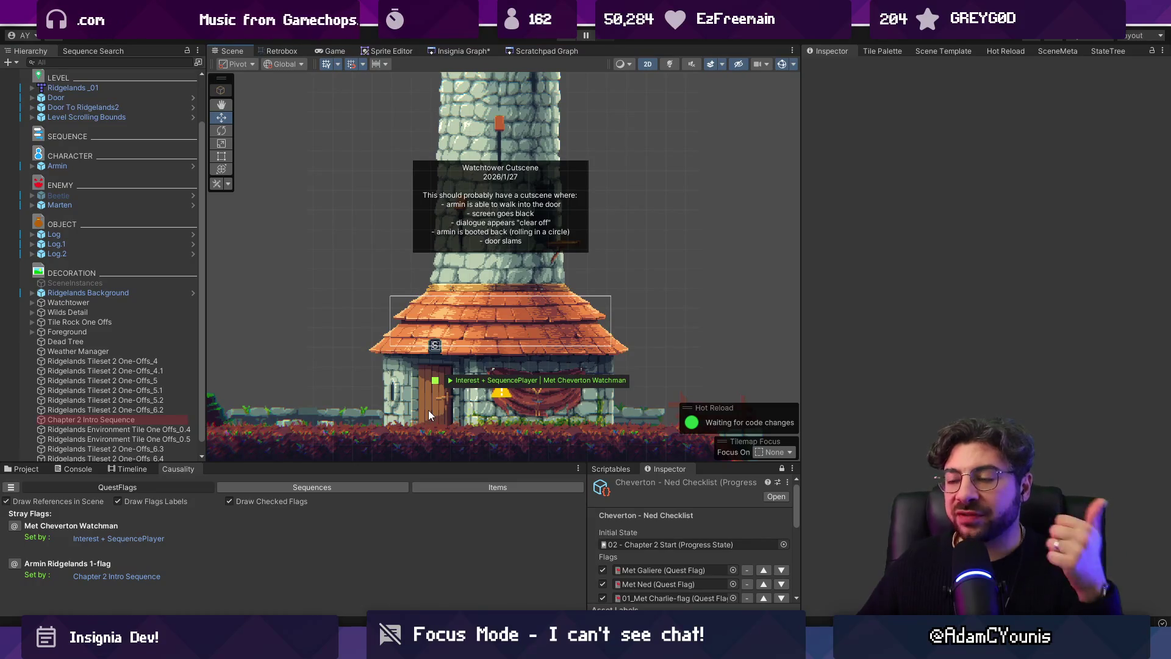
pyautogui.hotkey('alt', 'Tab')
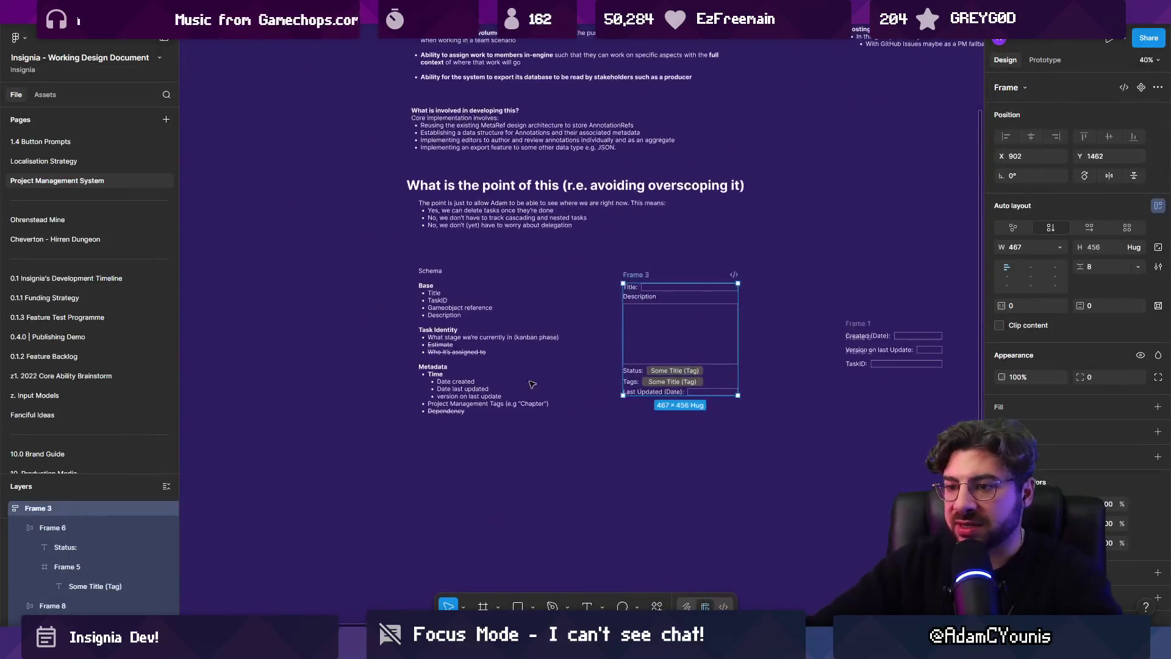
# Place a copy of the Schema notes text below and write 'Cutscene that doesn't exist'
pyautogui.click(531, 384)
pyautogui.moveTo(452, 350)
pyautogui.keyDown('alt'); pyautogui.mouseDown()
pyautogui.moveTo(471, 625)
pyautogui.moveTo(503, 368)
pyautogui.mouseUp(); pyautogui.keyUp('alt')
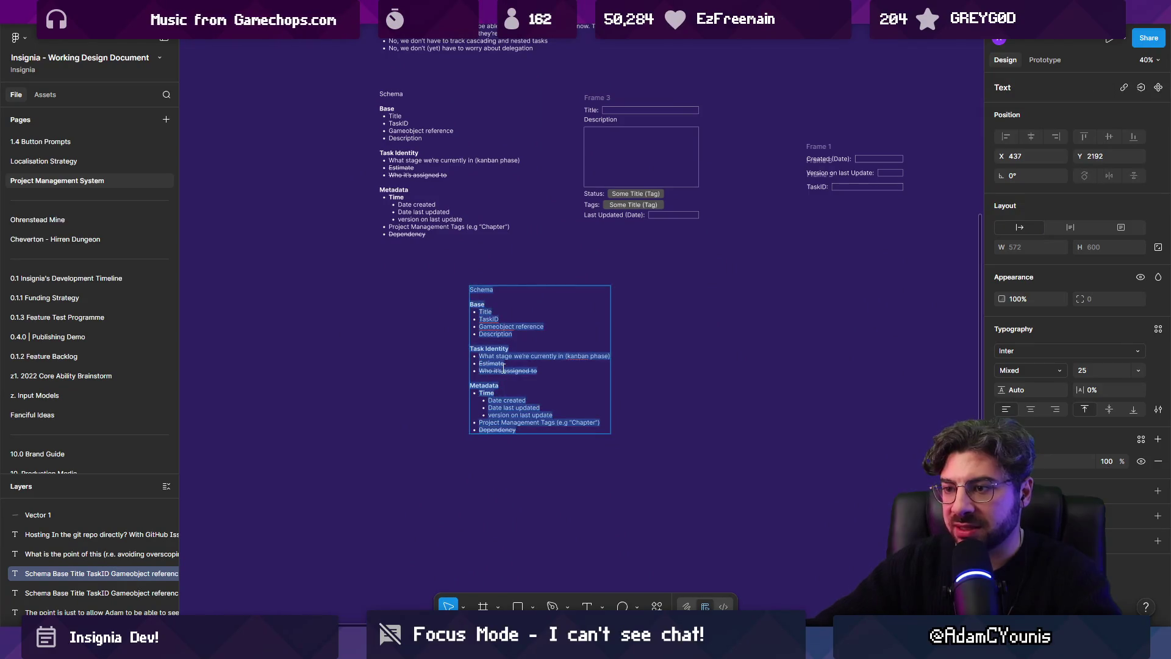
pyautogui.write('Cutscene that fdo')
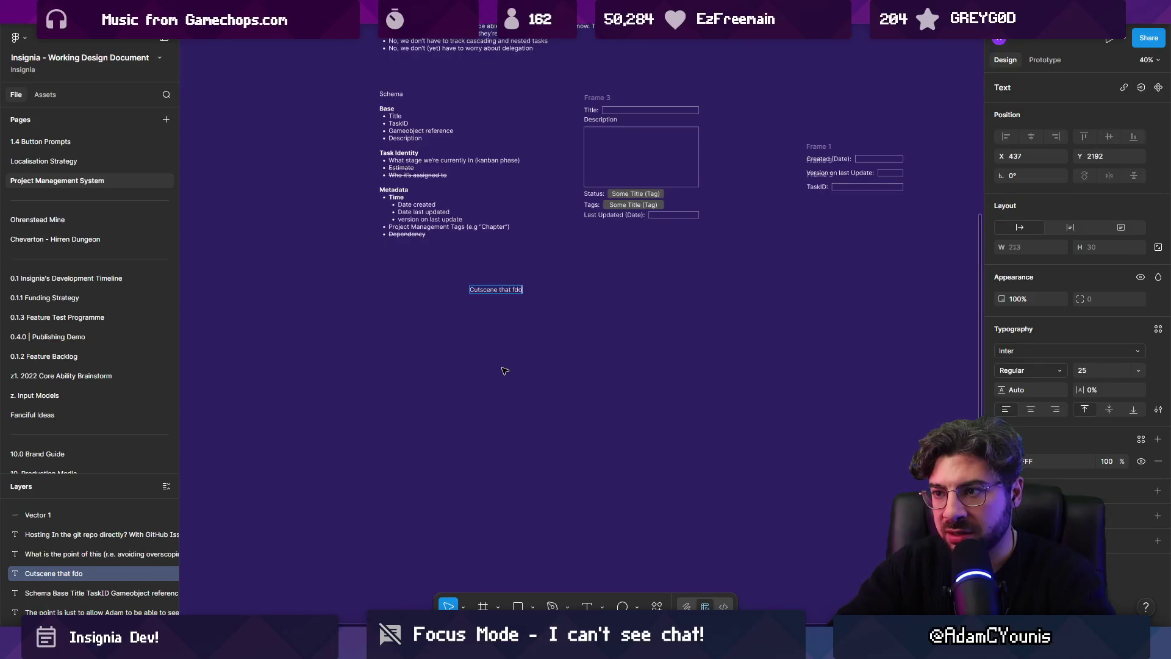
pyautogui.write('xist')
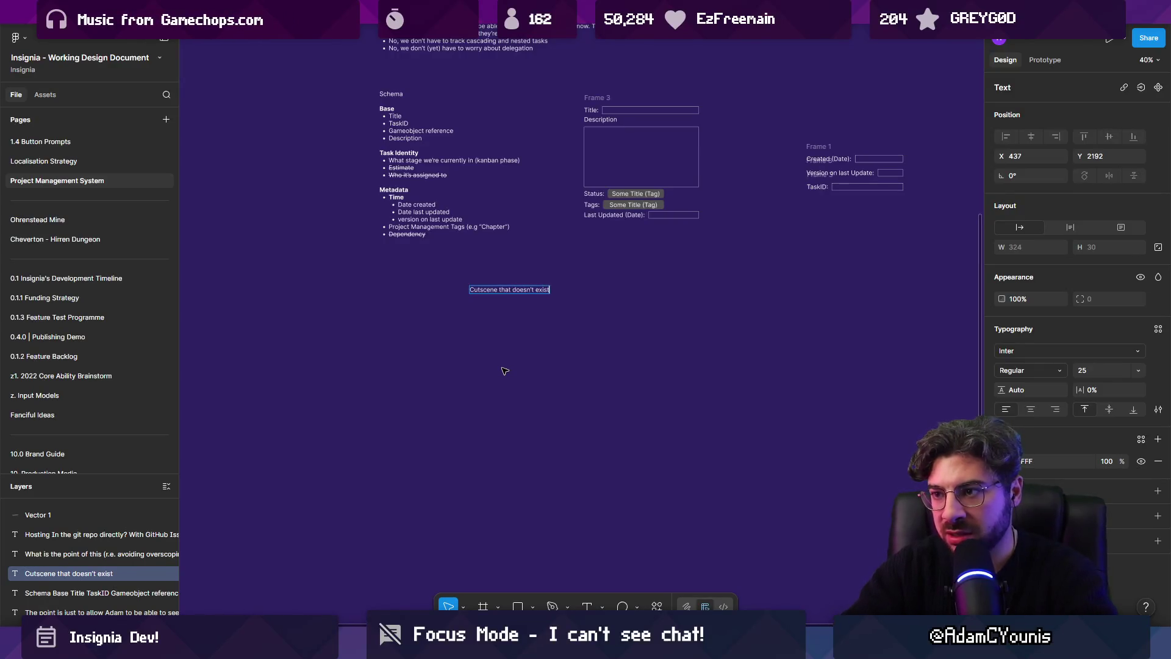
pyautogui.press('Escape')
pyautogui.scroll(5, 502, 295)
# Turn the cutscene note into a bullet item and start a second bullet
pyautogui.press('Return')
pyautogui.press('Right')
pyautogui.press('Return')
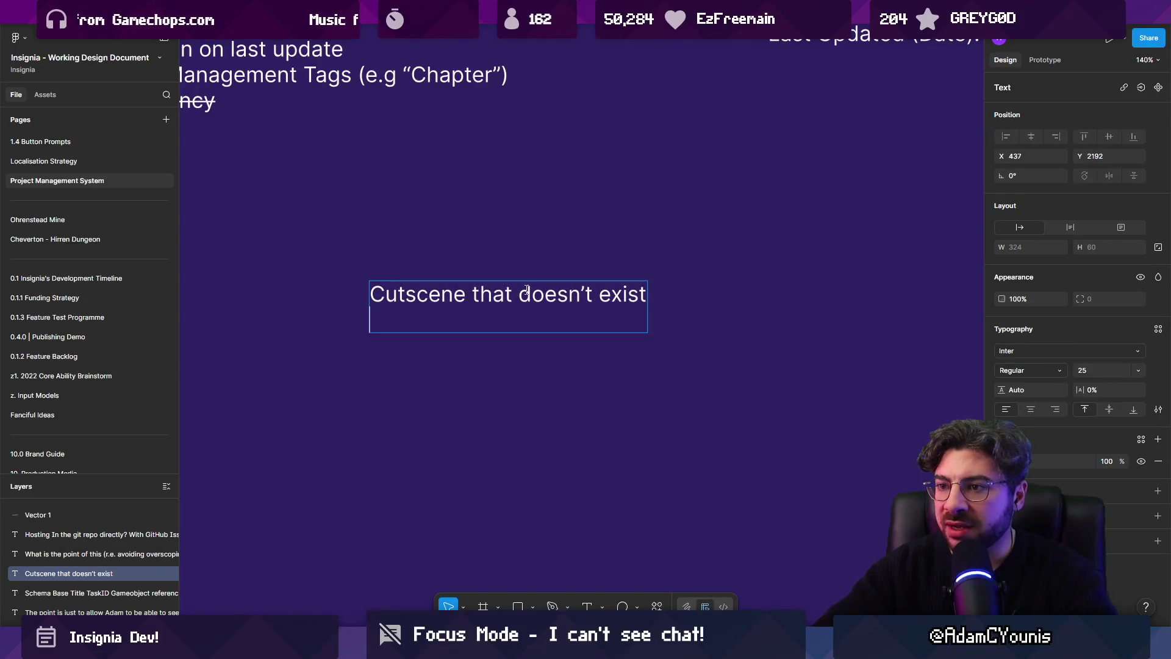
pyautogui.press('Up')
pyautogui.hotkey('ctrl', 'shift', '8')
pyautogui.press('BackSpace')
pyautogui.press('Return')
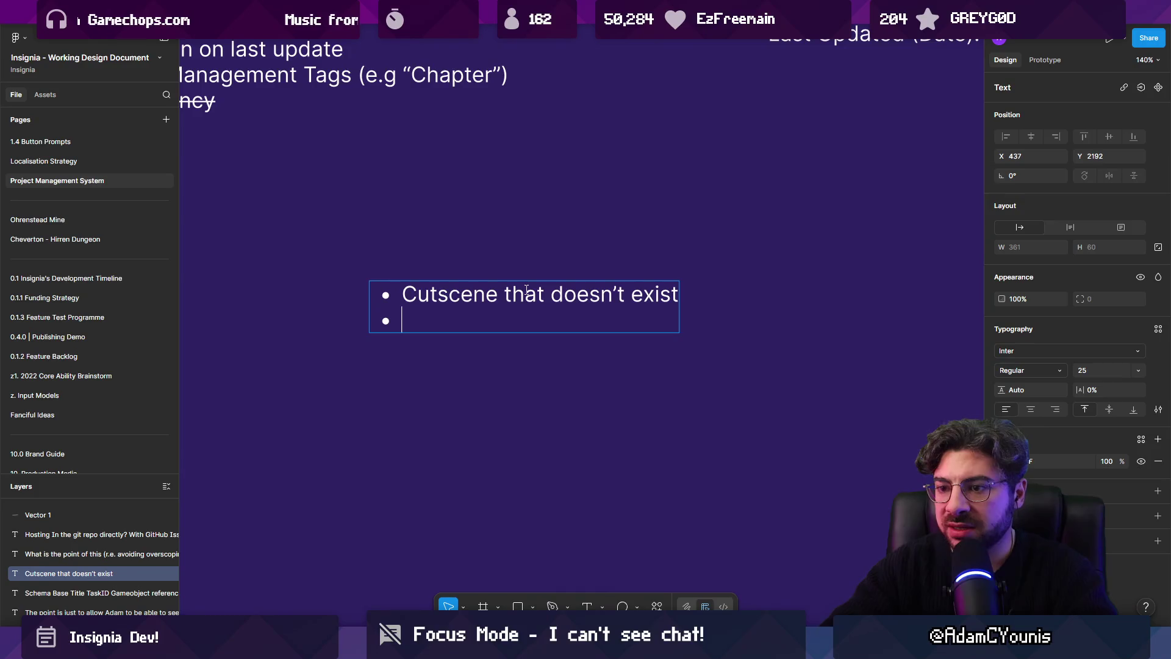
# Write 'Flag toggle' as the second bullet with a capital F
pyautogui.write('flag toggle')
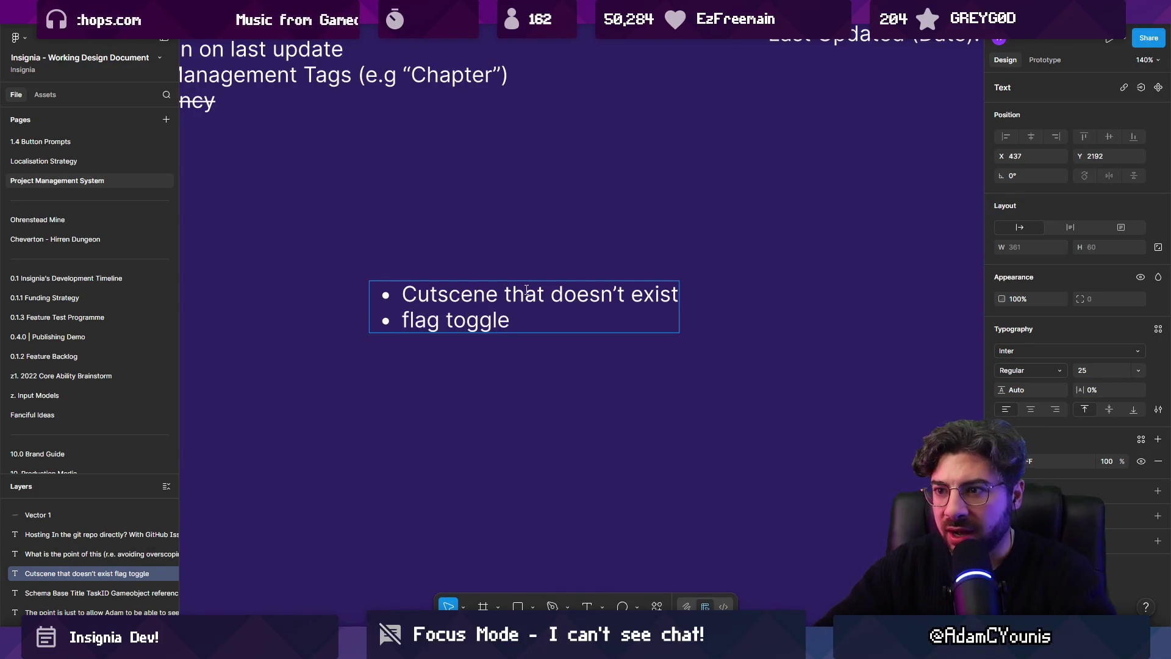
pyautogui.press('Home')
pyautogui.press('Right')
pyautogui.press('BackSpace')
pyautogui.write('F')
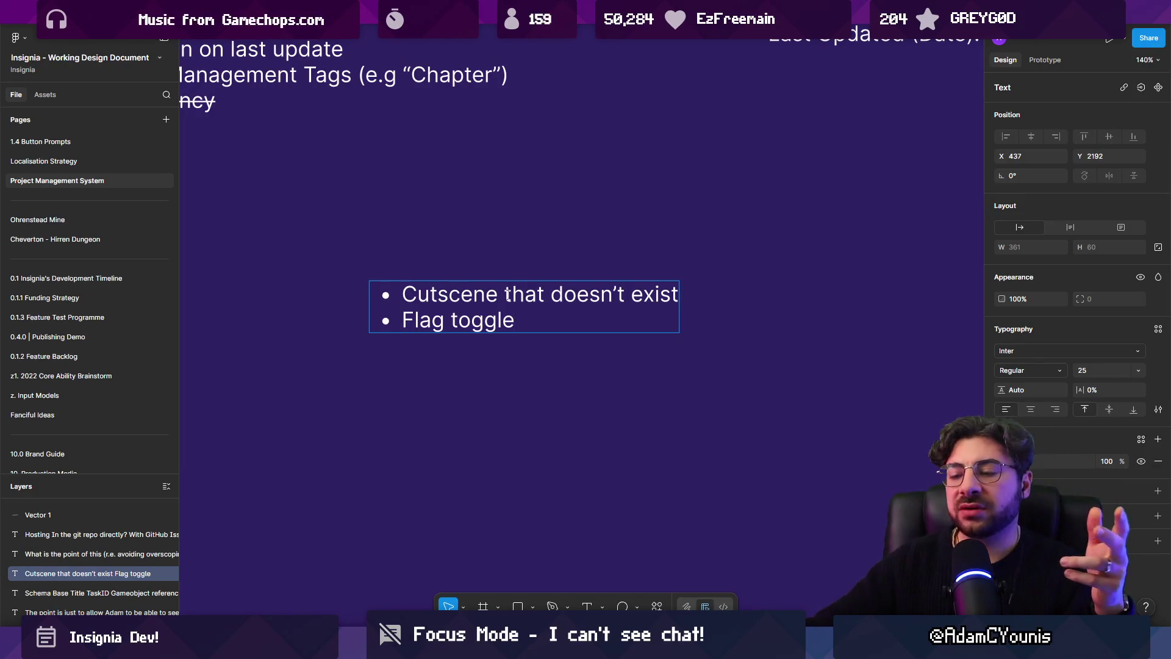
pyautogui.hotkey('alt', 'Tab')
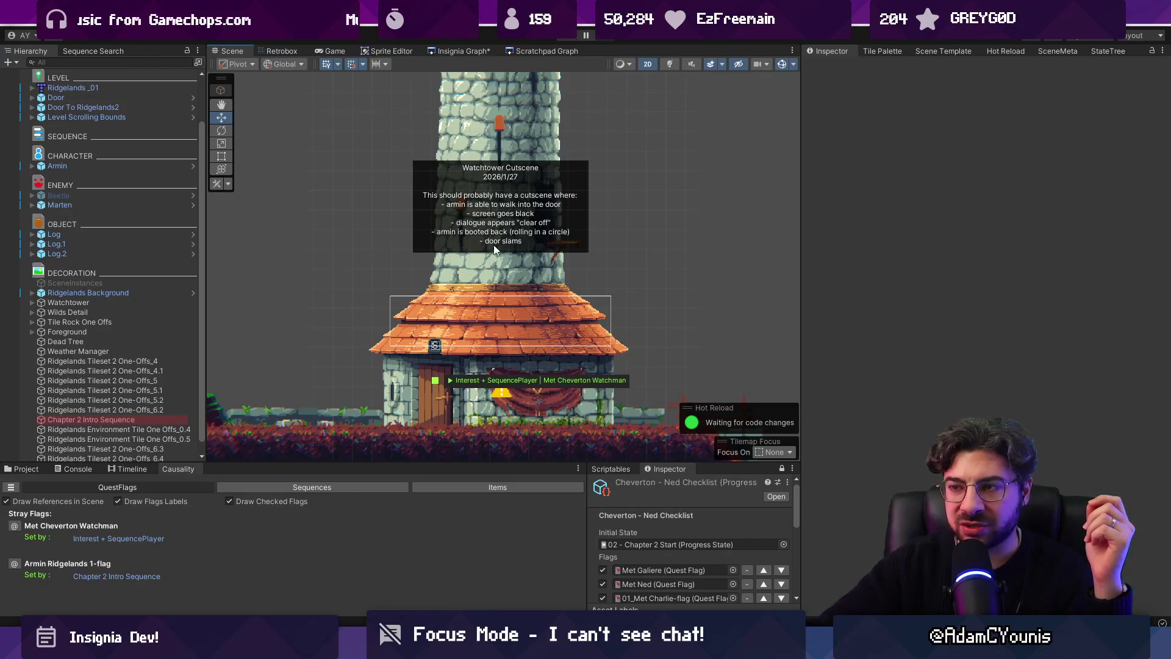
# Show Unity's Insignia Graph zoomed on the Cheverton Dungeon room nodes, then return to Figma
pyautogui.moveTo(412, 646)
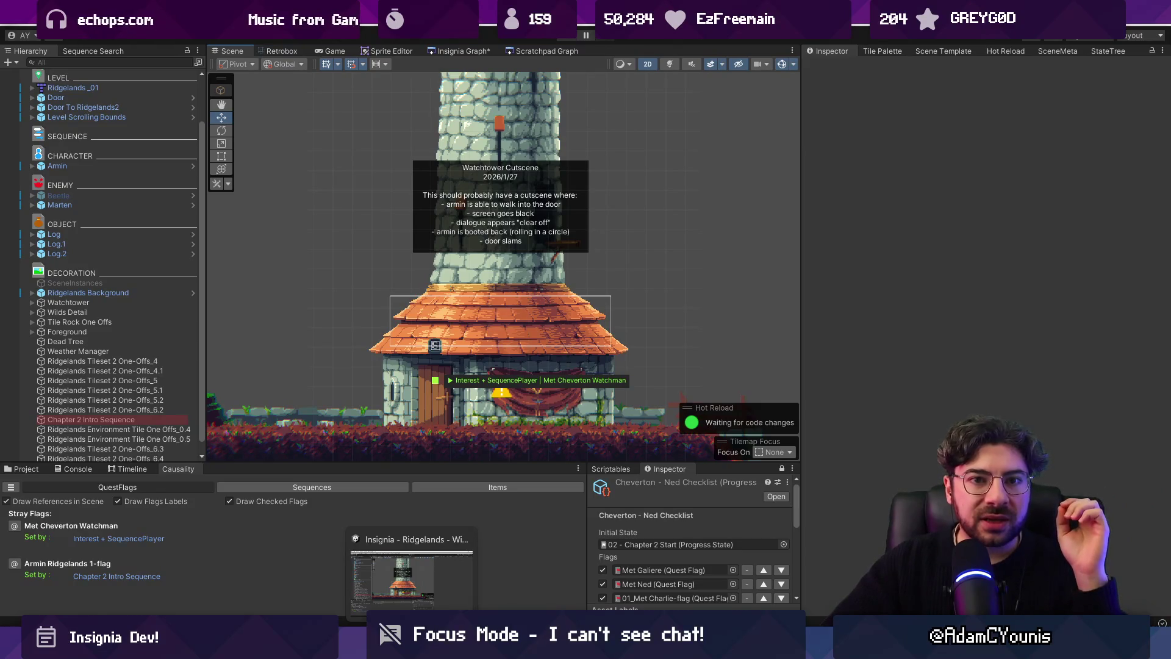
pyautogui.click(438, 49)
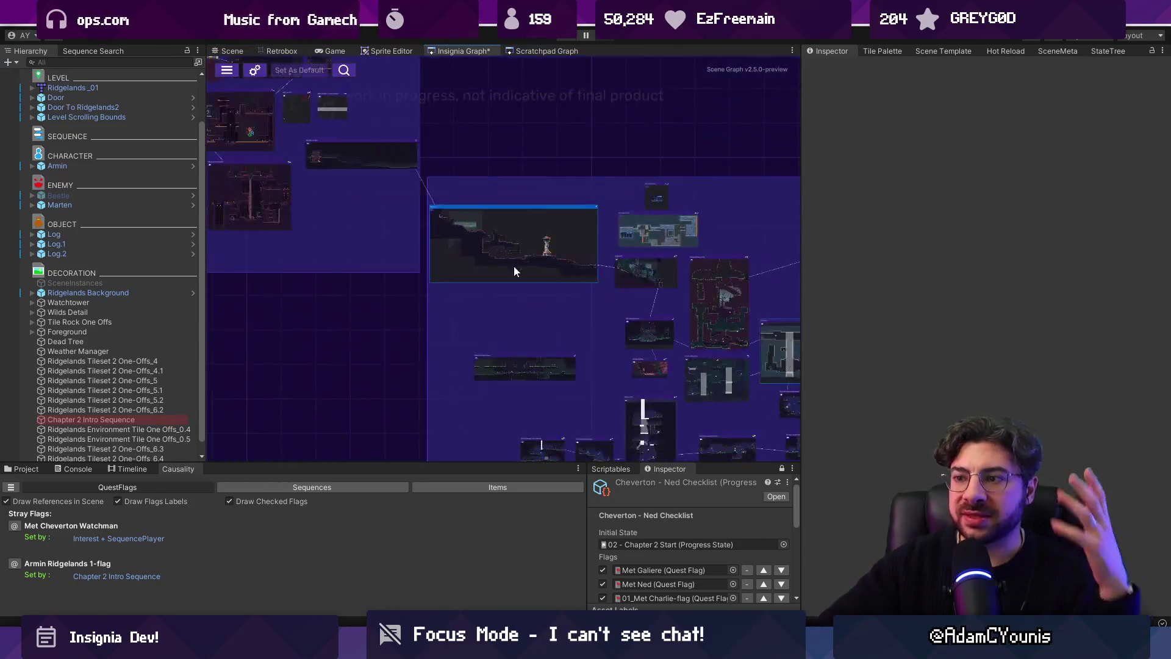
pyautogui.scroll(5, 483, 296)
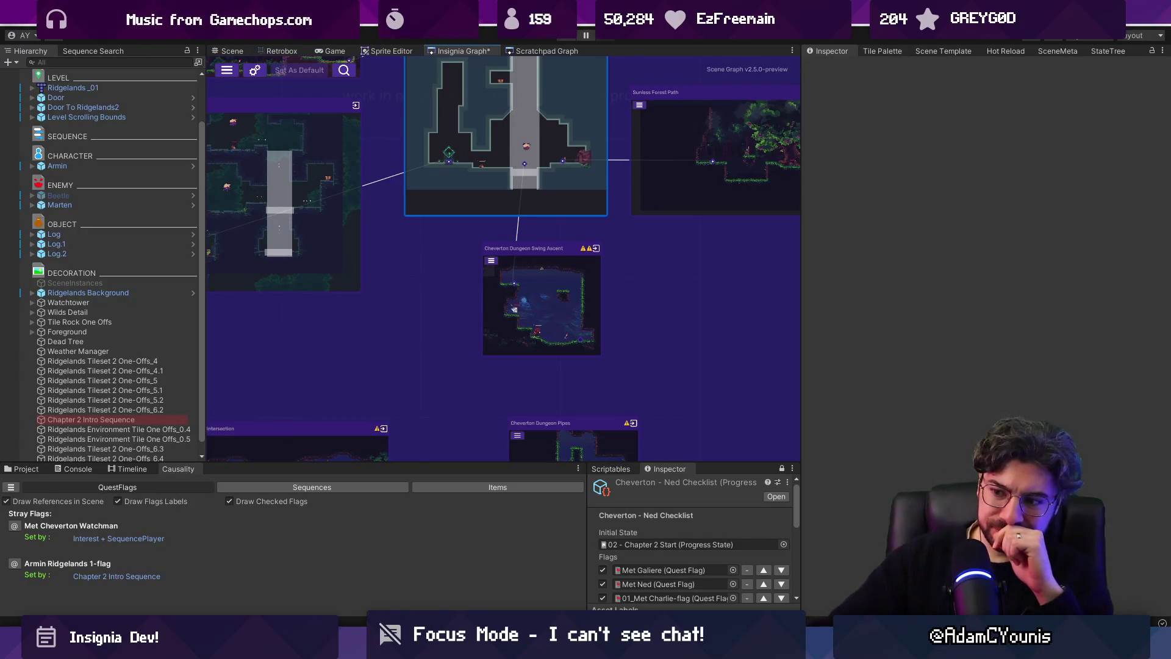
pyautogui.hotkey('alt', 'Tab')
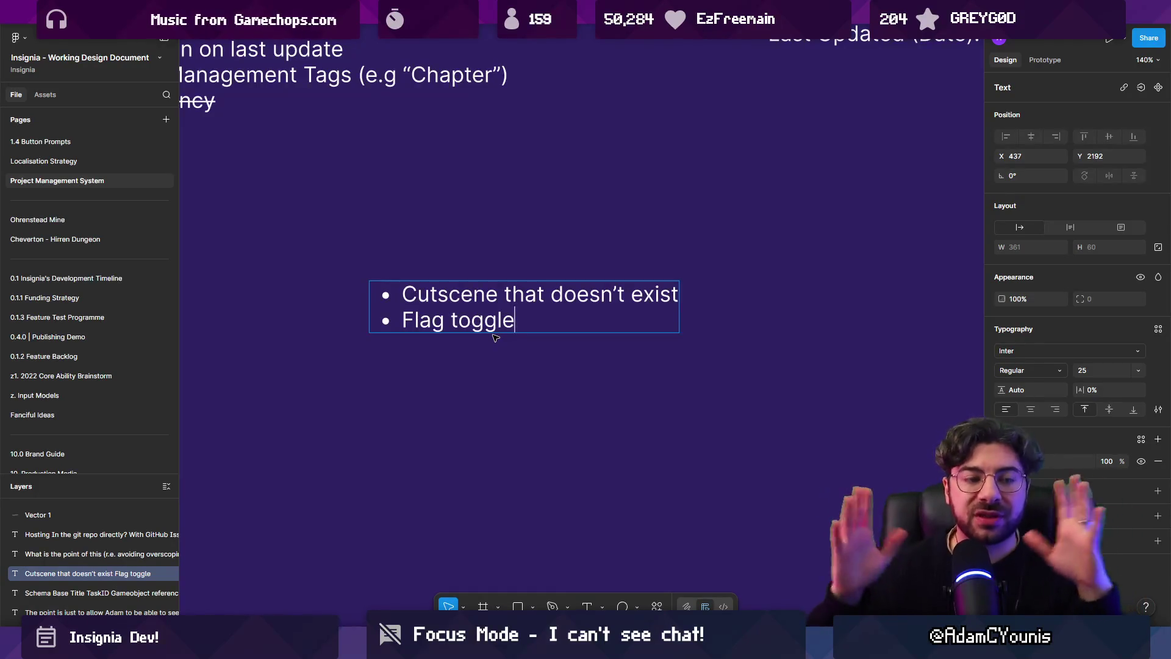
pyautogui.click(483, 405)
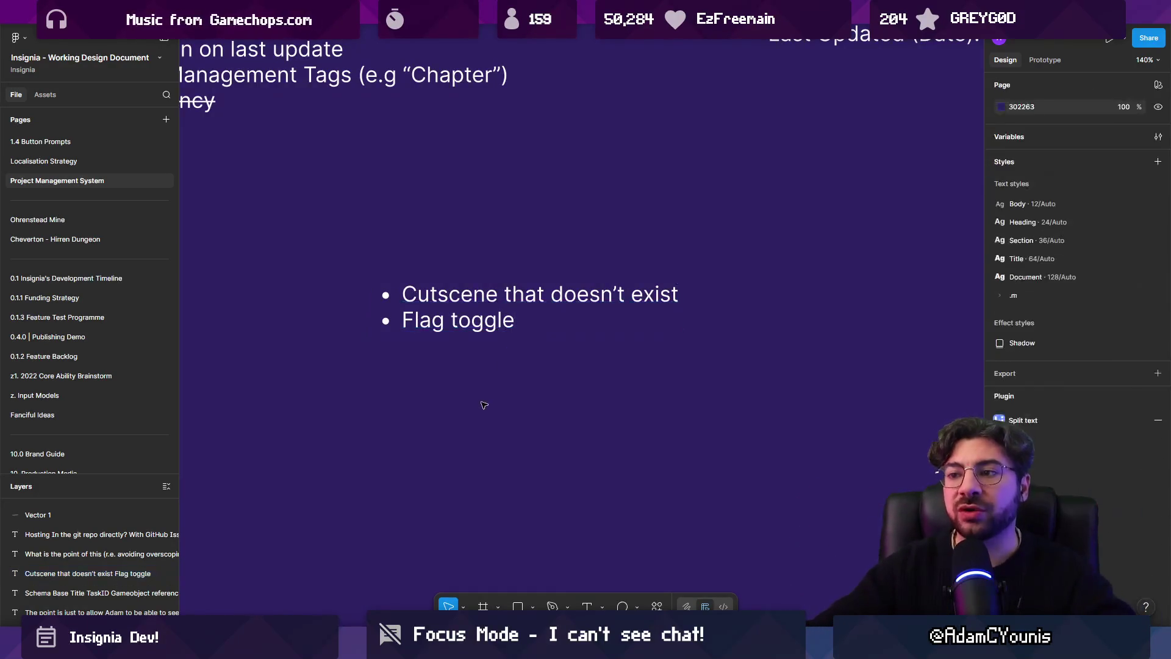
pyautogui.scroll(-5, 487, 427)
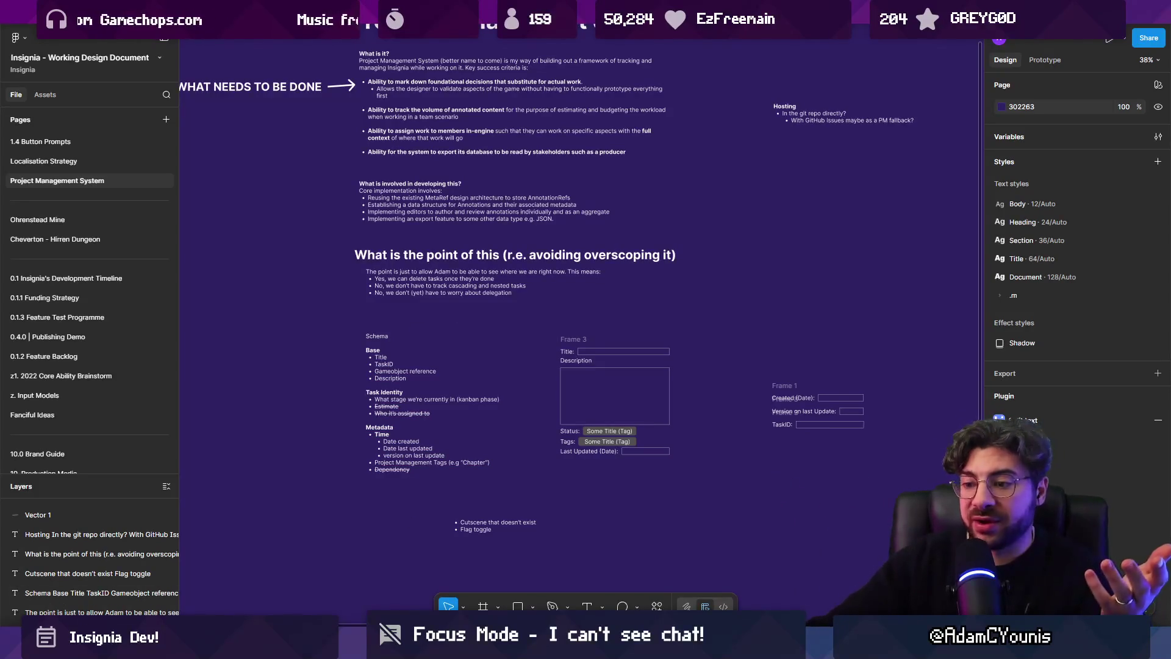
pyautogui.hotkey('alt', 'Tab')
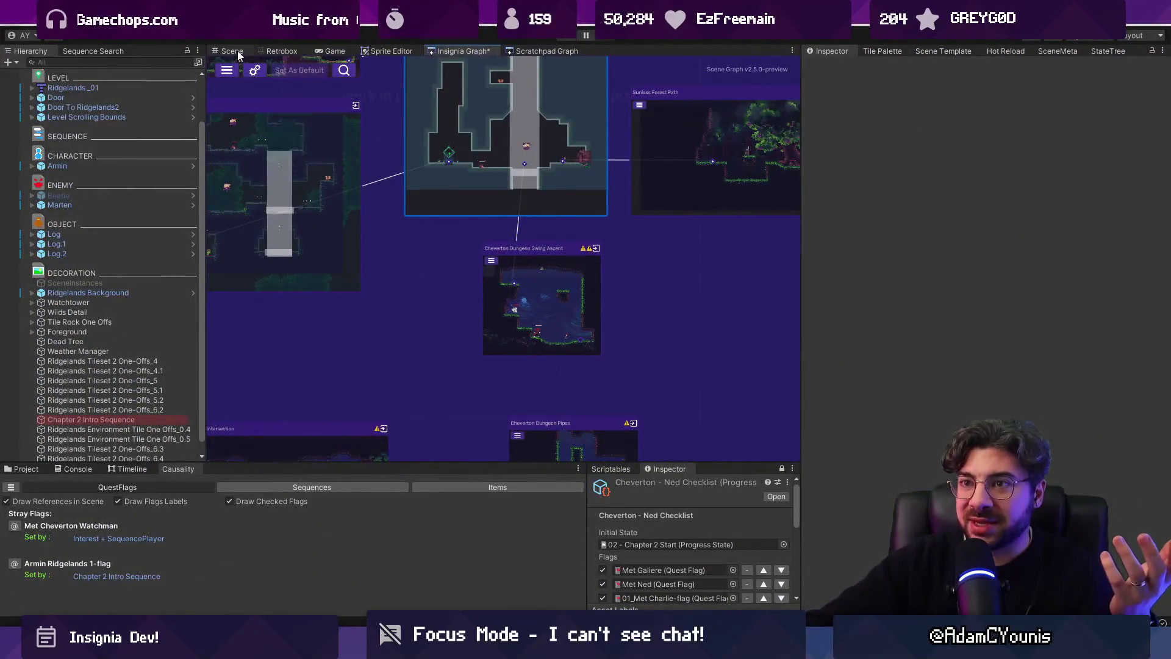
pyautogui.click(233, 51)
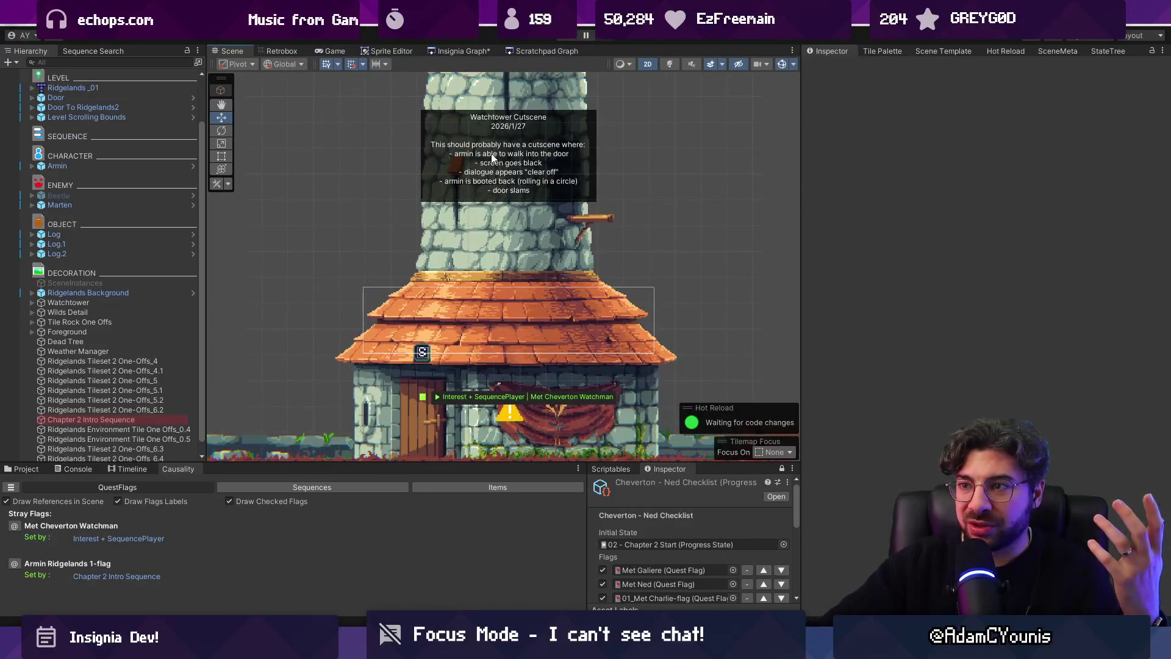
pyautogui.click(508, 415)
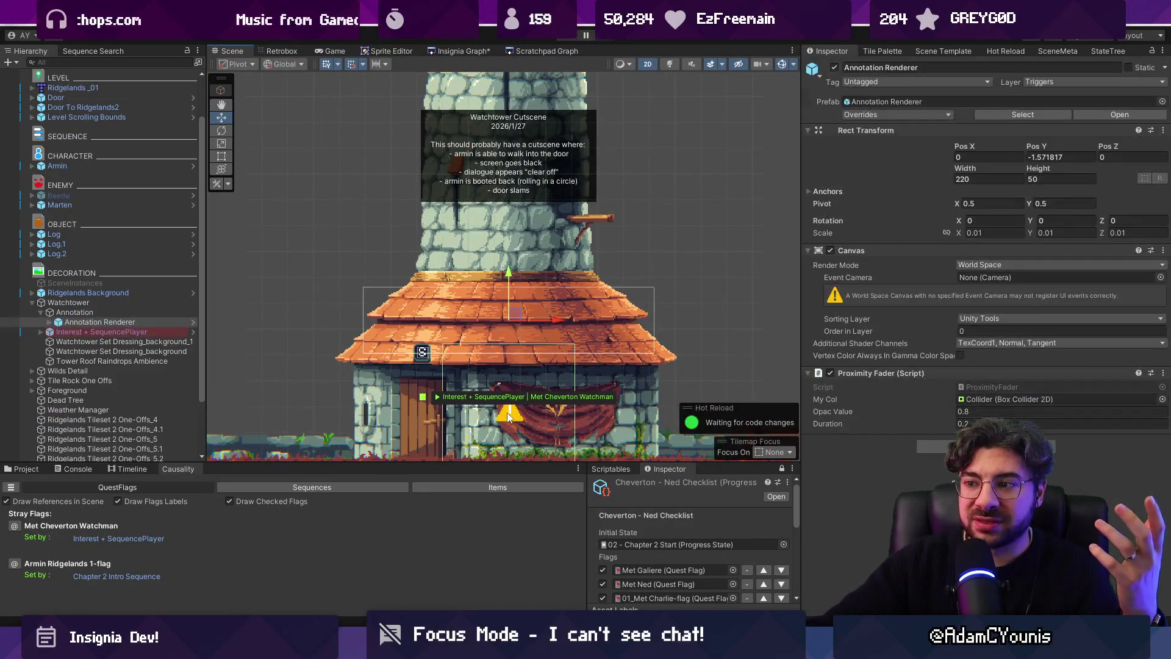
pyautogui.click(93, 312)
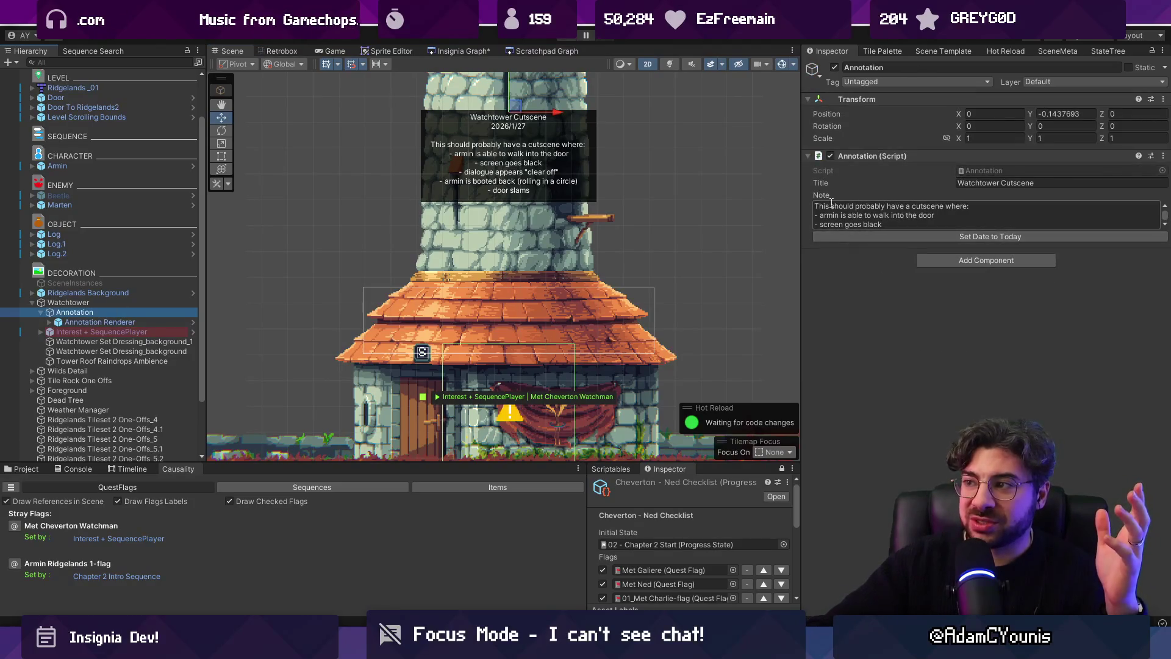
pyautogui.click(162, 324)
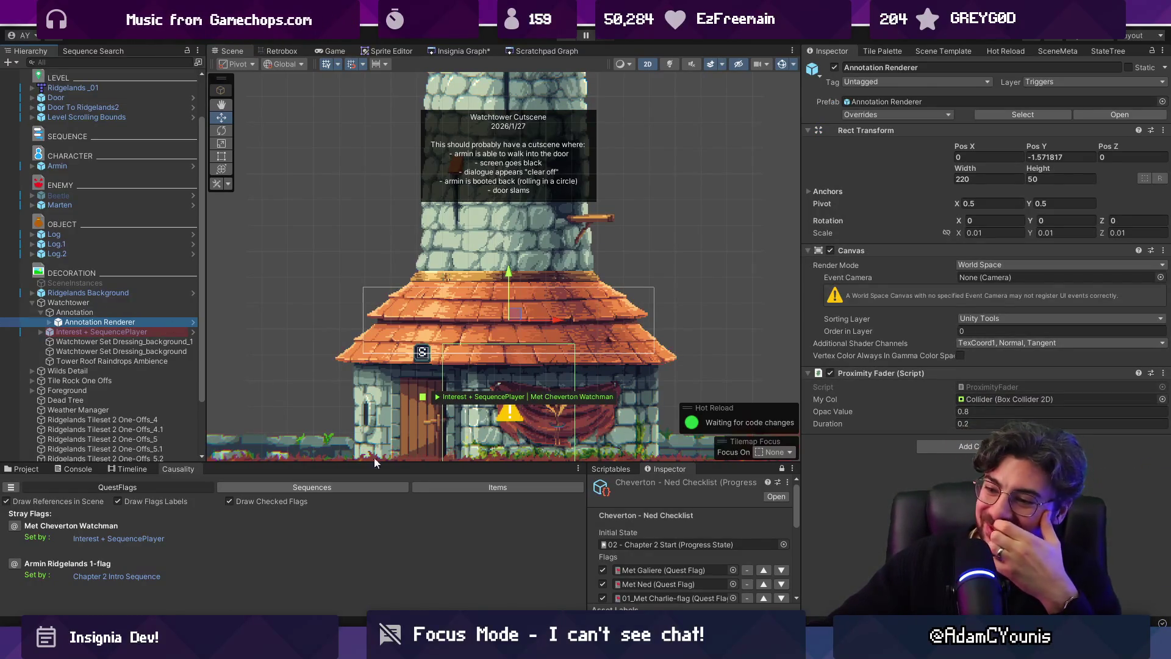
pyautogui.hotkey('alt', 'Tab')
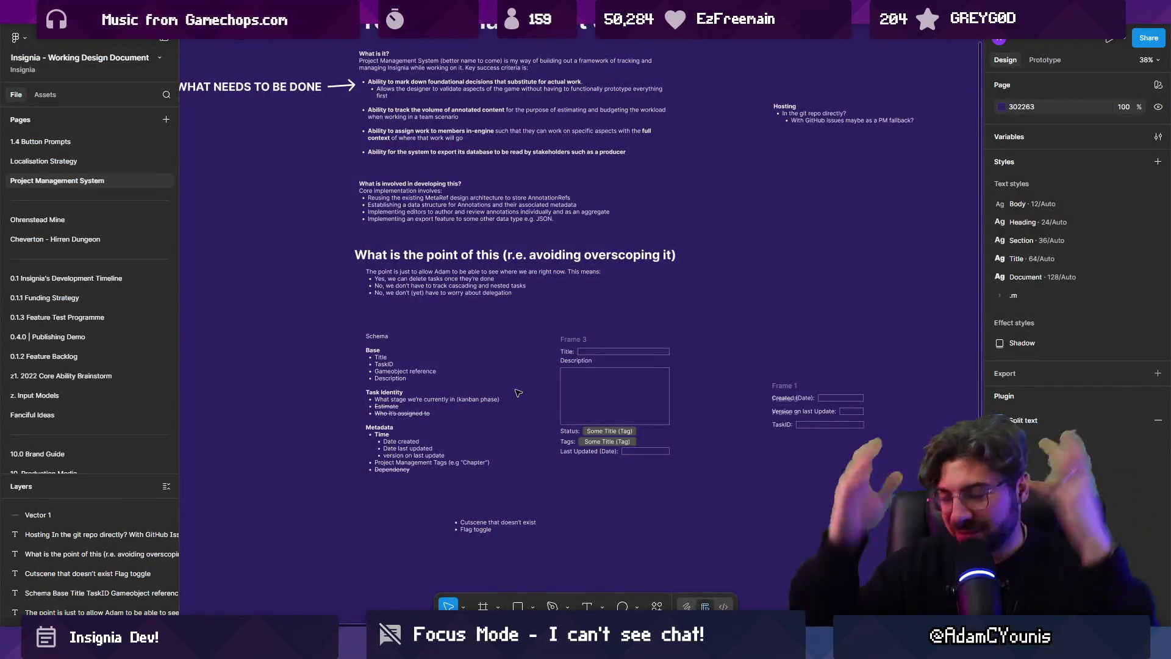
pyautogui.scroll(2, 511, 409)
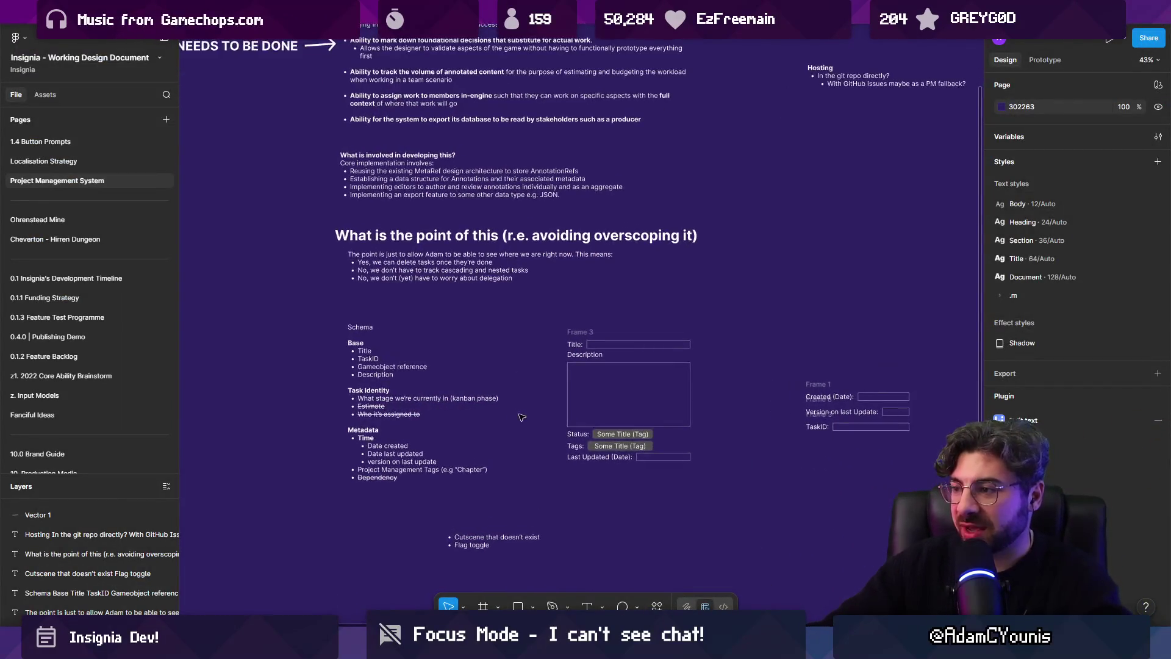
pyautogui.click(579, 332)
pyautogui.scroll(5, 604, 347)
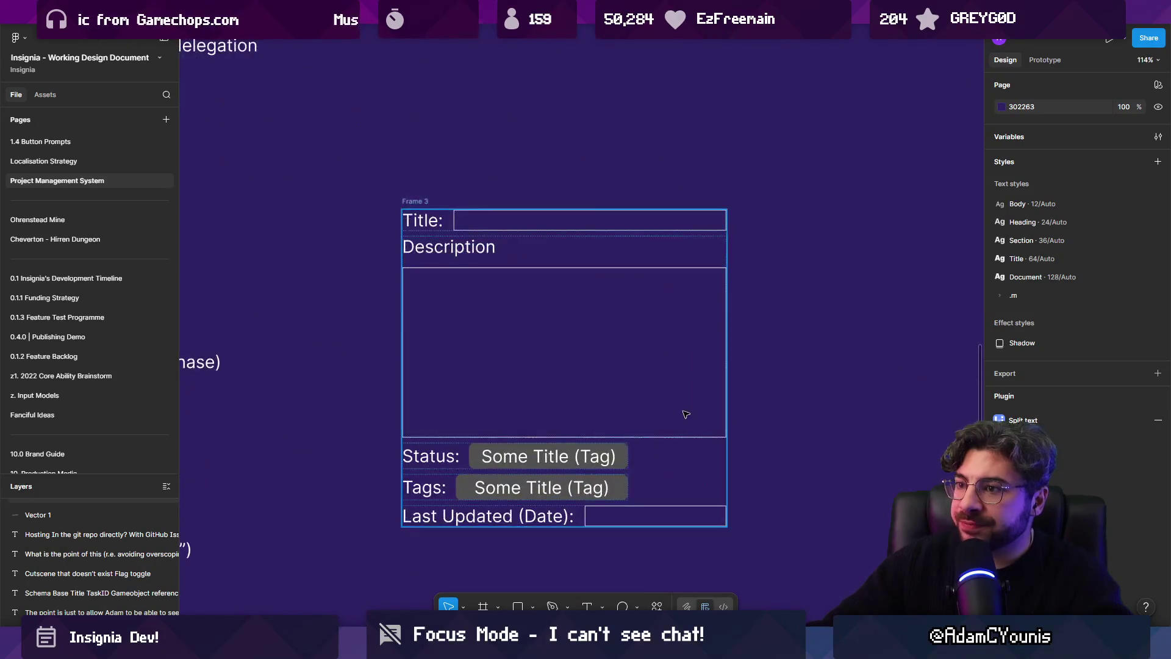
pyautogui.hscroll(2, 441, 266)
pyautogui.click(398, 228)
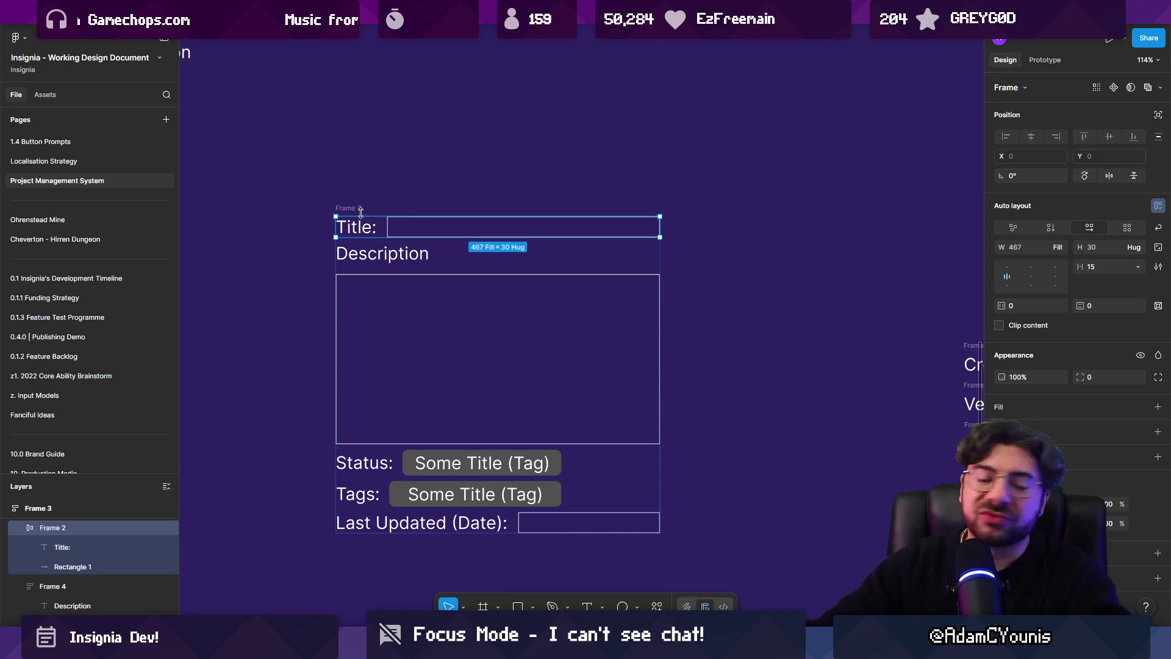
pyautogui.click(424, 295)
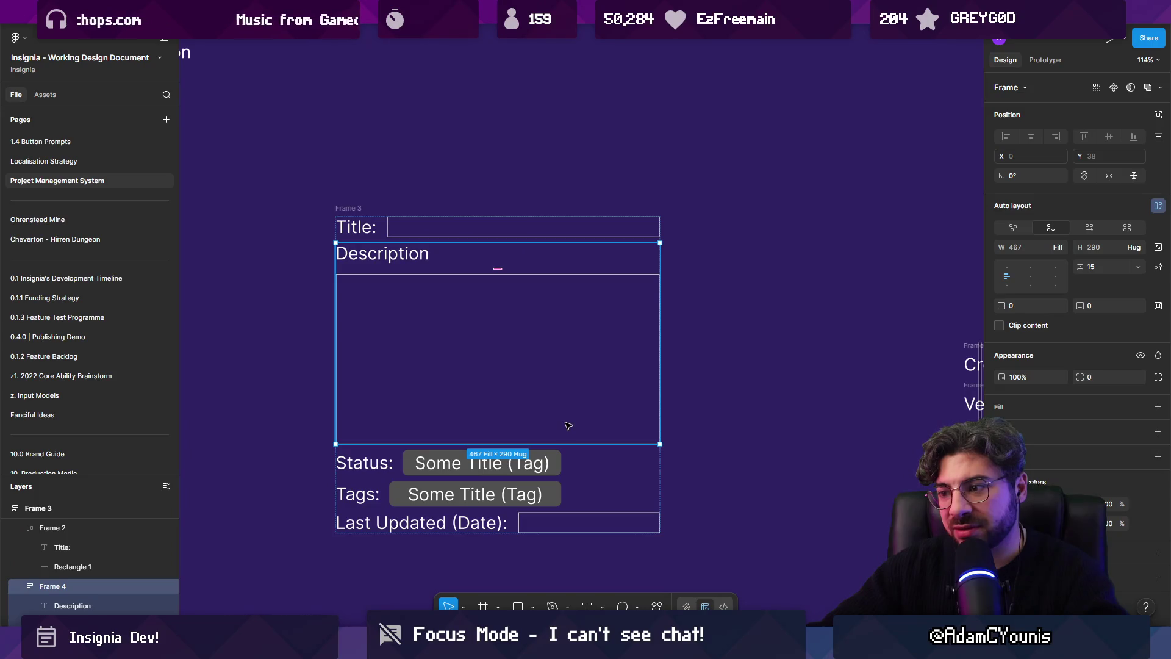
pyautogui.click(452, 233)
pyautogui.keyDown('ctrl'); pyautogui.scroll(-5, 793, 395); pyautogui.keyUp('ctrl')
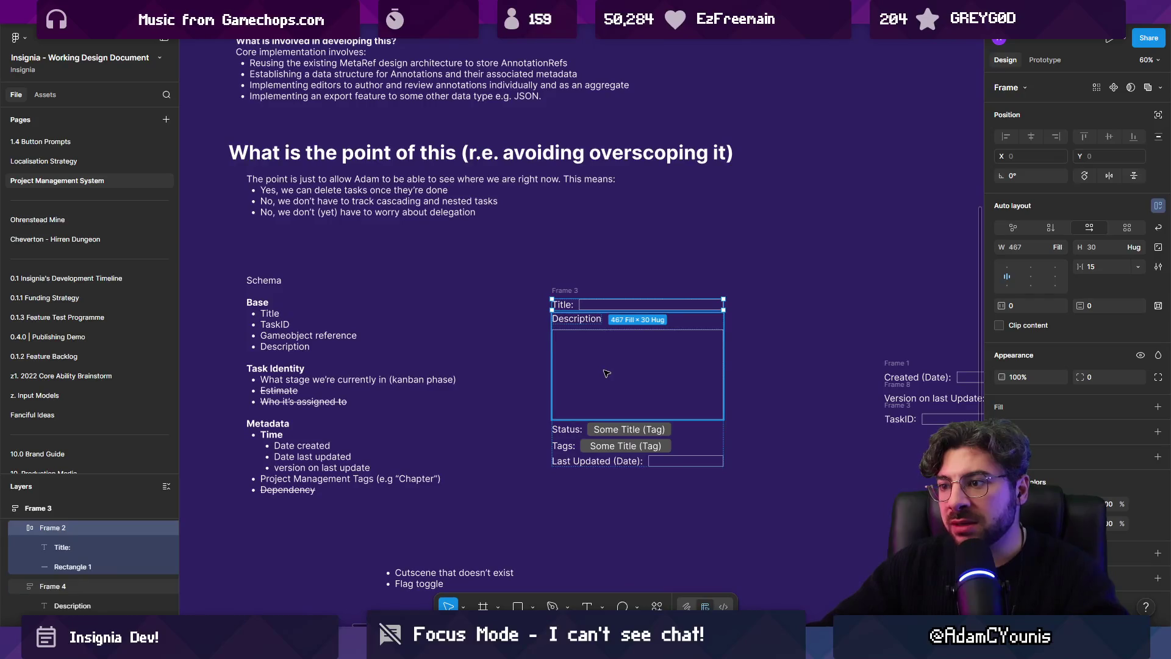
pyautogui.click(542, 405)
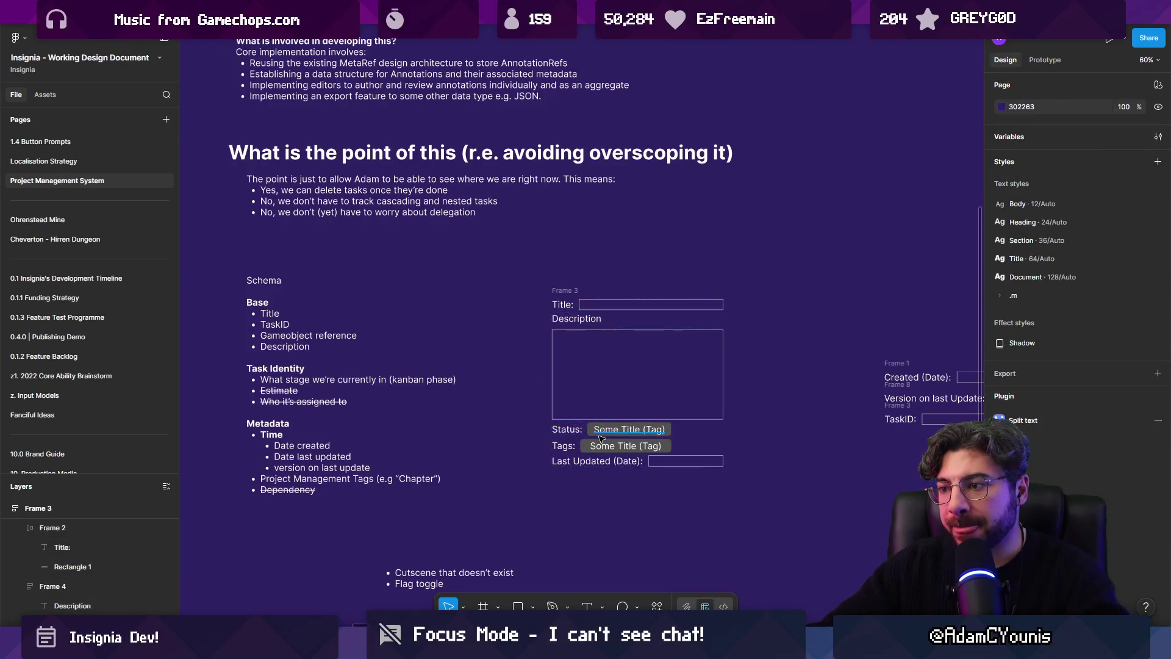
pyautogui.keyDown('ctrl'); pyautogui.scroll(3, 610, 436); pyautogui.keyUp('ctrl')
pyautogui.click(576, 427)
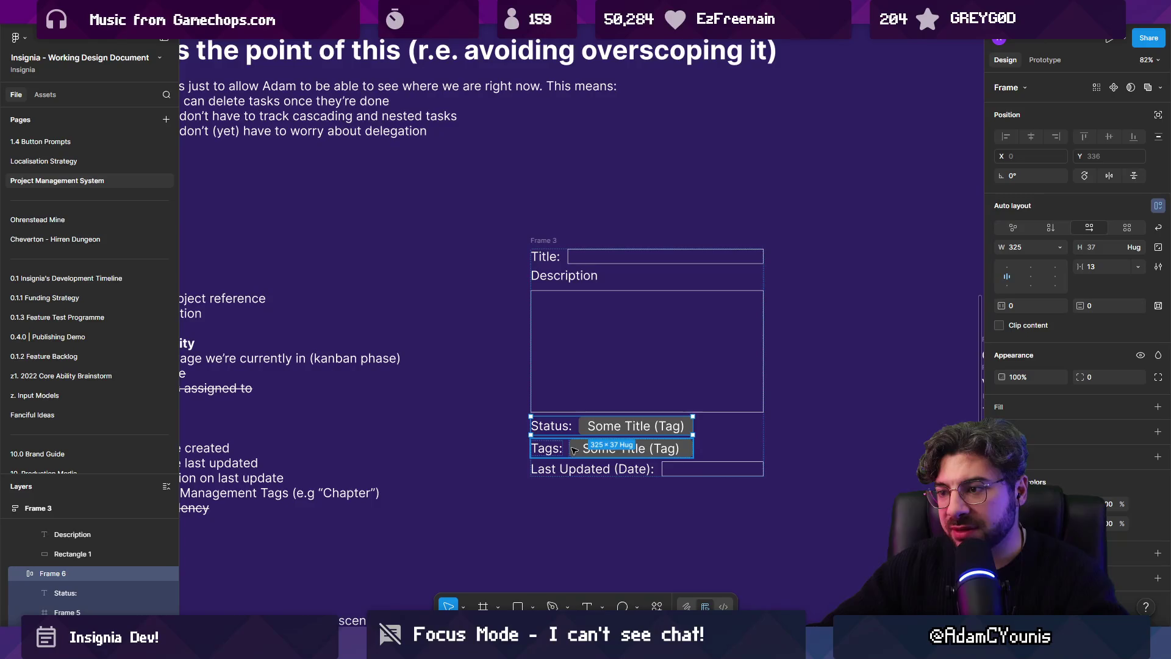